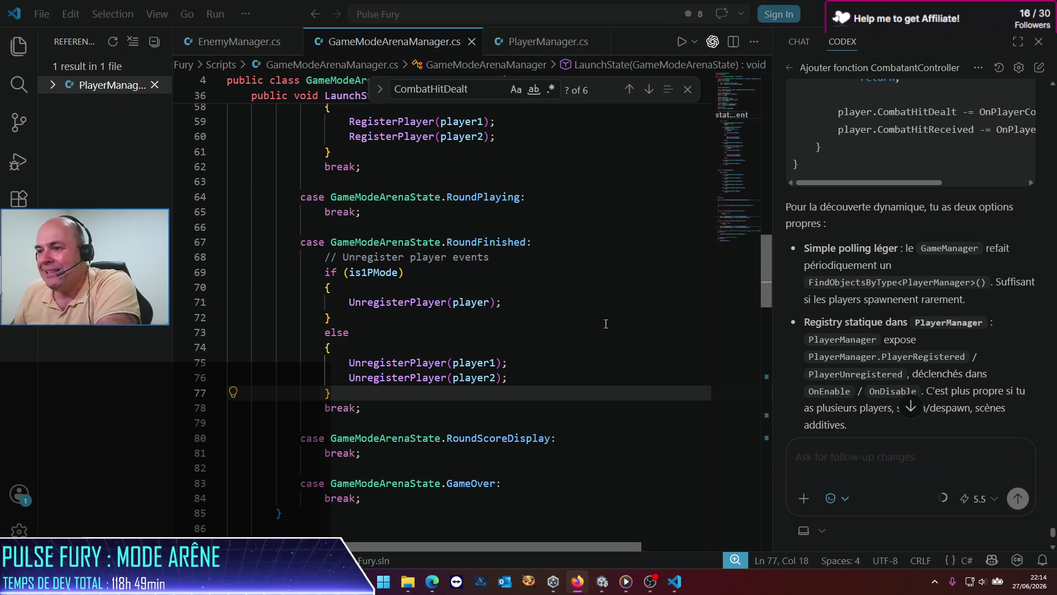
Return to Unity so the GameModeArenaManager changes compile and expose the new Player field.
mouse_move(405, 373)
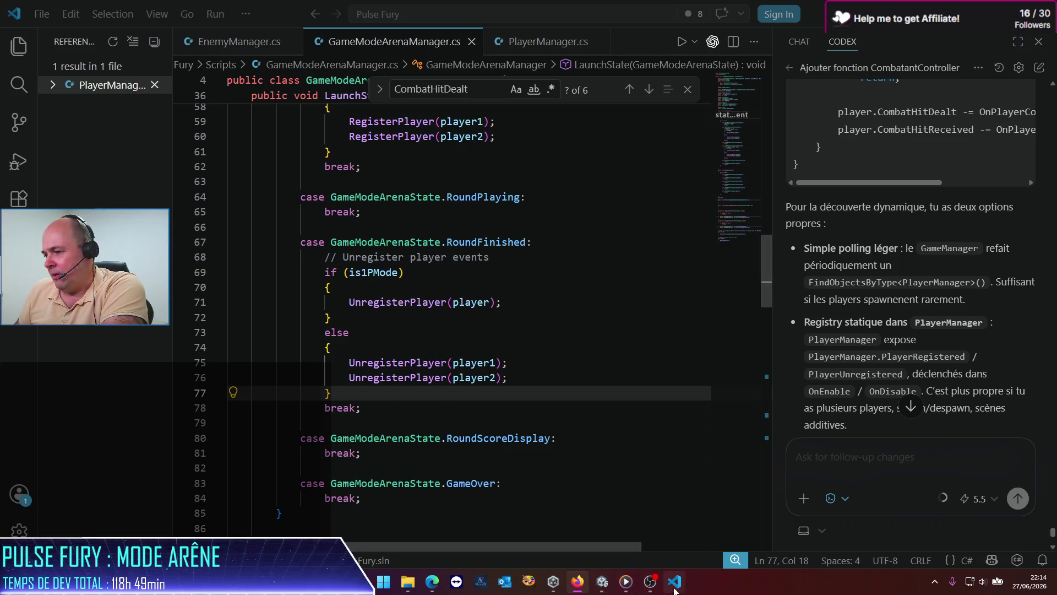
click(602, 581)
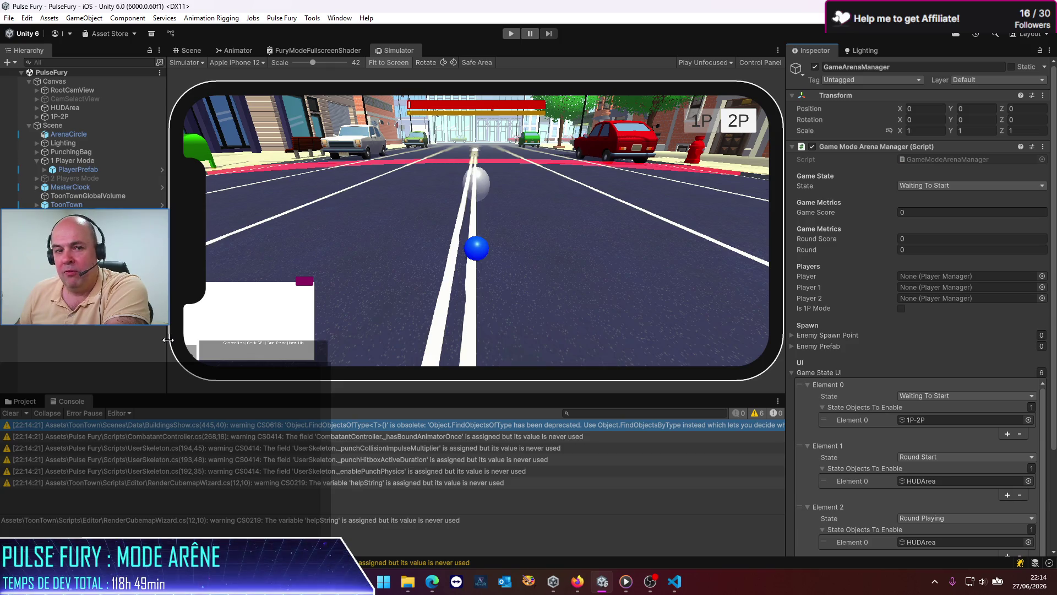
Widen the Hierarchy, enter Play mode and launch a 2P split-screen match.
drag(168, 340, 175, 343)
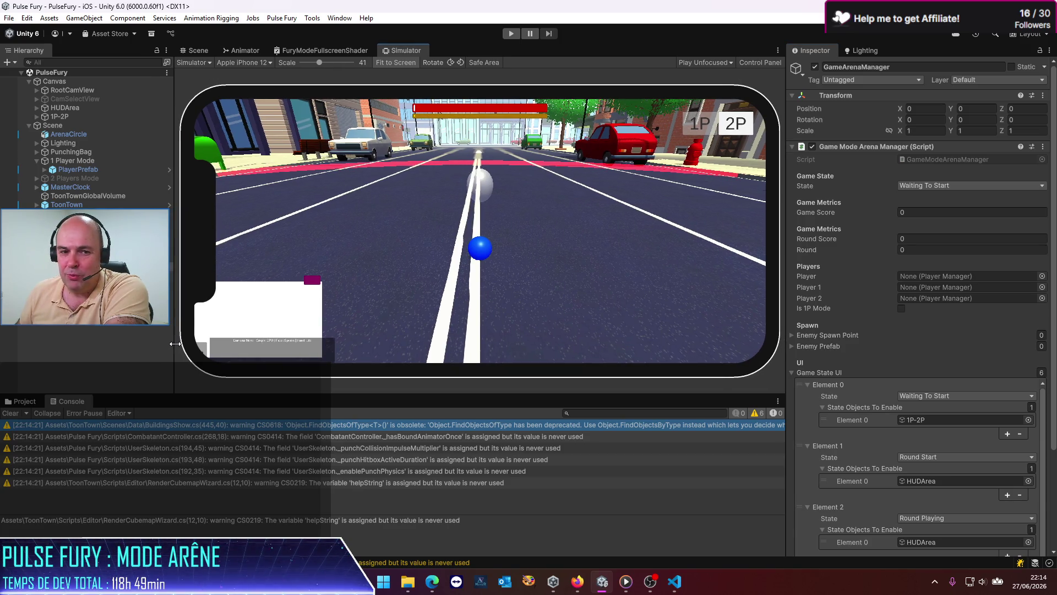
click(510, 32)
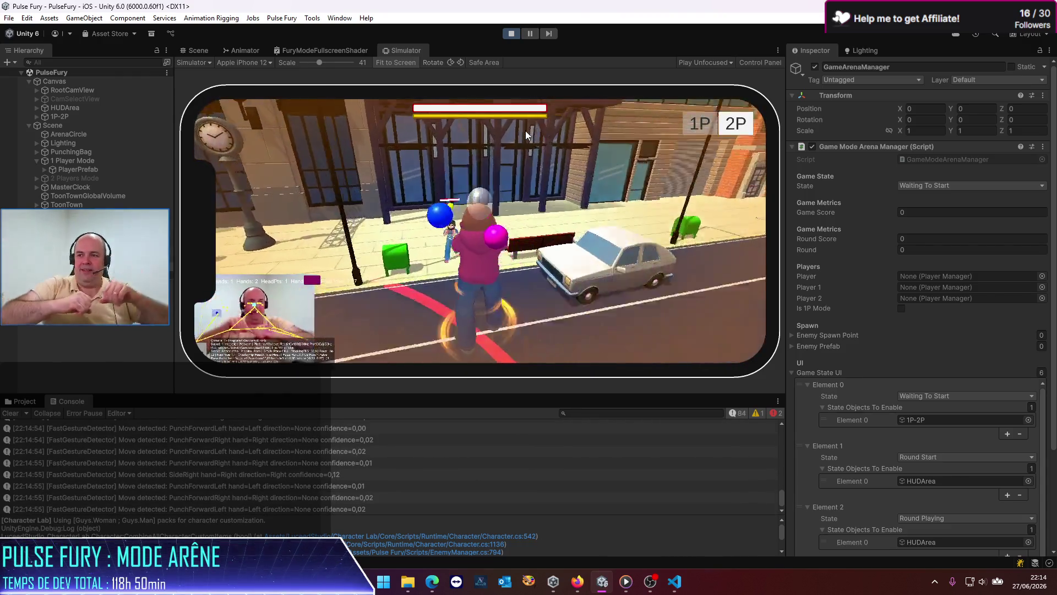
click(735, 125)
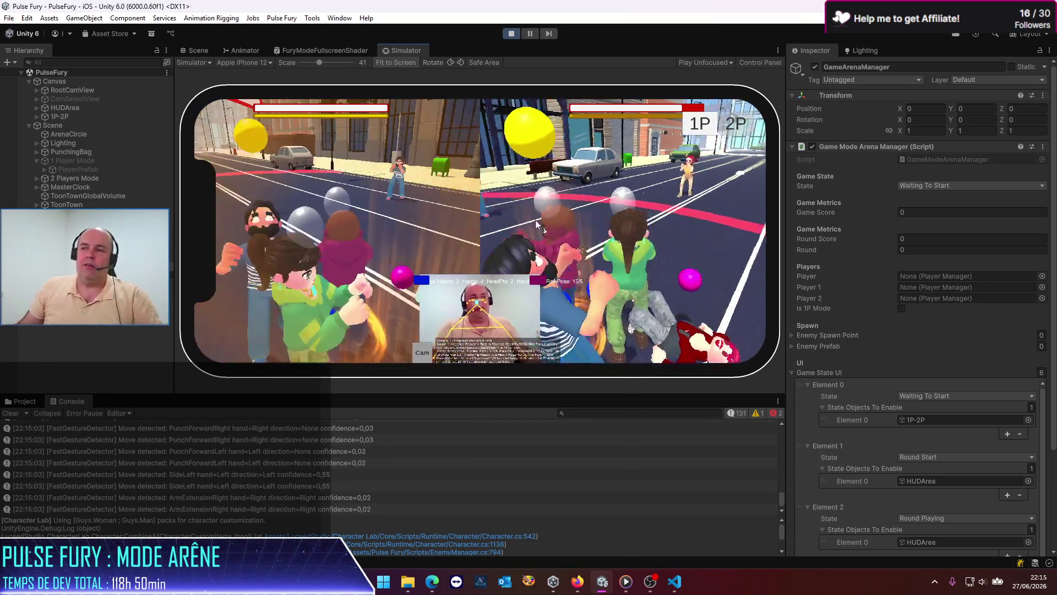
Exit Play mode with Ctrl+P and go back to GameModeArenaManager.cs in VS Code.
key(ctrl+p)
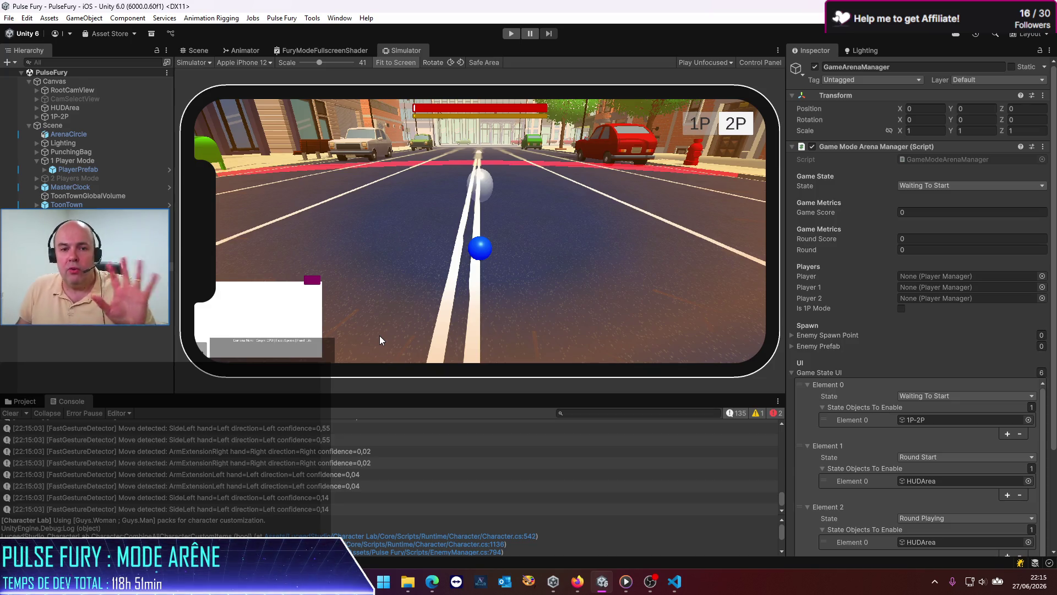
click(678, 582)
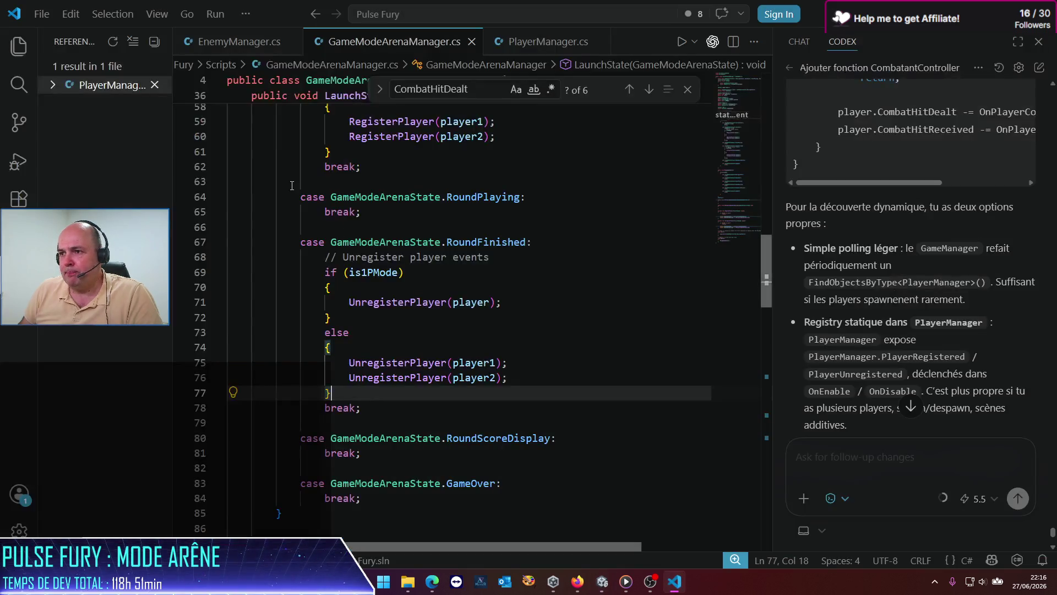
Scroll to the top of GameModeArenaManager.cs, then return to Unity and widen the Hierarchy.
key(alt+Tab)
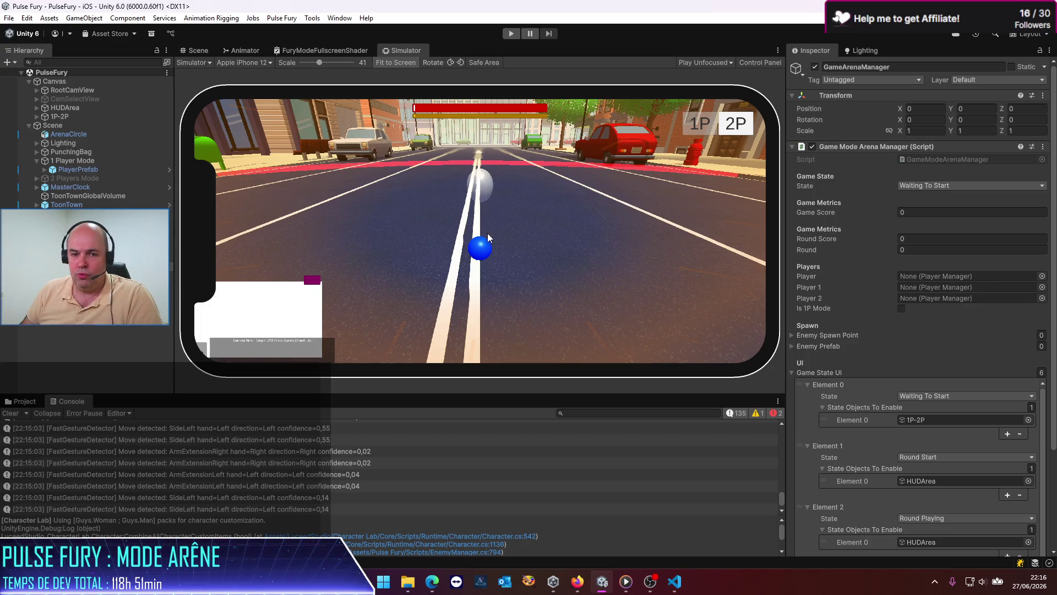
key(alt+Tab)
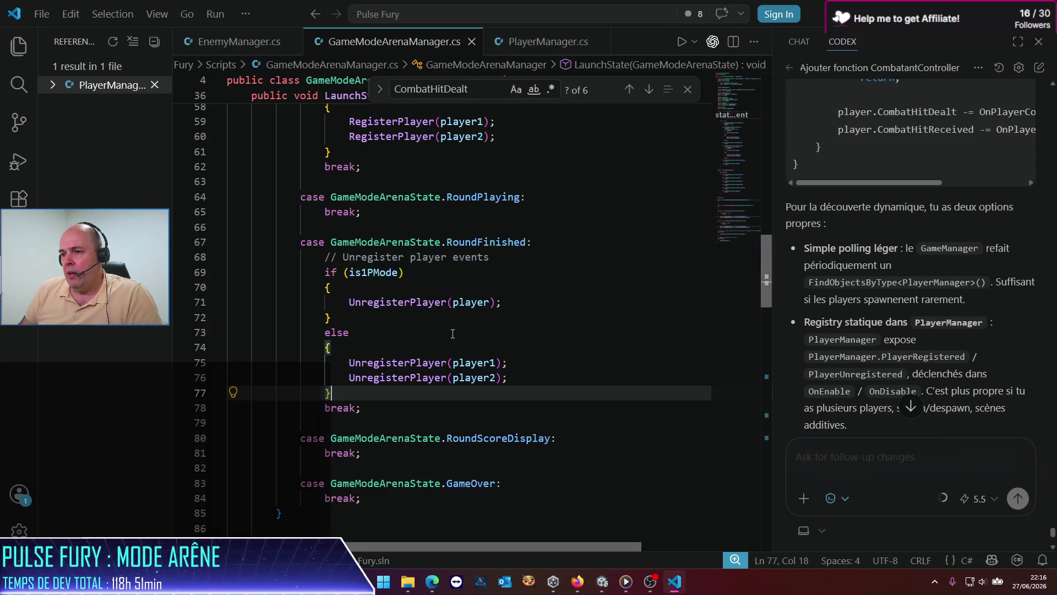
scroll(453, 333, up, 15)
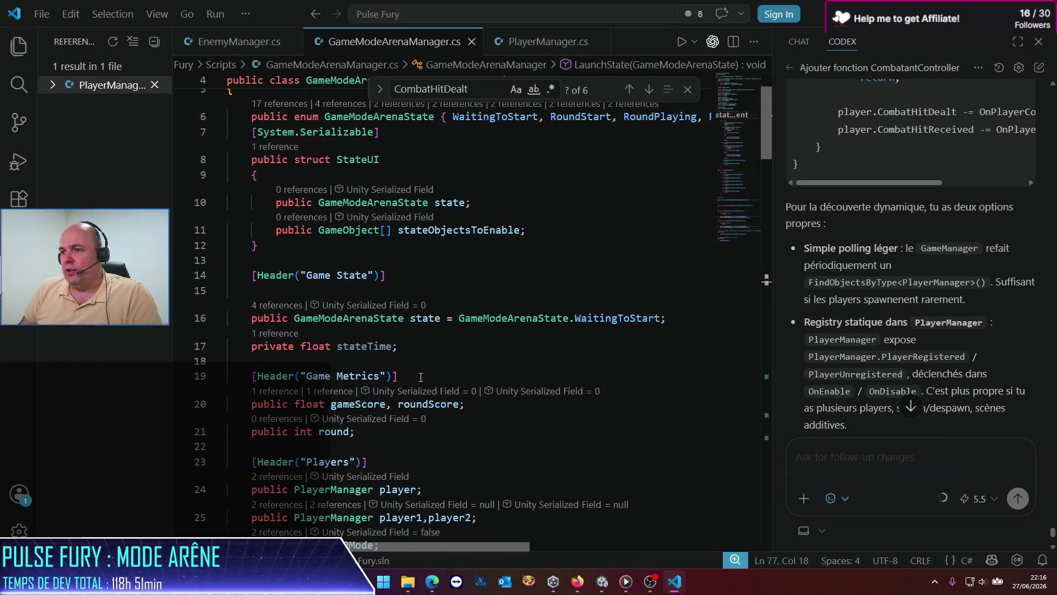
scroll(420, 377, up, 2)
key(alt+Tab)
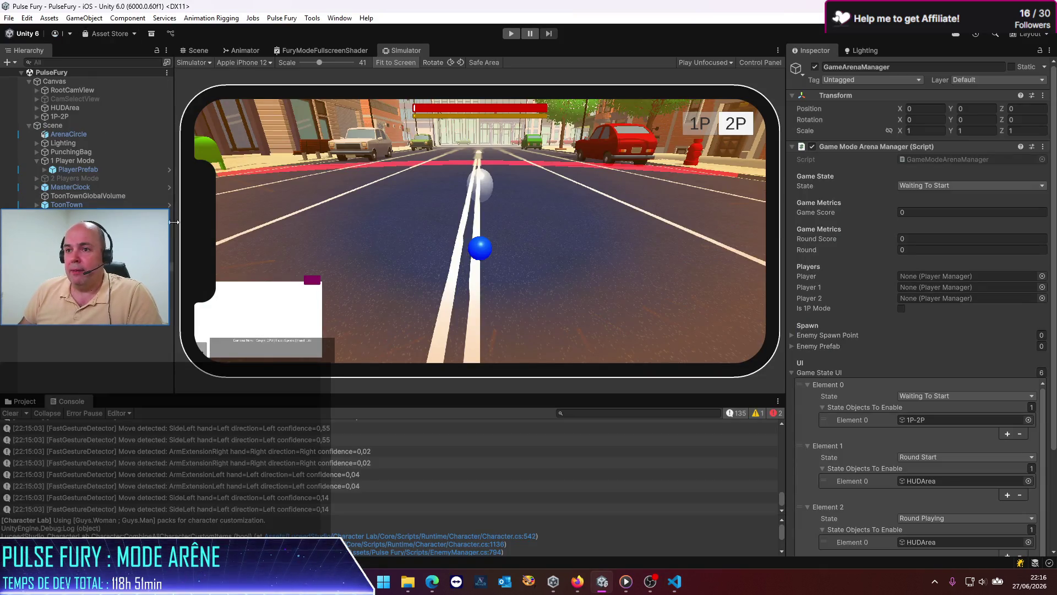
drag(175, 207, 188, 207)
Switch to the Scene view and orbit into a perspective view down the arena street.
click(216, 46)
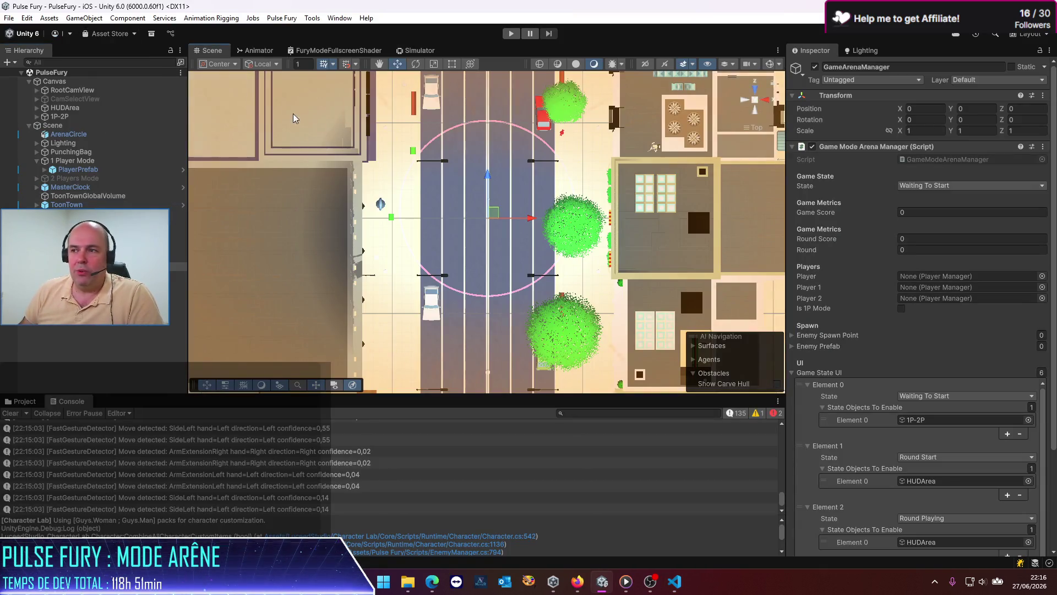
click(746, 101)
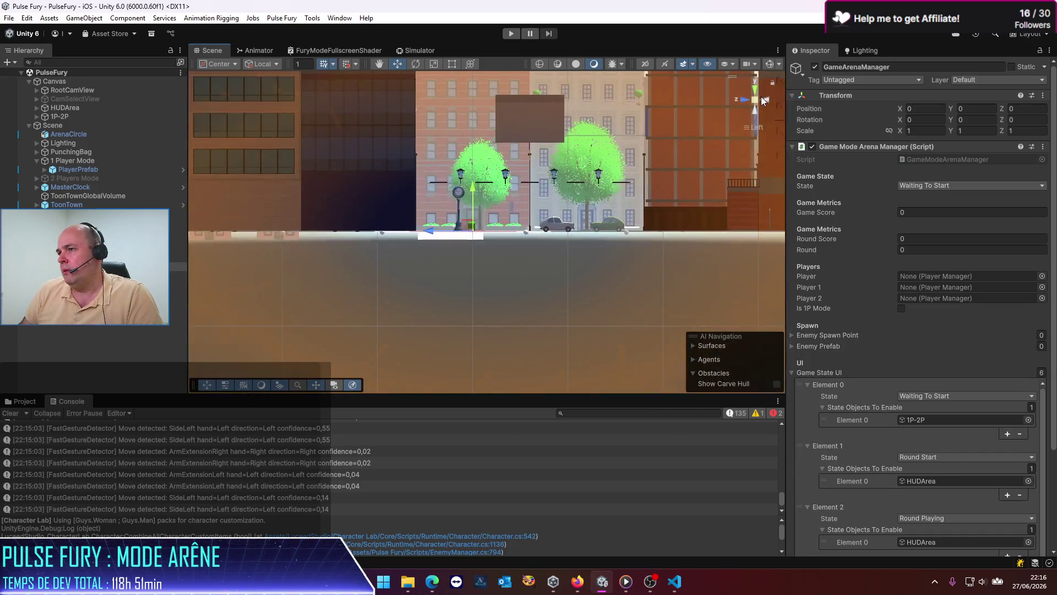
click(767, 101)
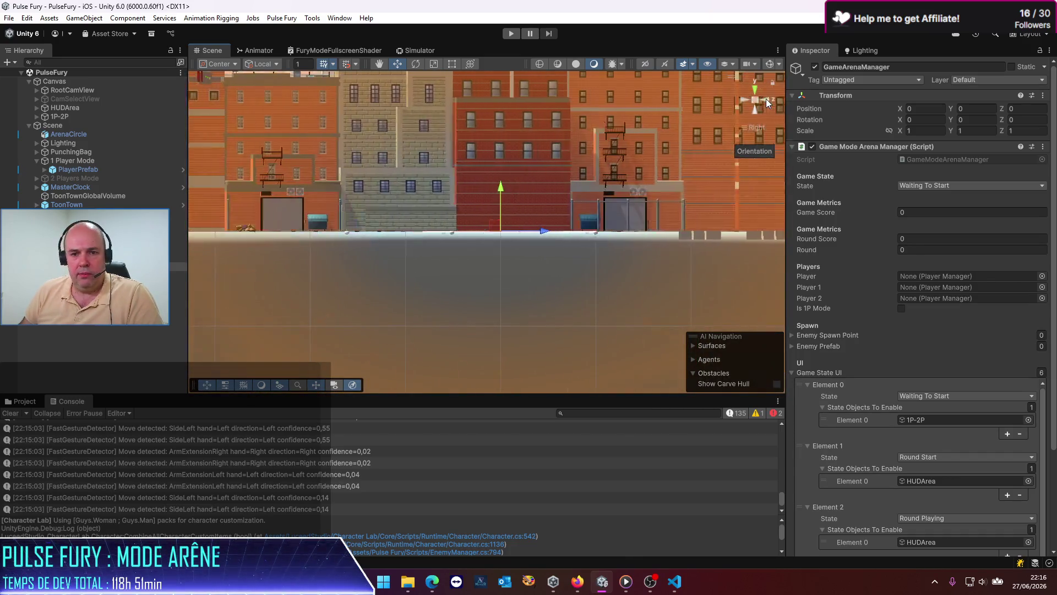
scroll(408, 199, up, 3)
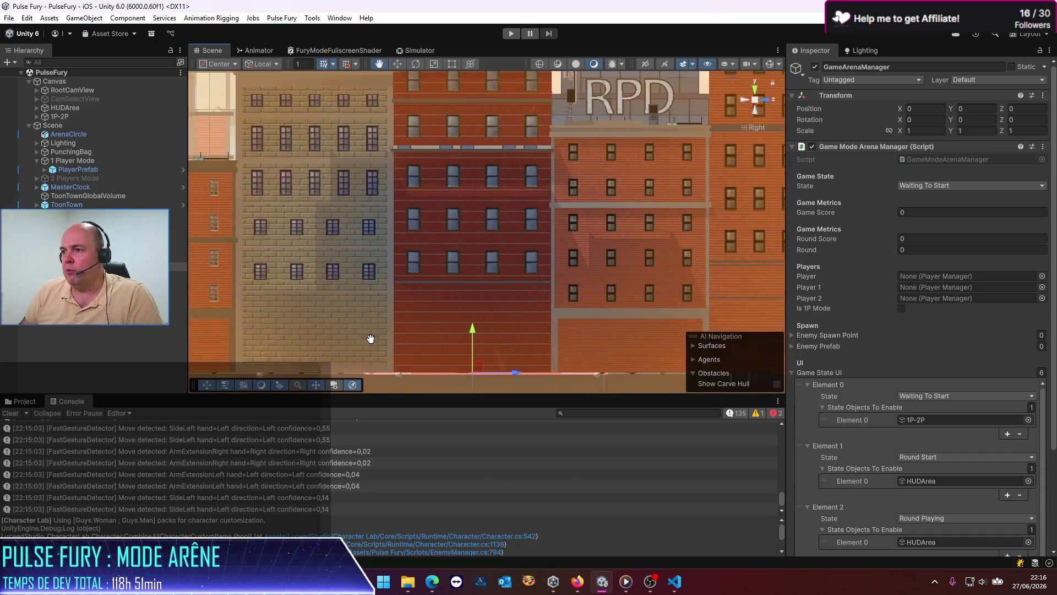
click(755, 100)
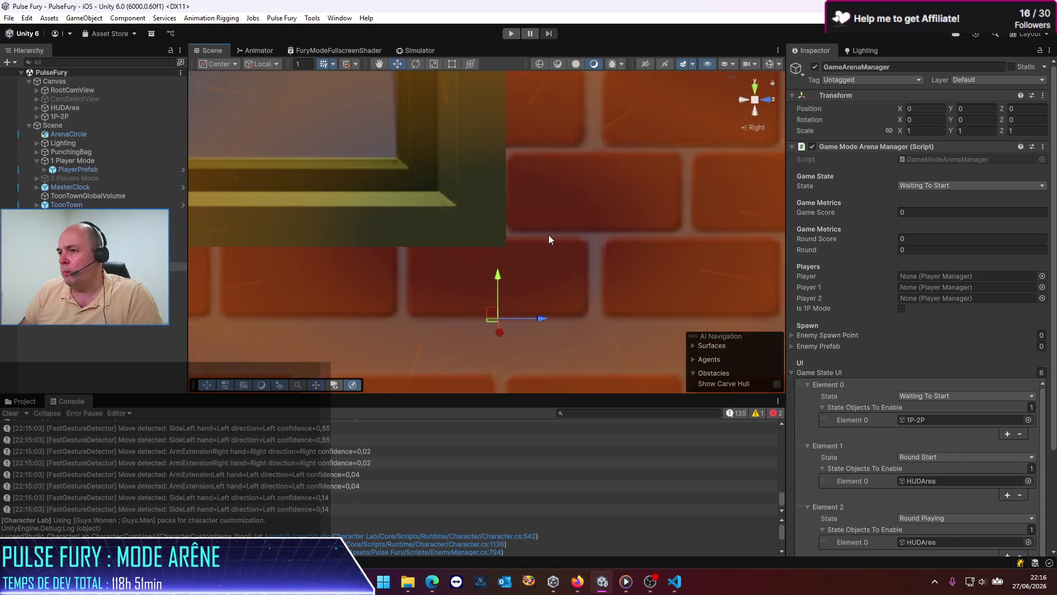
scroll(484, 253, down, 3)
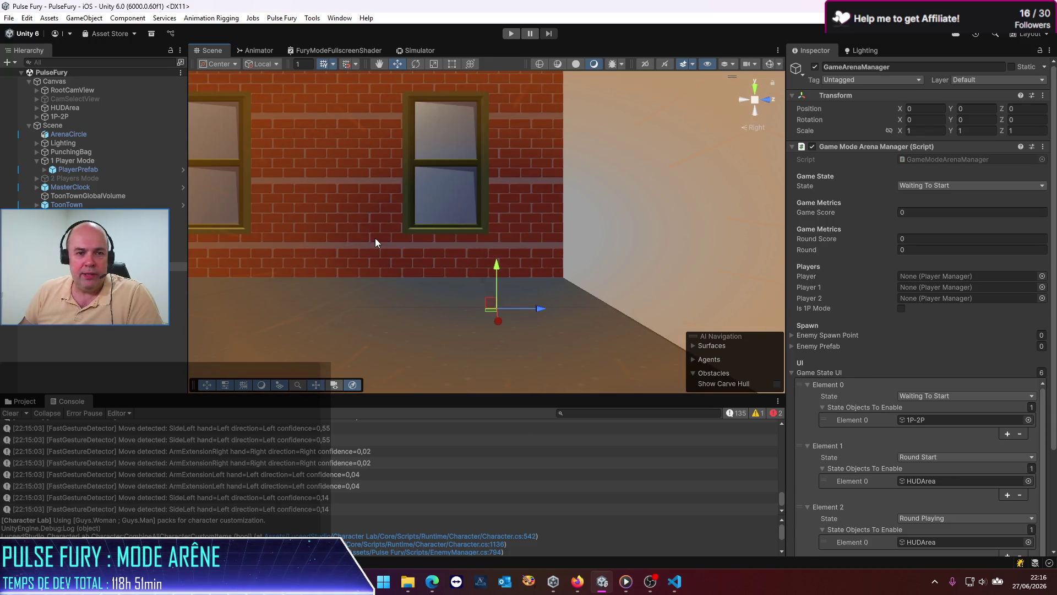
mouse_move(375, 238)
mouse_down()
mouse_move(308, 292)
mouse_move(543, 239)
mouse_move(474, 267)
mouse_move(324, 284)
mouse_up()
mouse_move(501, 282)
mouse_down()
mouse_move(461, 295)
mouse_move(420, 289)
mouse_move(410, 272)
mouse_move(408, 280)
mouse_move(514, 291)
mouse_move(434, 298)
mouse_move(366, 274)
mouse_move(570, 279)
mouse_move(366, 279)
mouse_move(341, 253)
mouse_move(307, 256)
mouse_up()
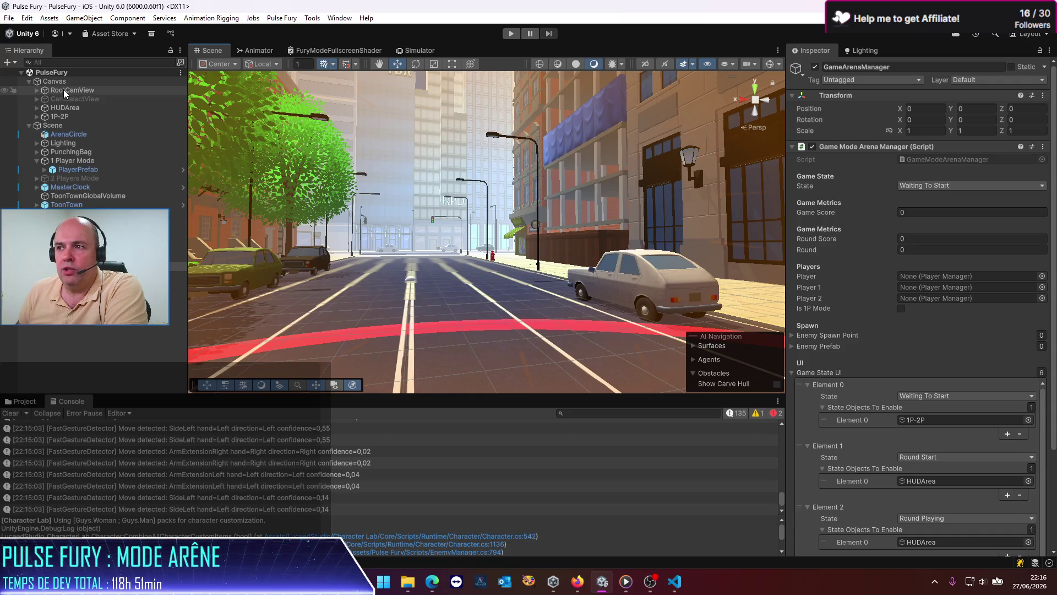
Frame HUDArea and turn the Scene view to the back view.
double_click(56, 107)
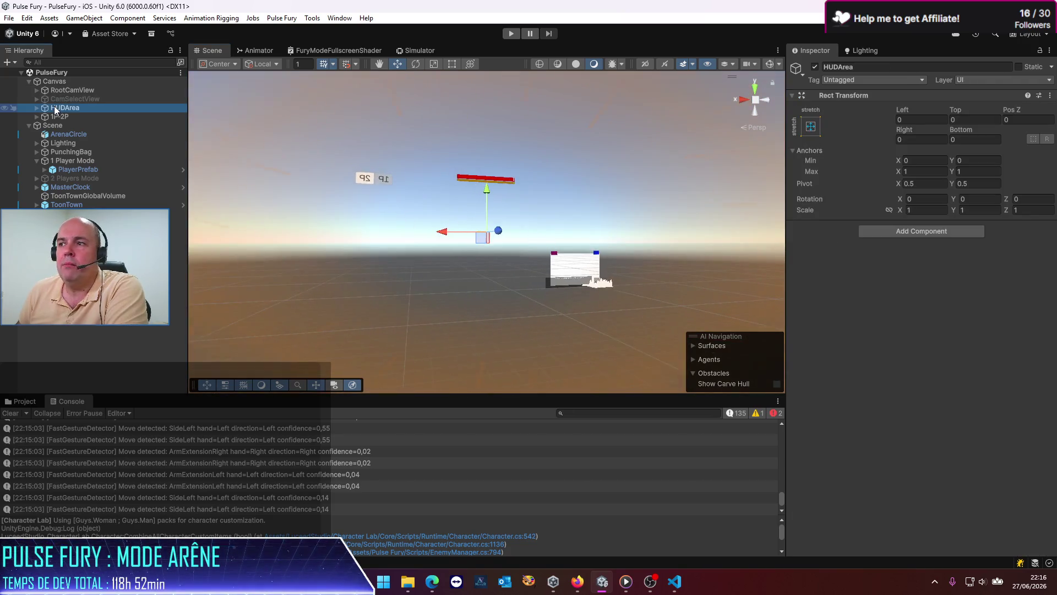
click(742, 101)
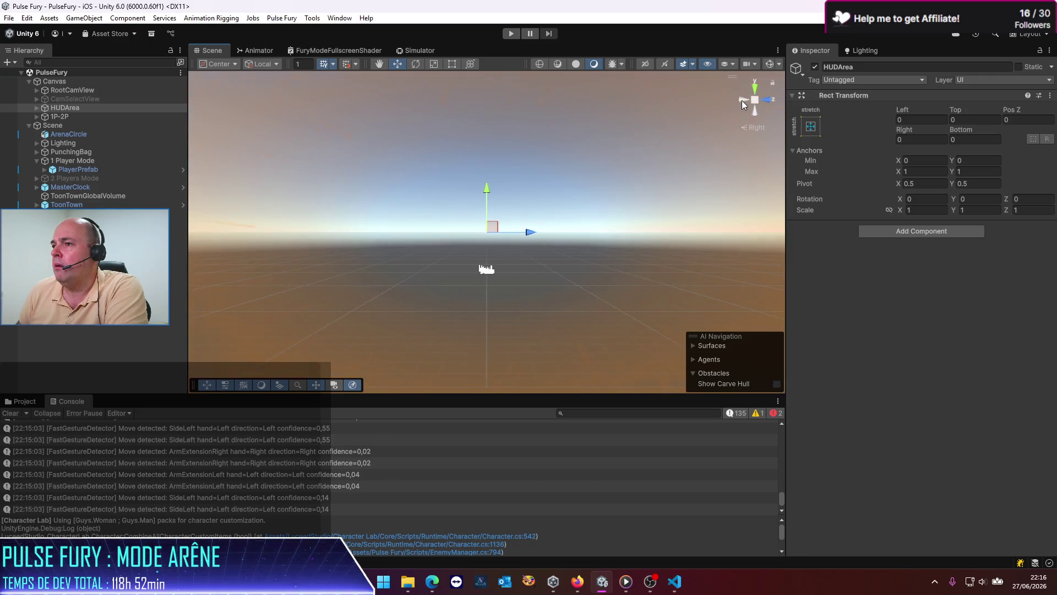
click(742, 100)
click(59, 342)
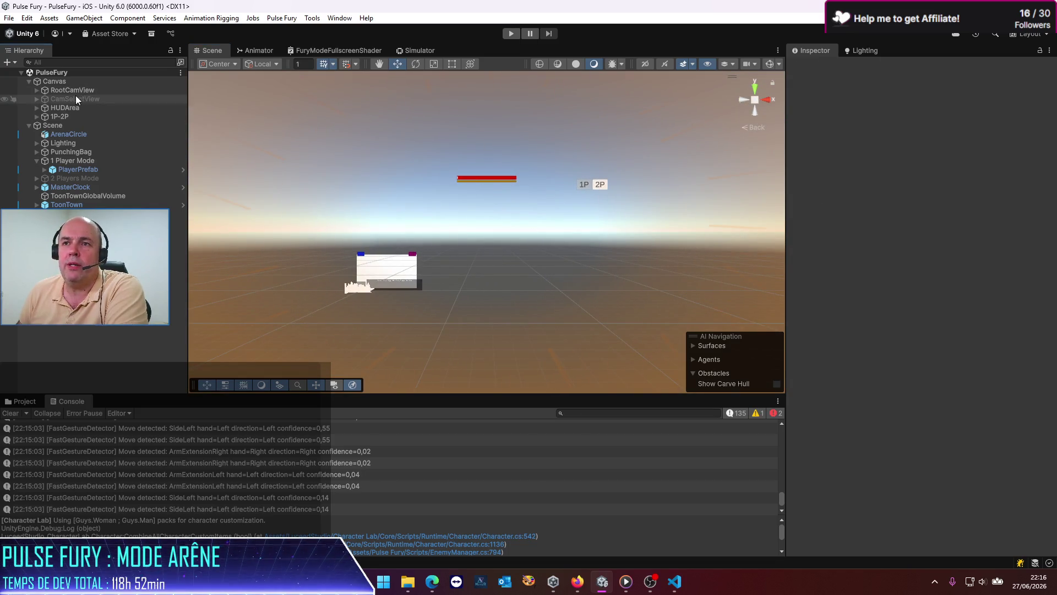
Create an empty GameObject under the Canvas.
click(44, 81)
right_click(43, 80)
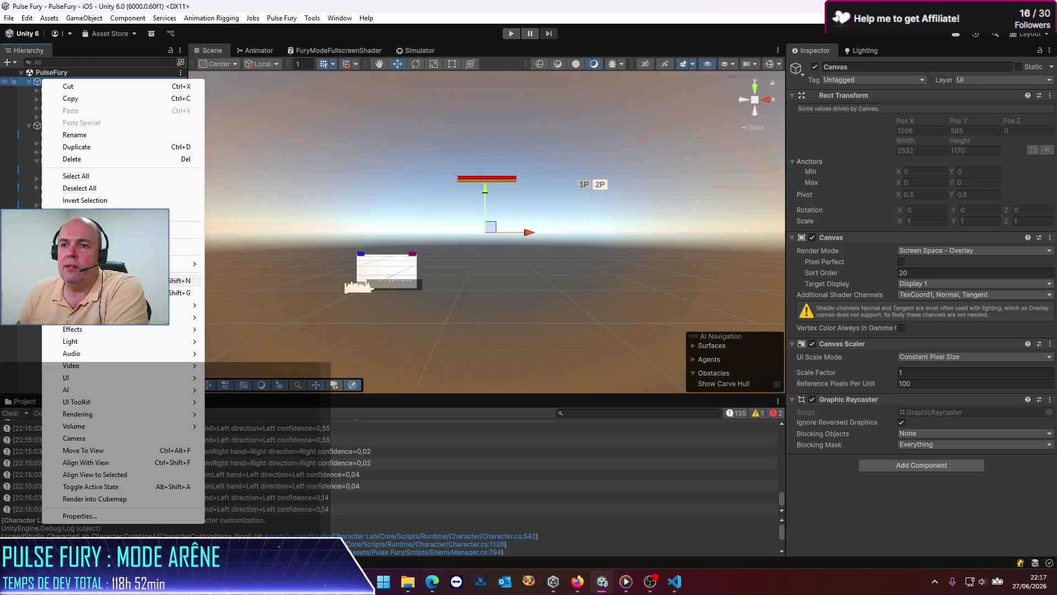
click(110, 281)
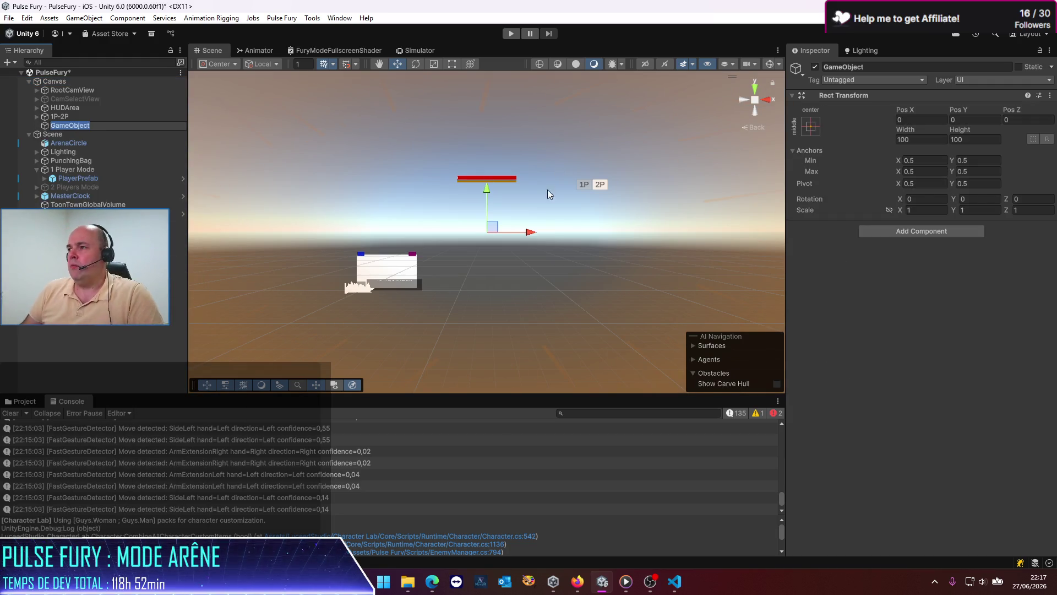
Anchor the new object to stretch-stretch with Left, Top, Right and Bottom all 0.
click(811, 126)
click(929, 292)
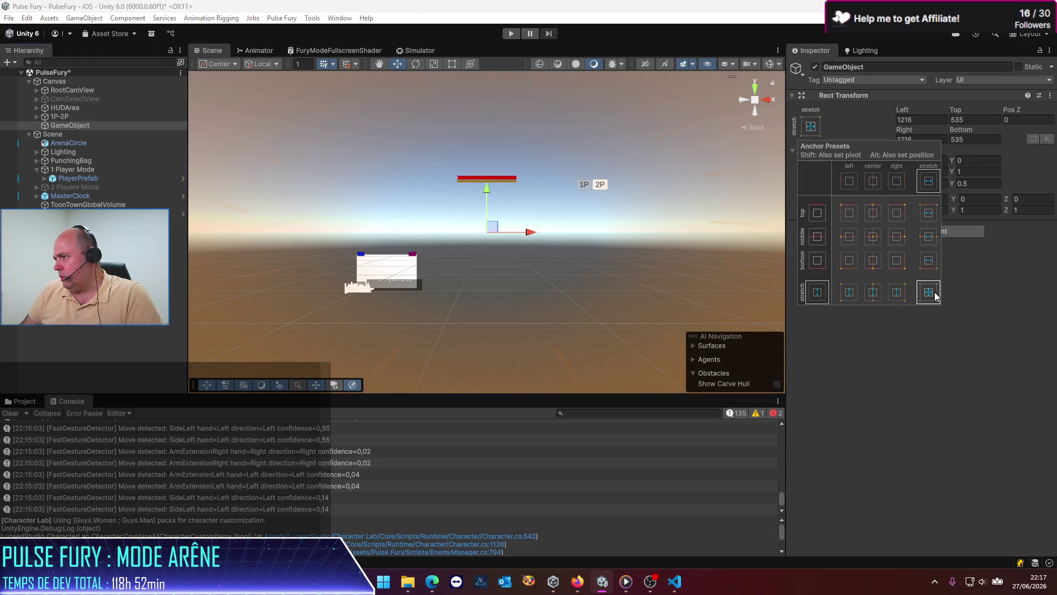
click(936, 119)
text(0)
key(Tab)
text(0)
key(Tab)
key(Tab)
text(0)
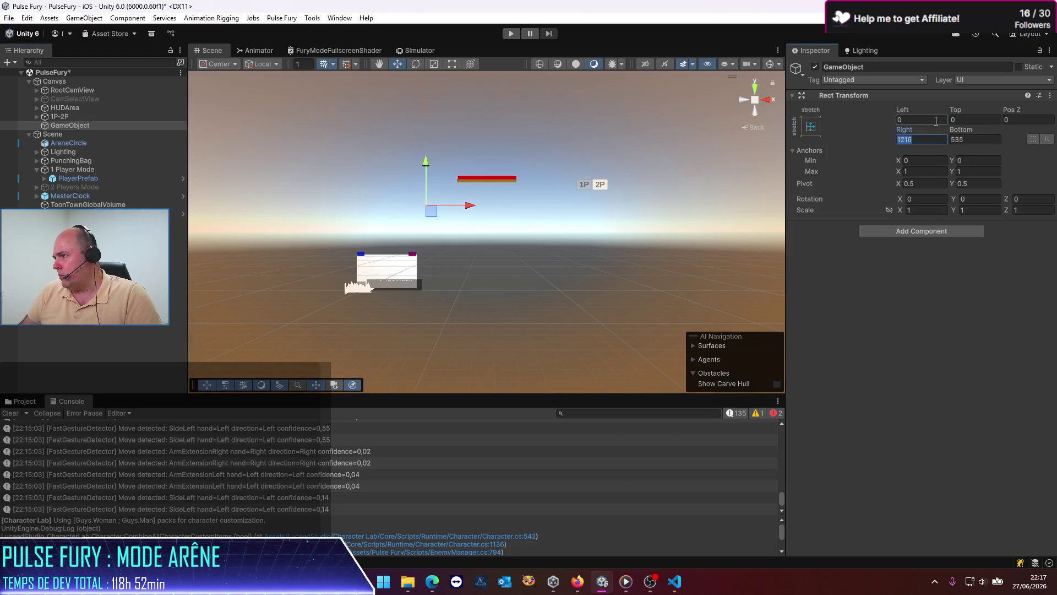
key(Tab)
text(0)
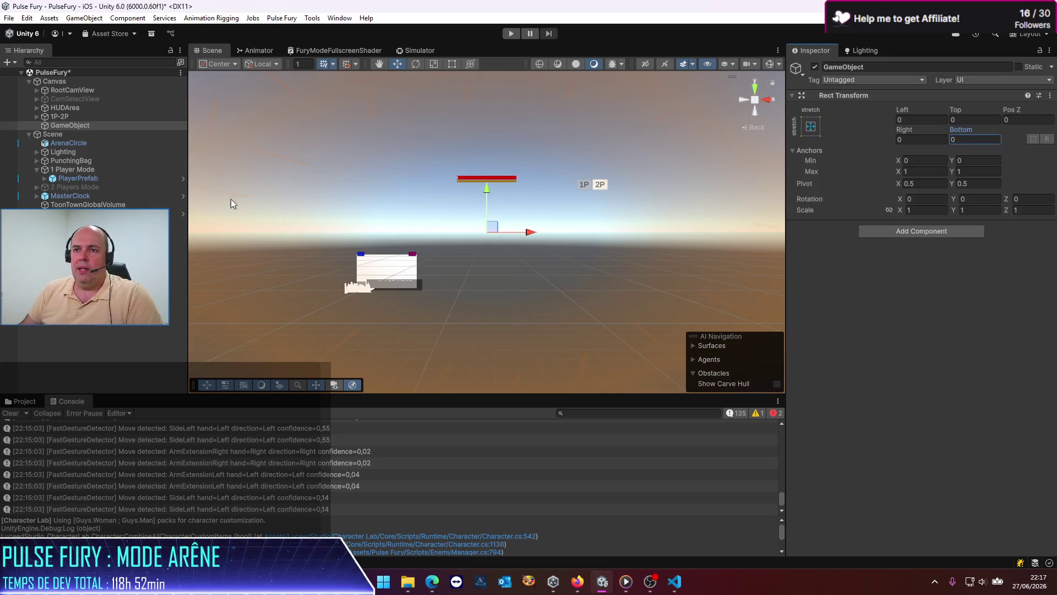
Rename the new object to GameArenaModeUI.
click(105, 126)
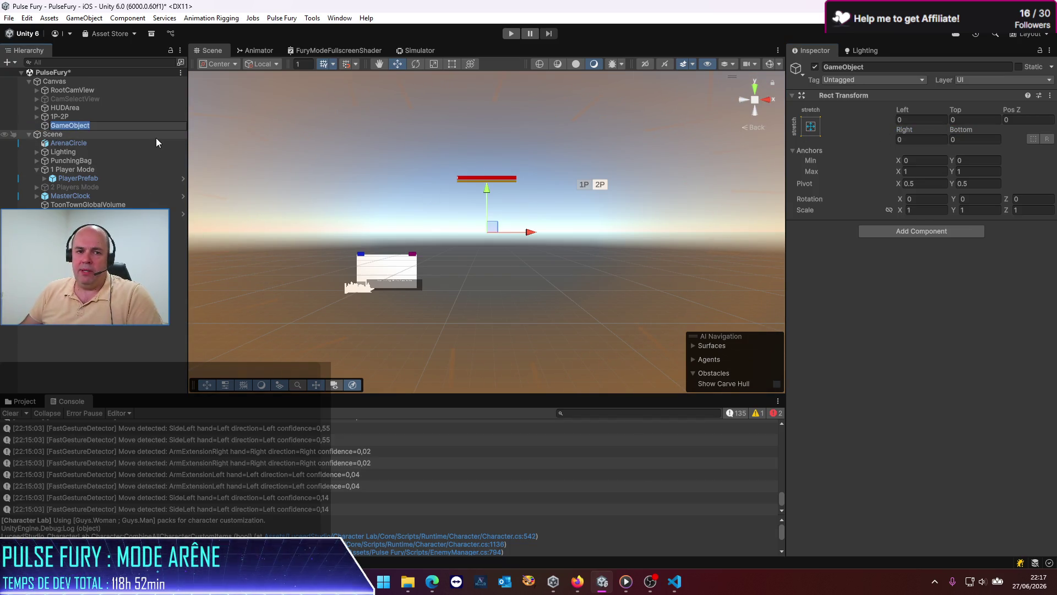
key(F2)
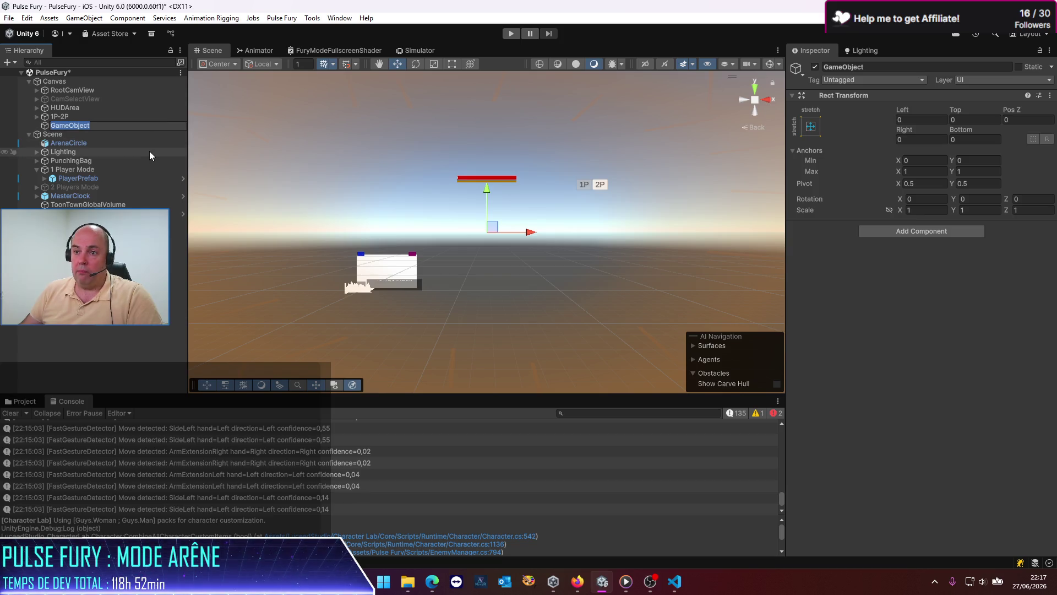
text(Ga)
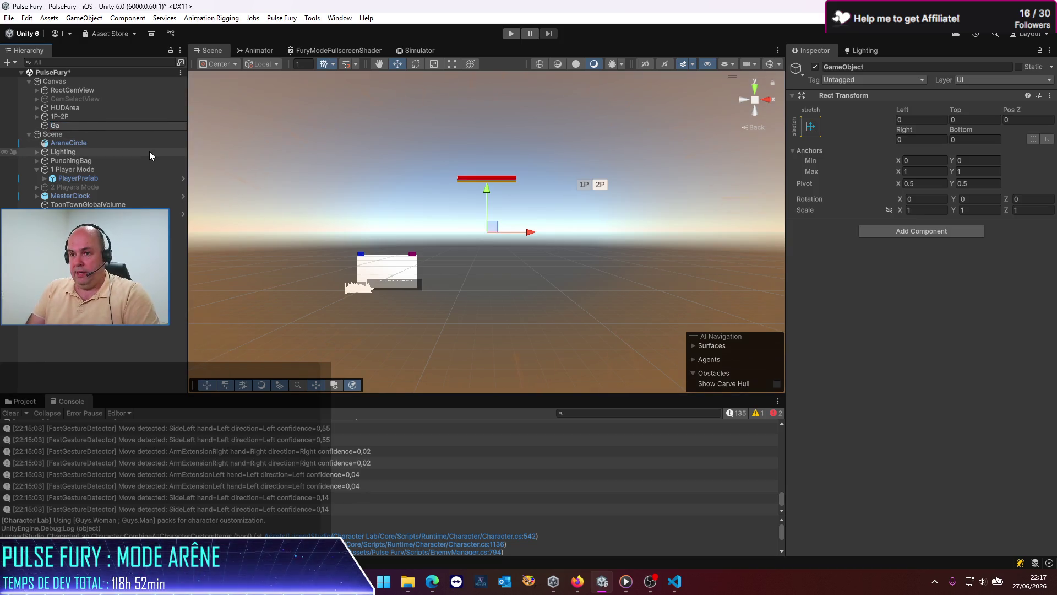
text(meArenaModeUI)
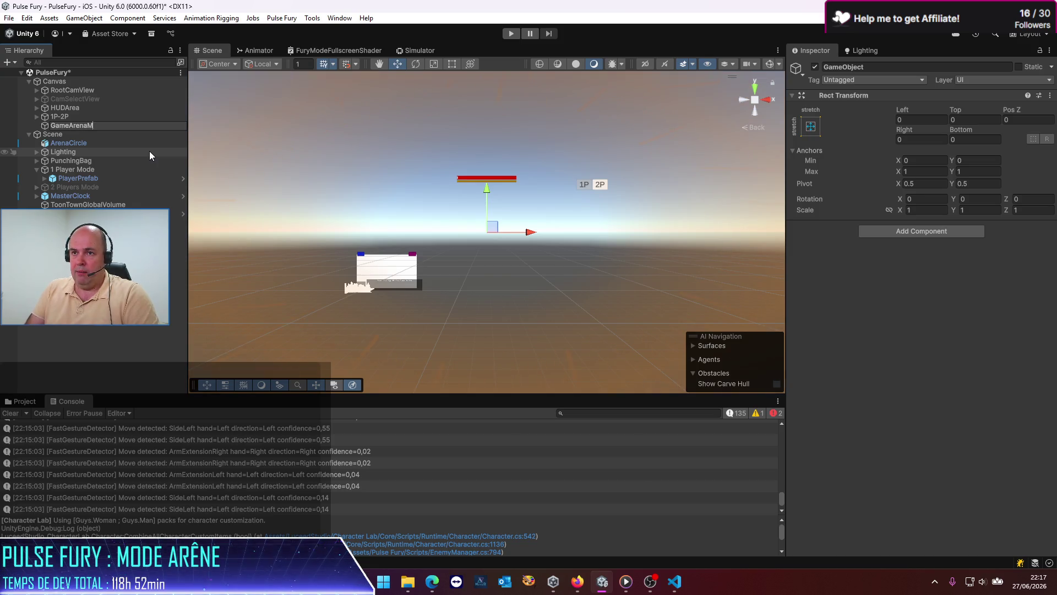
right_click(111, 126)
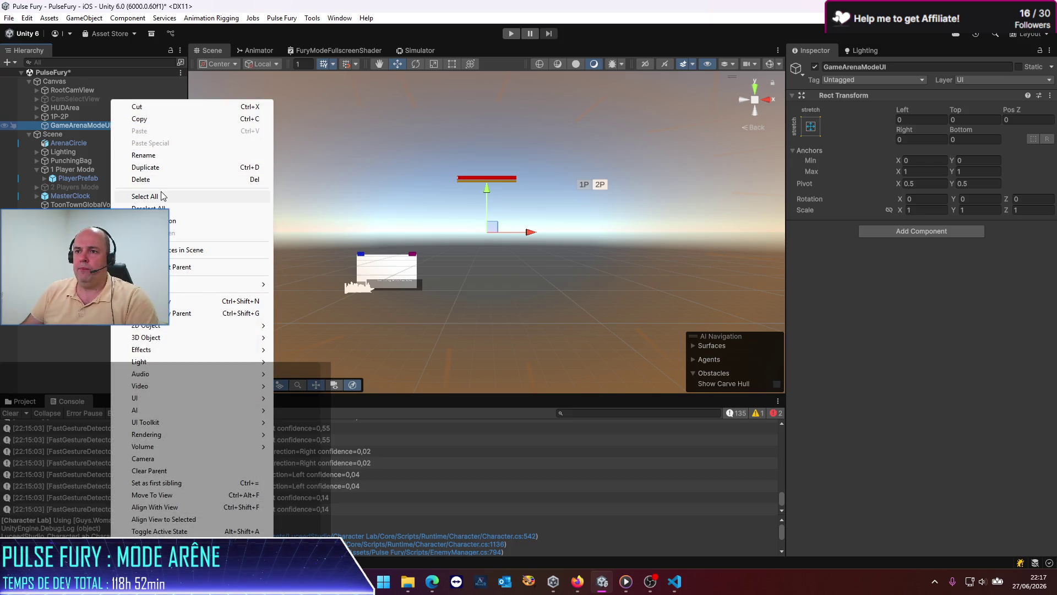
Create an empty child of GameArenaModeUI named WaitingToStartUI.
click(160, 301)
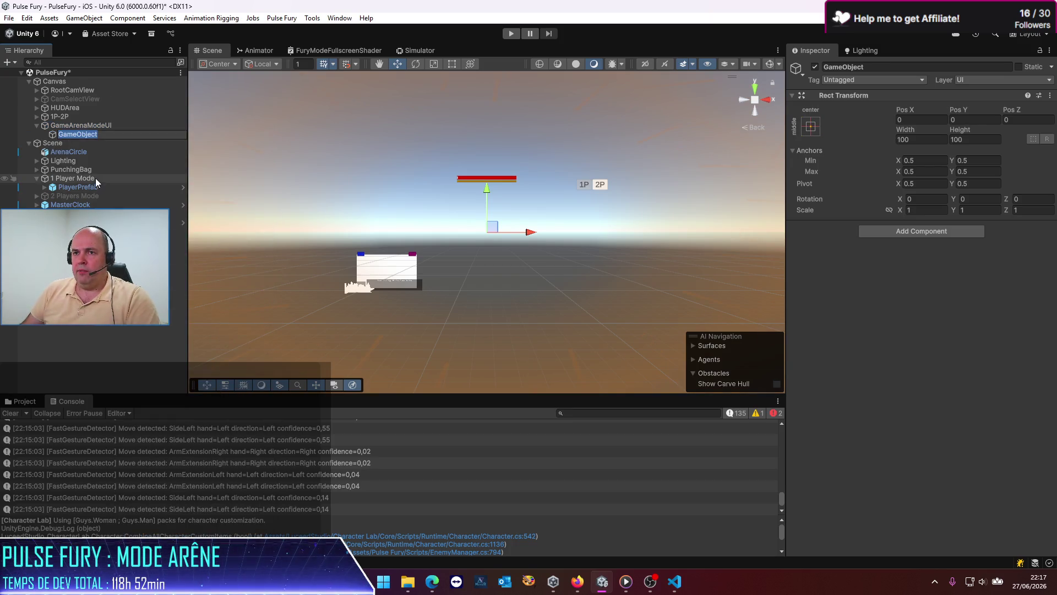
text(Wa)
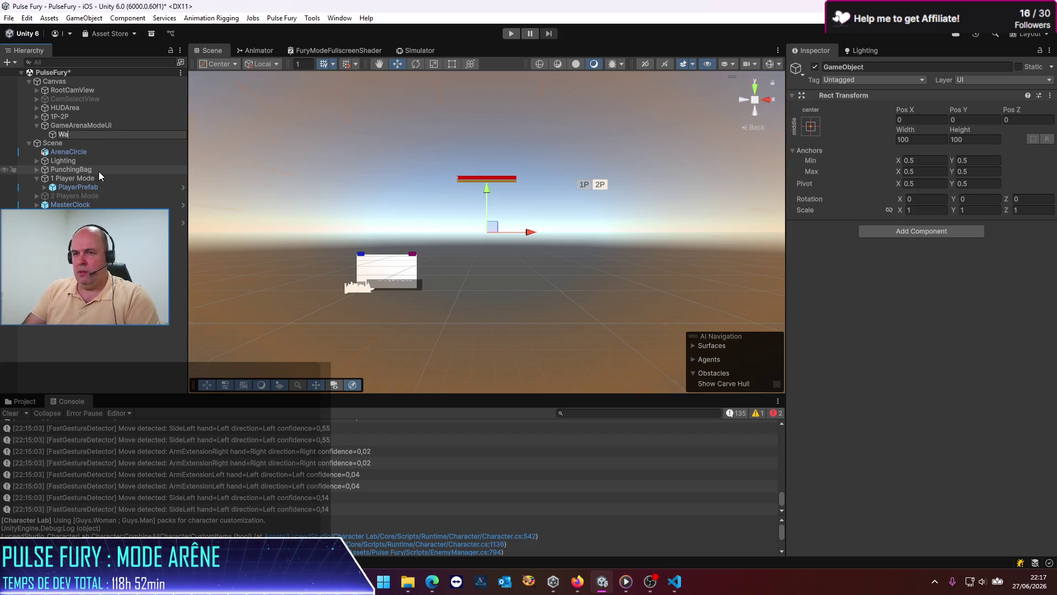
text(ltingT)
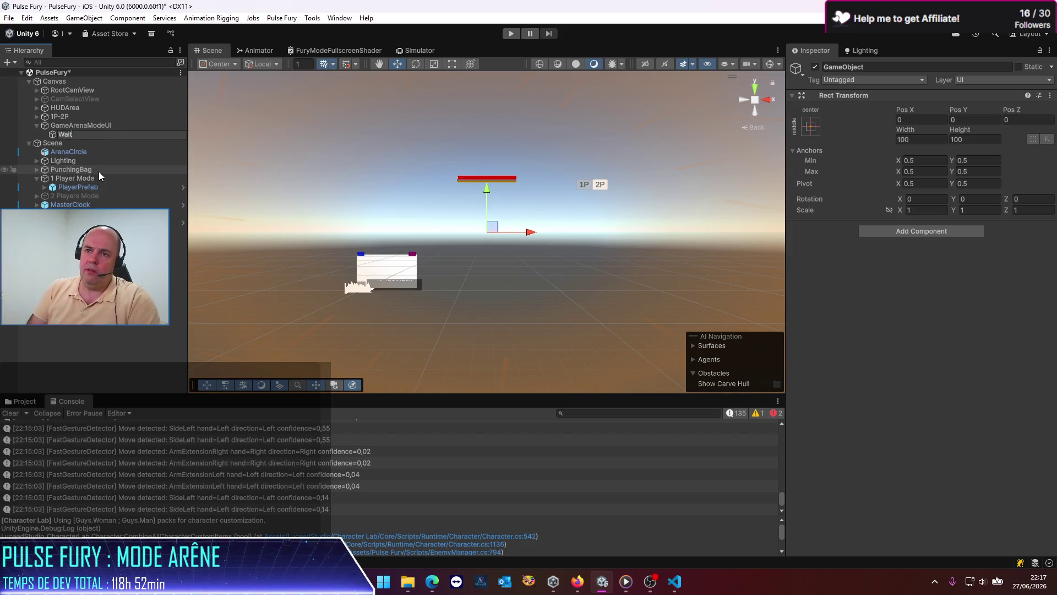
text(o)
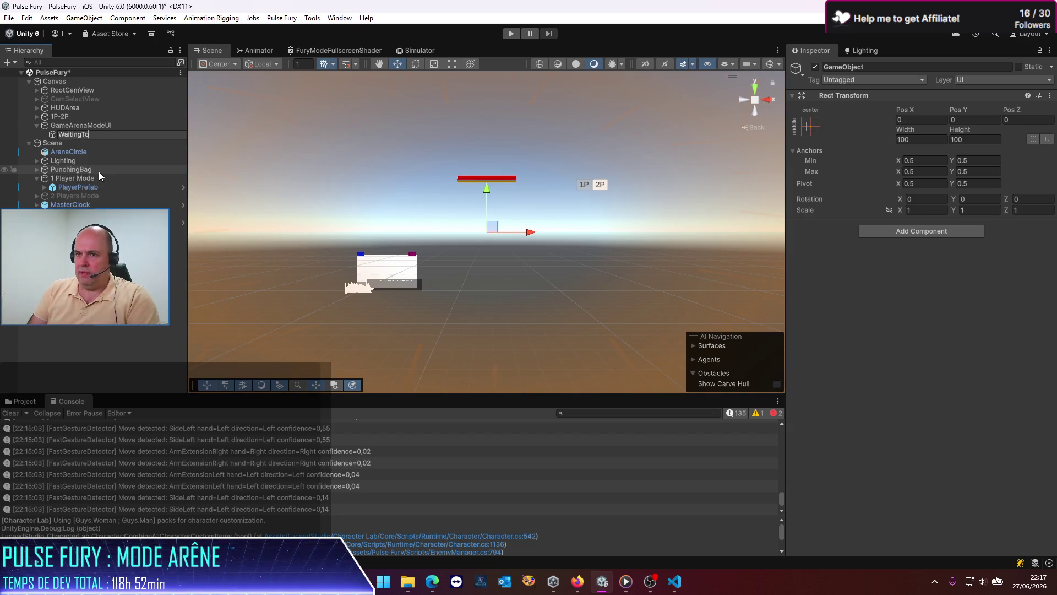
text(Start)
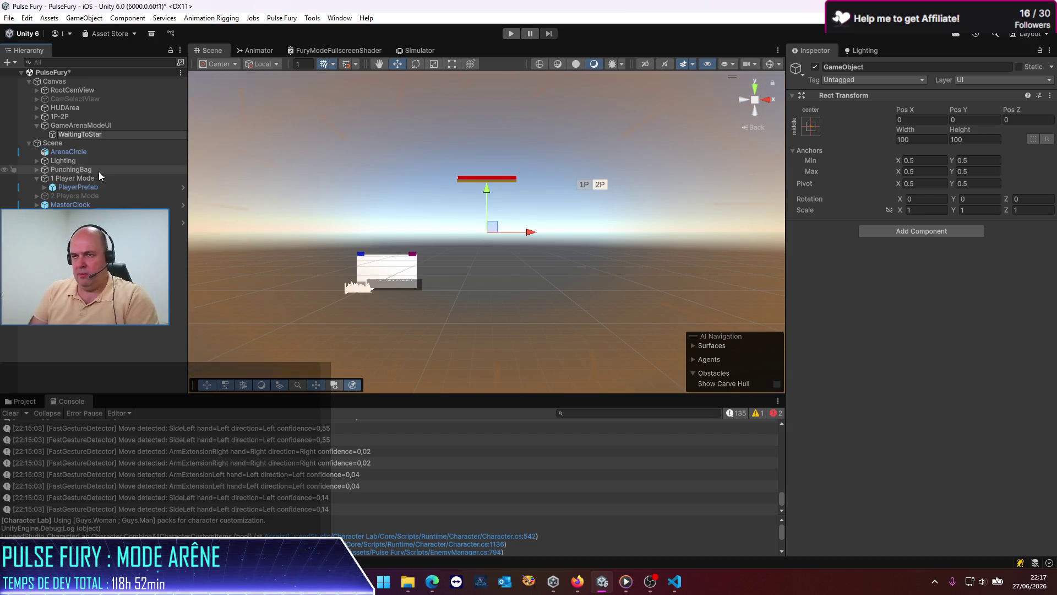
key(Return)
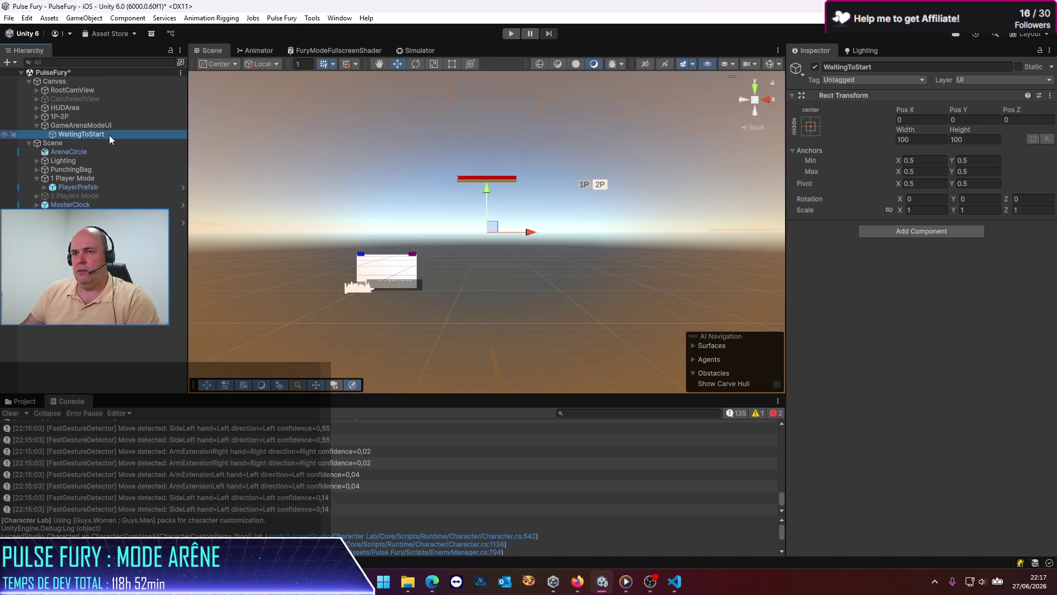
click(109, 135)
text(UI)
key(Return)
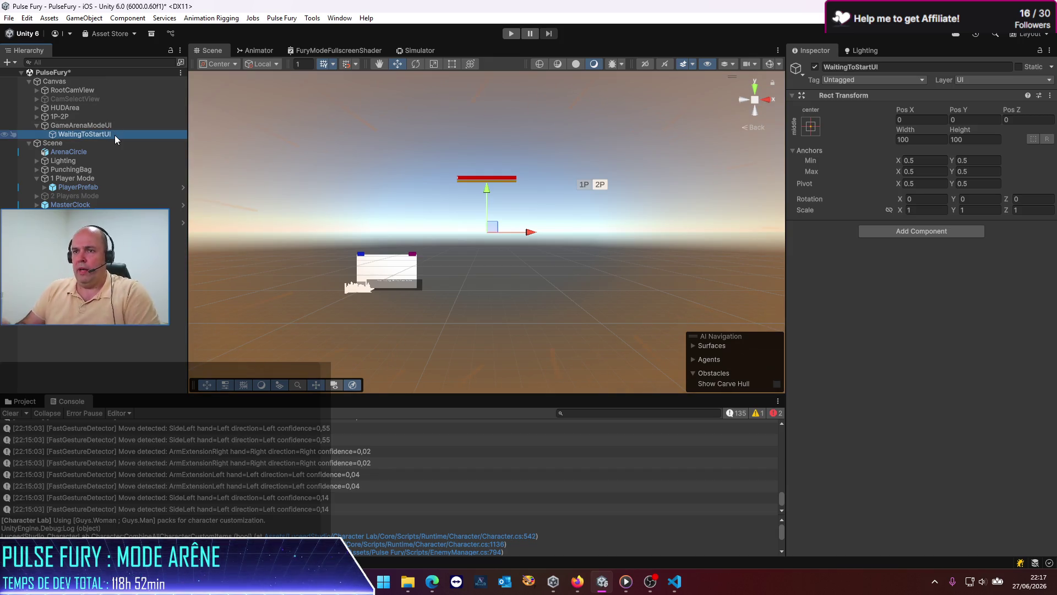
Anchor WaitingToStartUI to stretch-stretch with all four offsets set to 0.
click(811, 126)
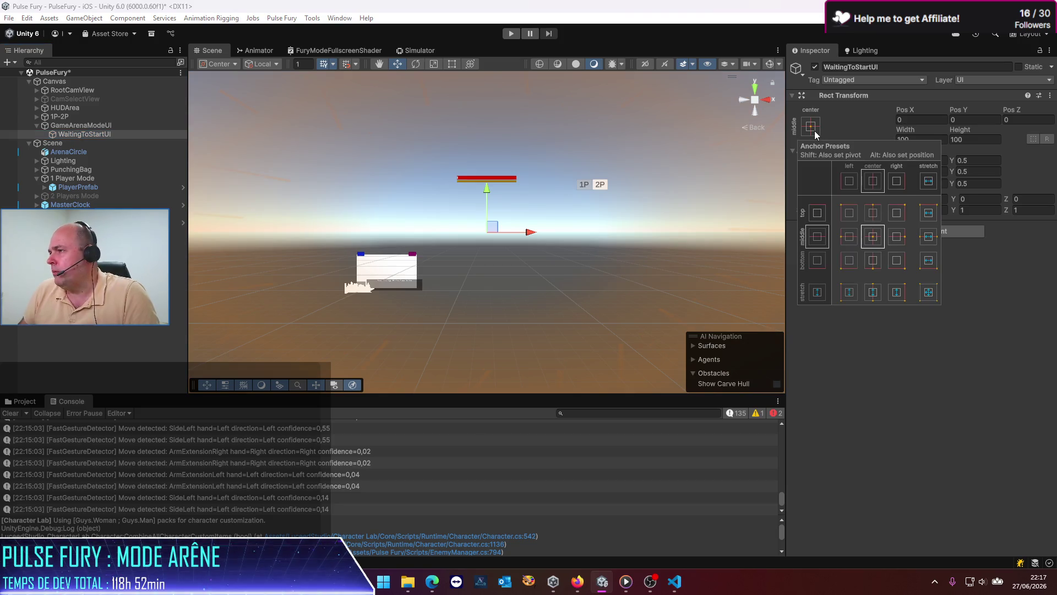
click(929, 292)
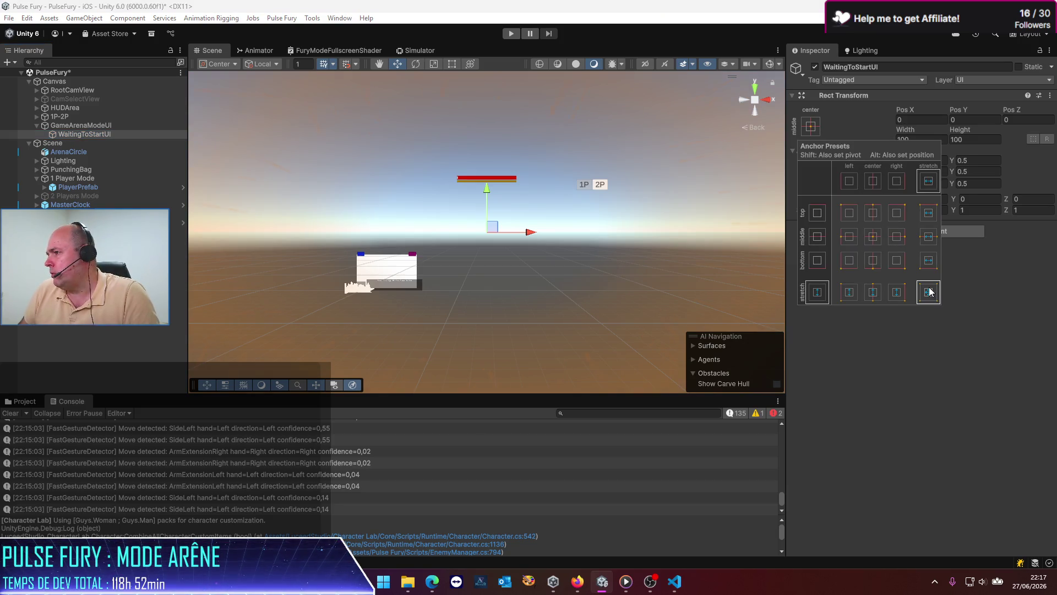
click(948, 375)
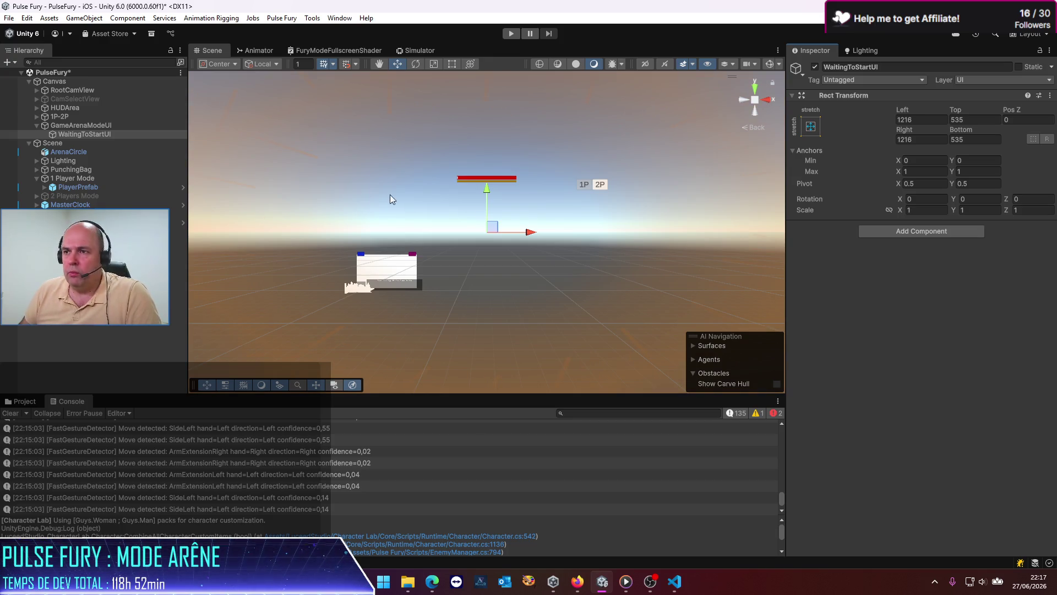
click(931, 124)
text(0)
key(Tab)
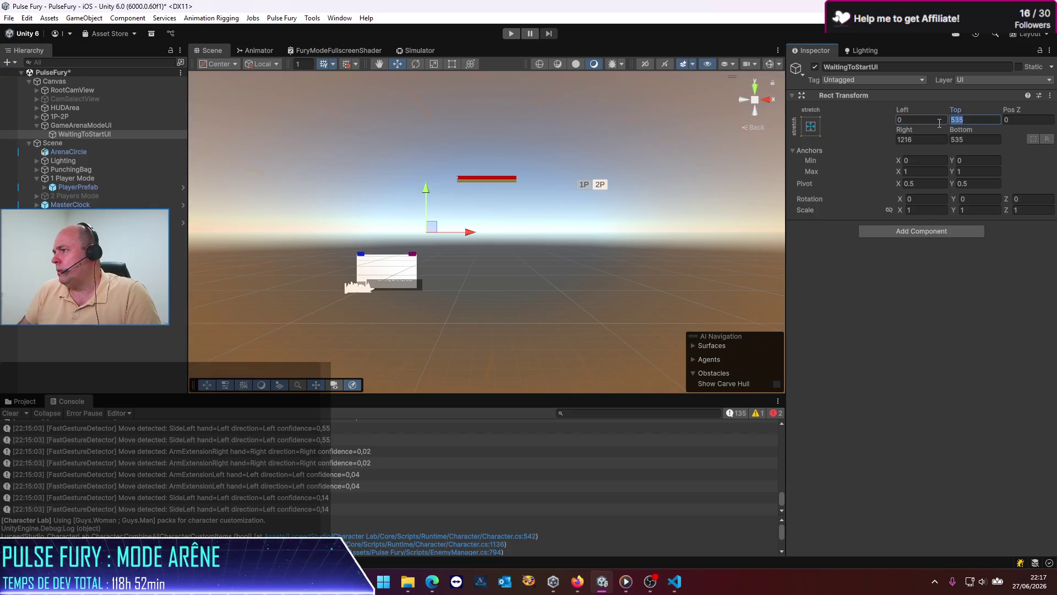
text(0)
key(Tab)
key(Tab)
text(0)
key(Tab)
text(0)
key(Tab)
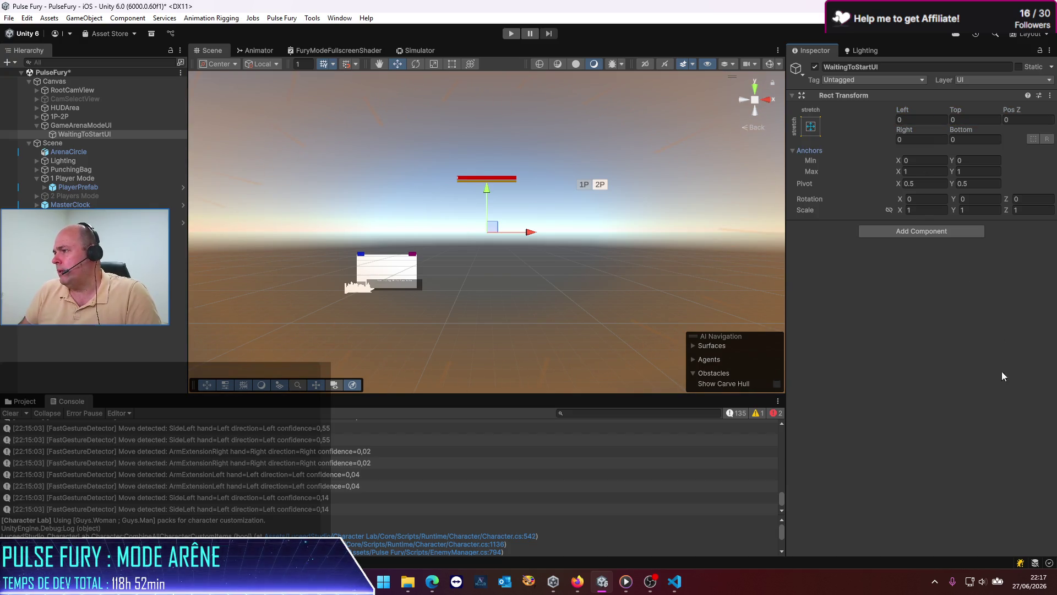
Switch to the Rect tool and reselect WaitingToStartUI.
click(451, 64)
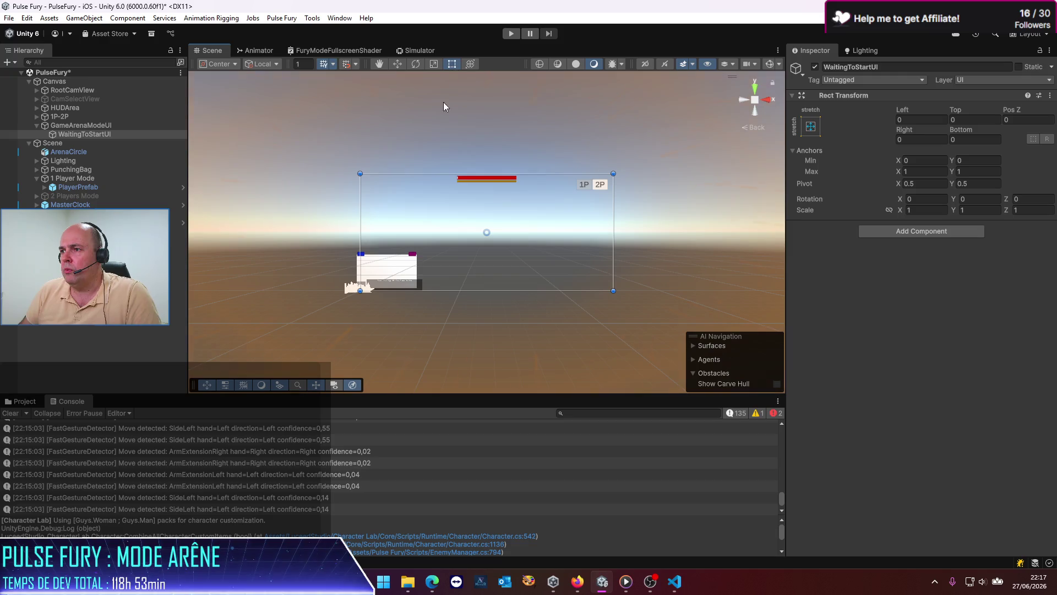
scroll(432, 343, up, 2)
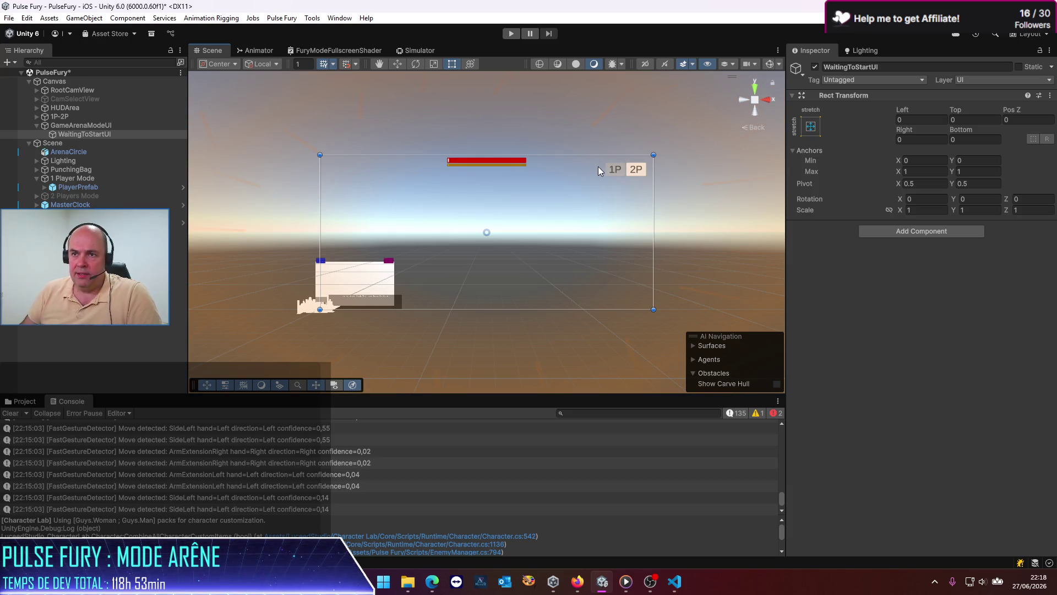
click(85, 134)
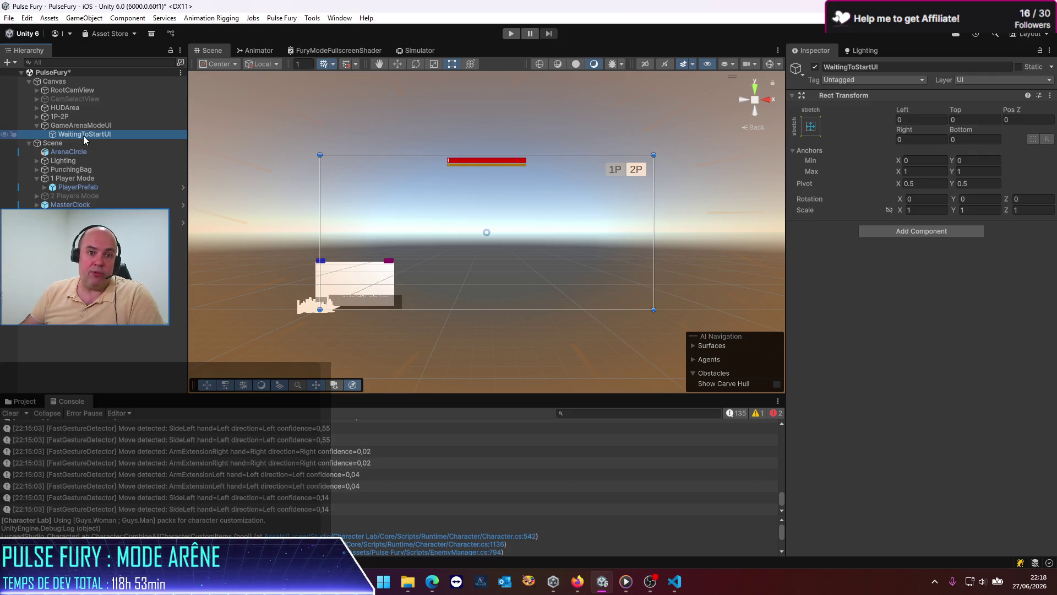
Add a UI Button inside WaitingToStartUI and frame it in the Scene view.
right_click(83, 140)
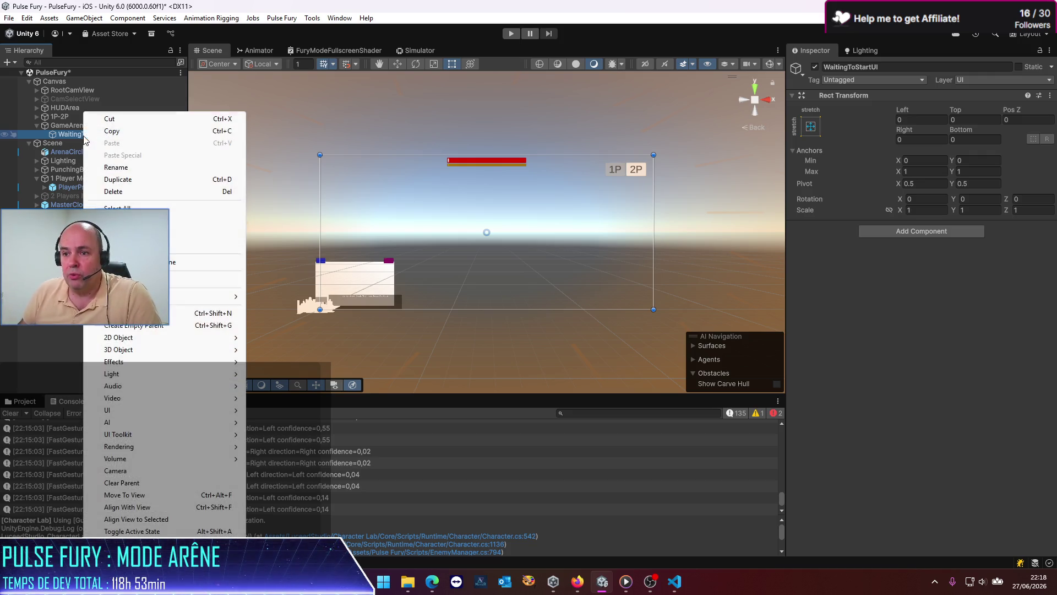
mouse_move(167, 414)
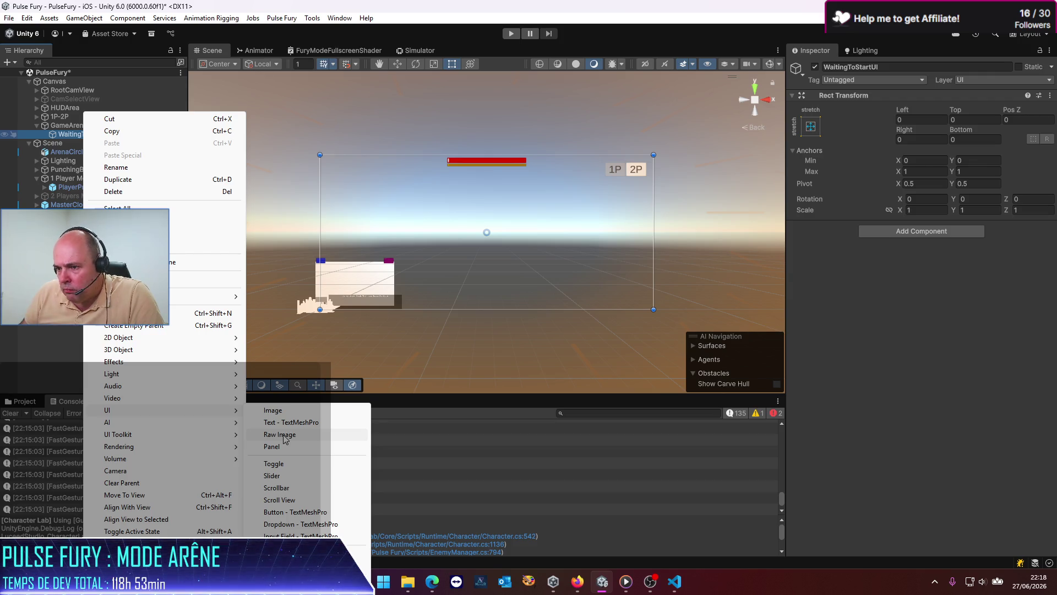
click(289, 512)
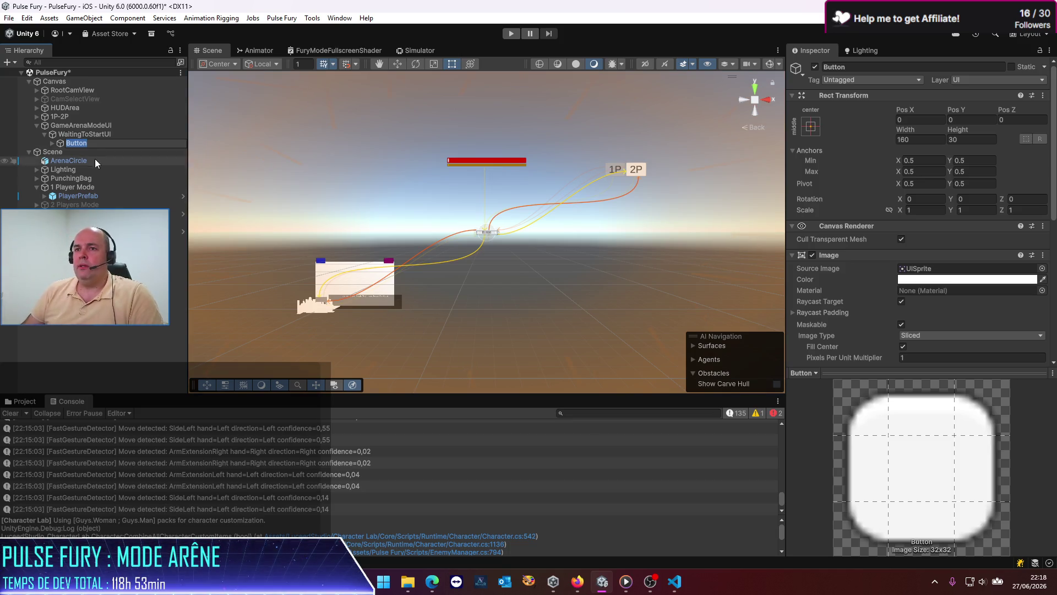
click(88, 135)
double_click(86, 143)
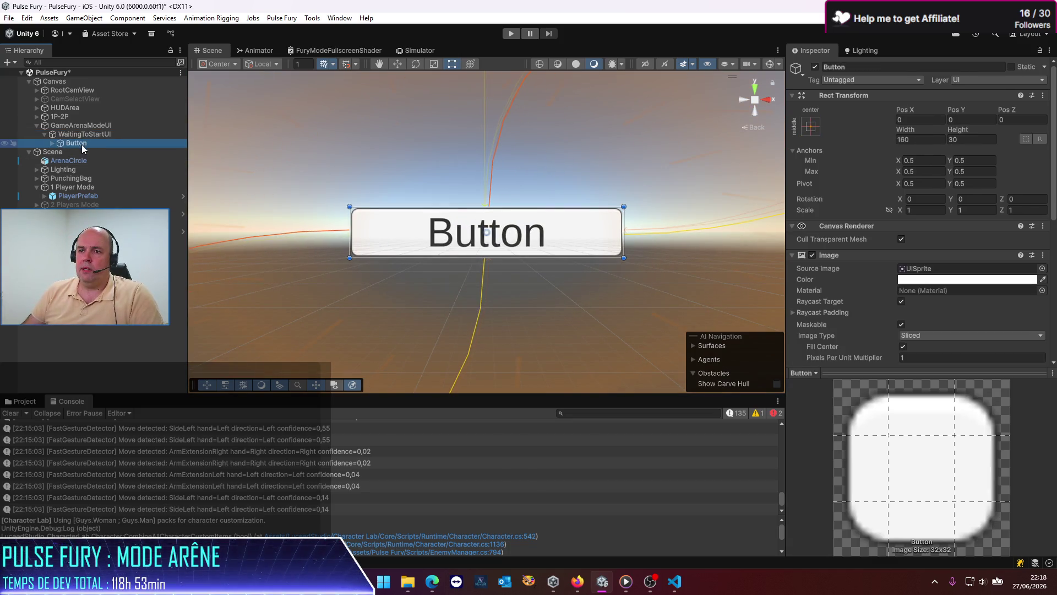
Rename the button to StartGameButton.
click(81, 144)
text(Star)
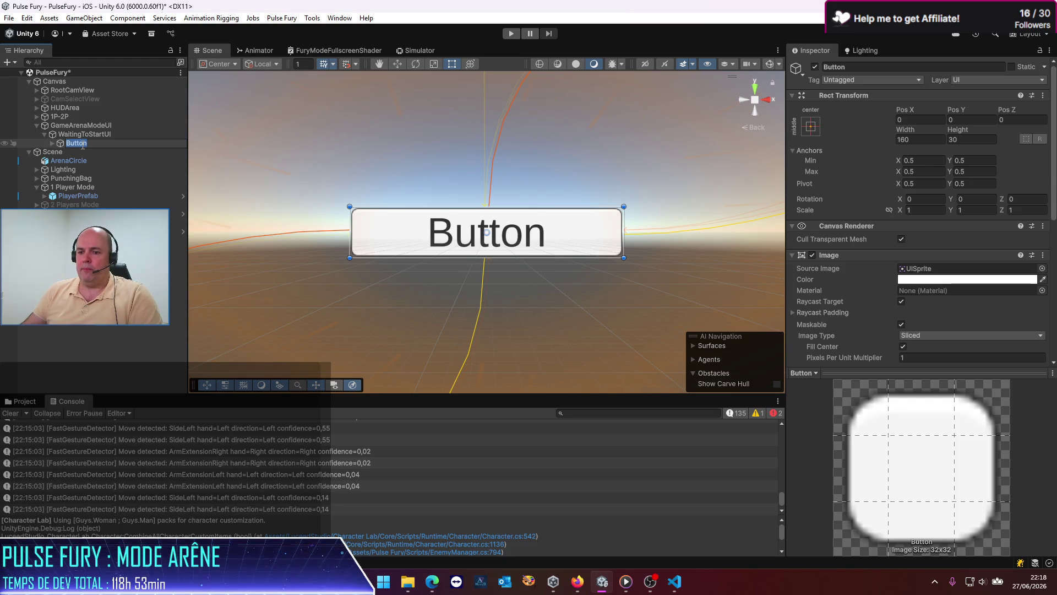
text(tGa)
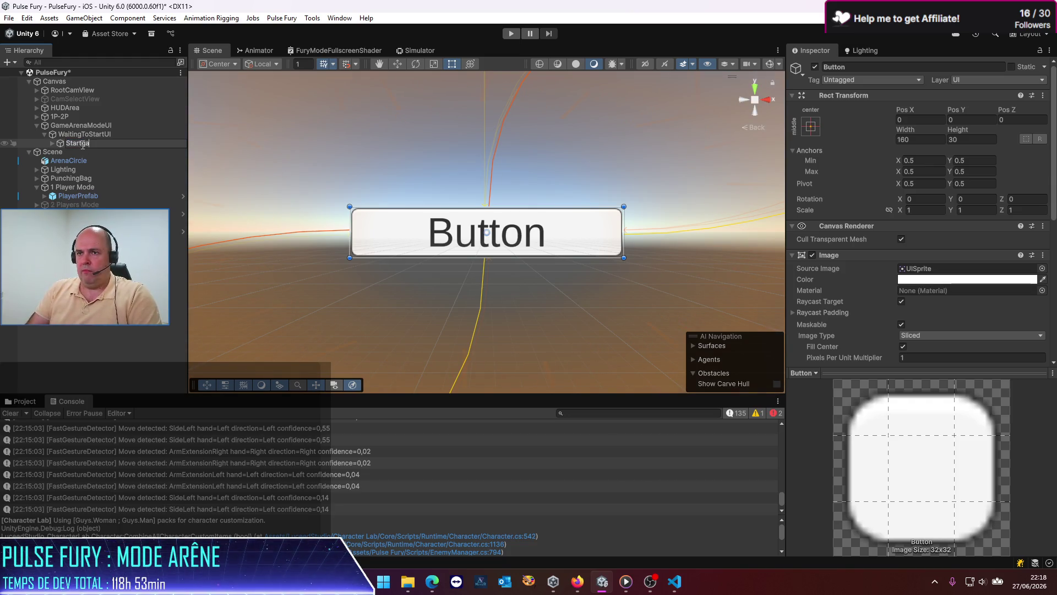
text(me)
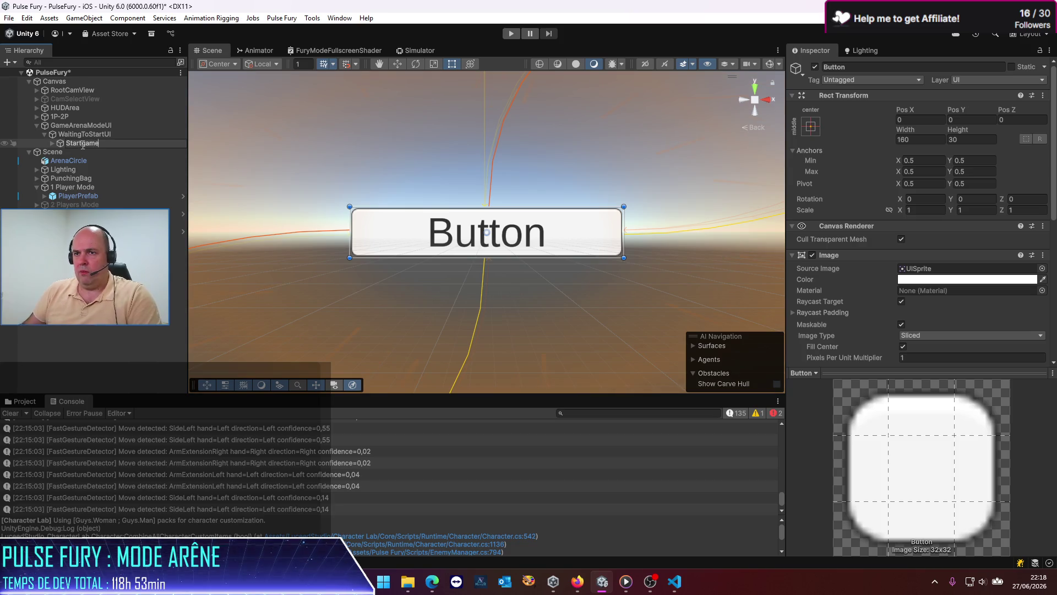
key(Return)
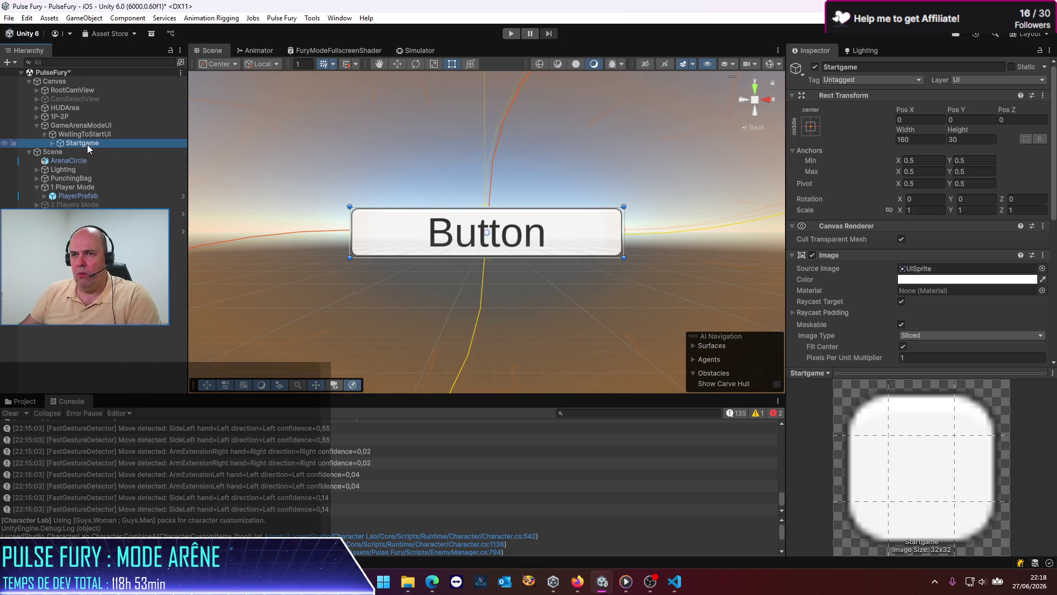
key(F2)
key(BackSpace)
text(G)
key(End)
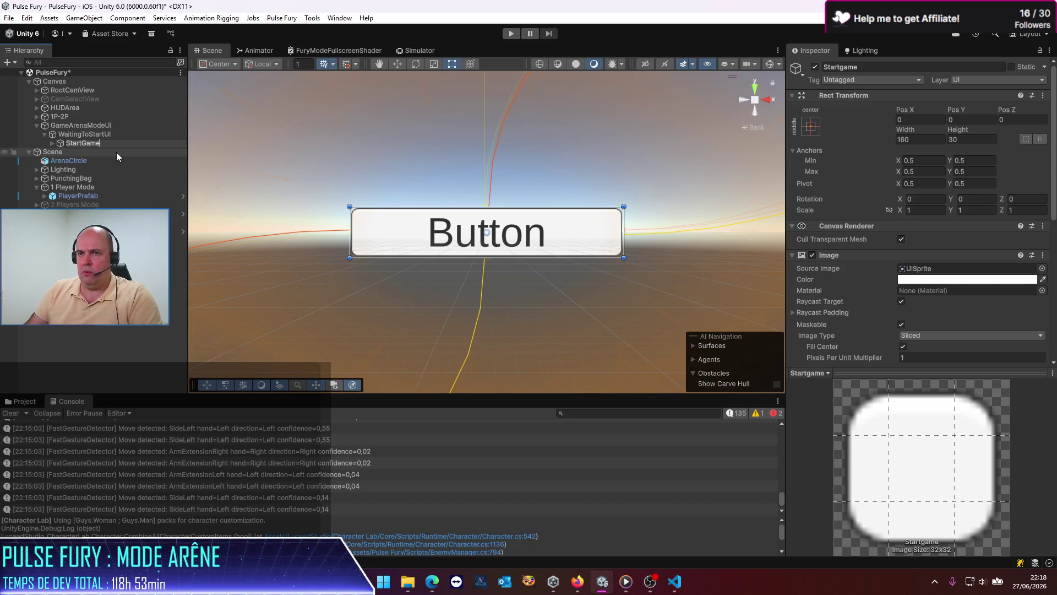
text(Button)
key(Return)
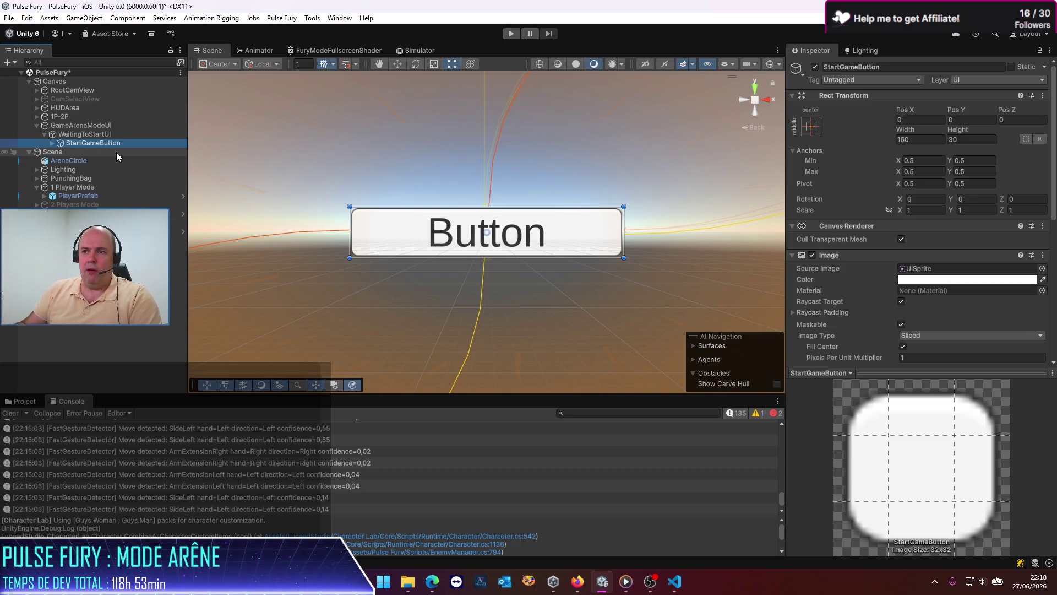
Inspect WaitingToStartUI and then StartGameButton's Rect Transform.
scroll(516, 231, down, 10)
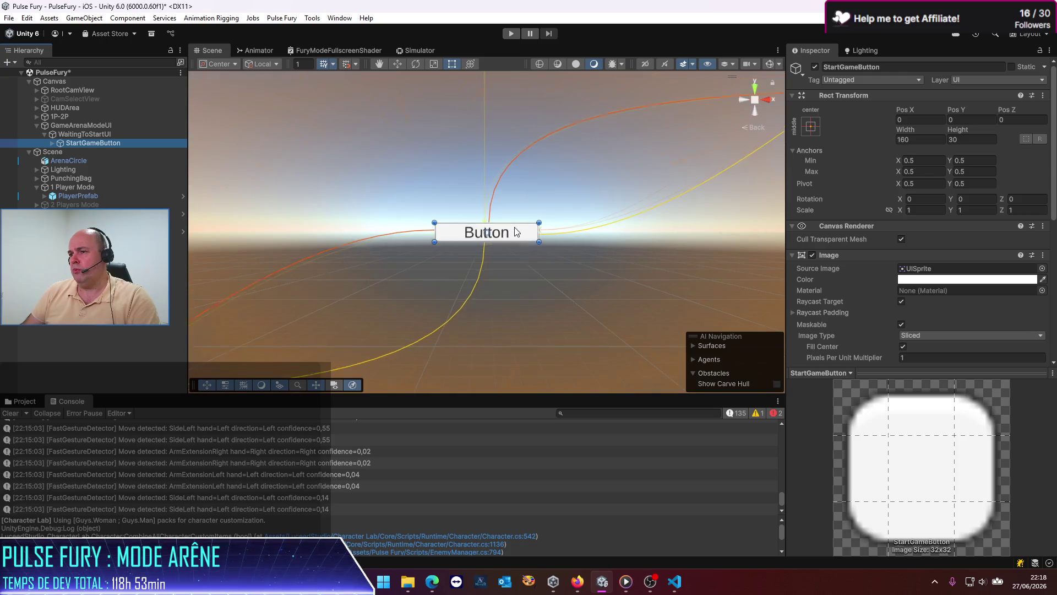
scroll(515, 234, down, 3)
scroll(513, 237, up, 4)
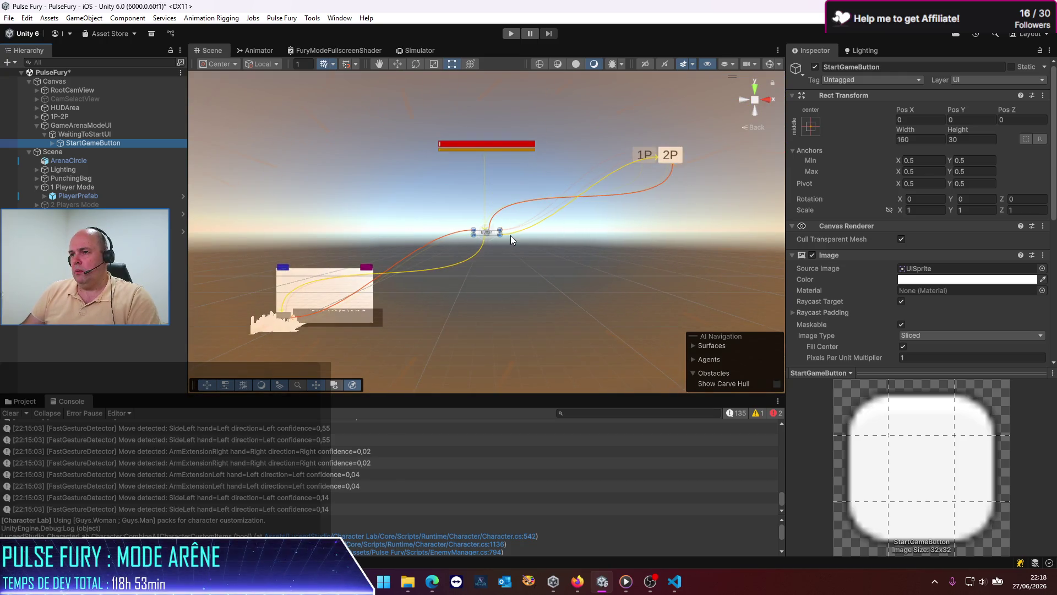
scroll(490, 195, up, 3)
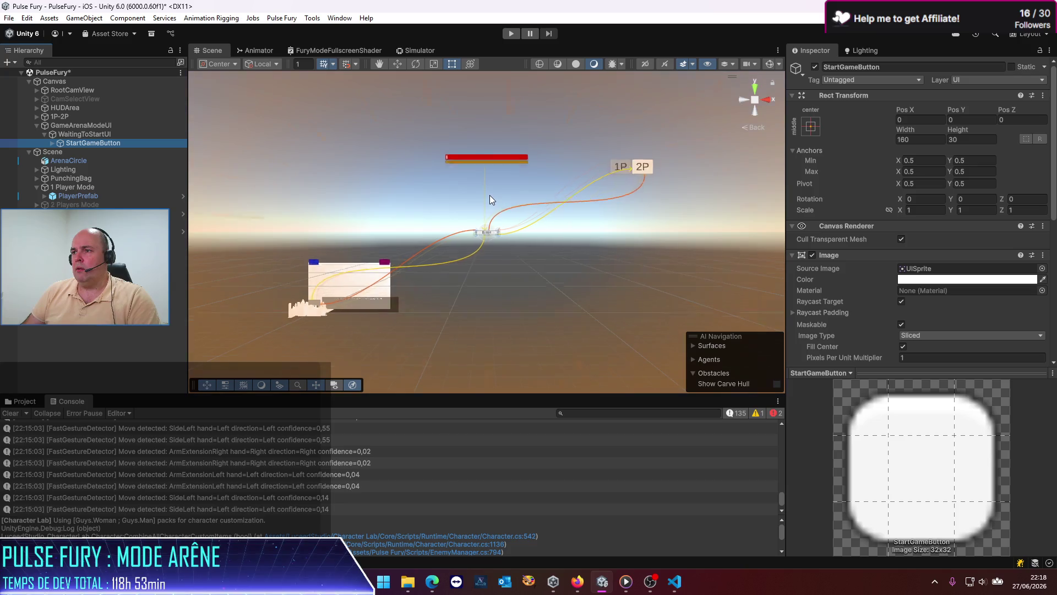
click(108, 134)
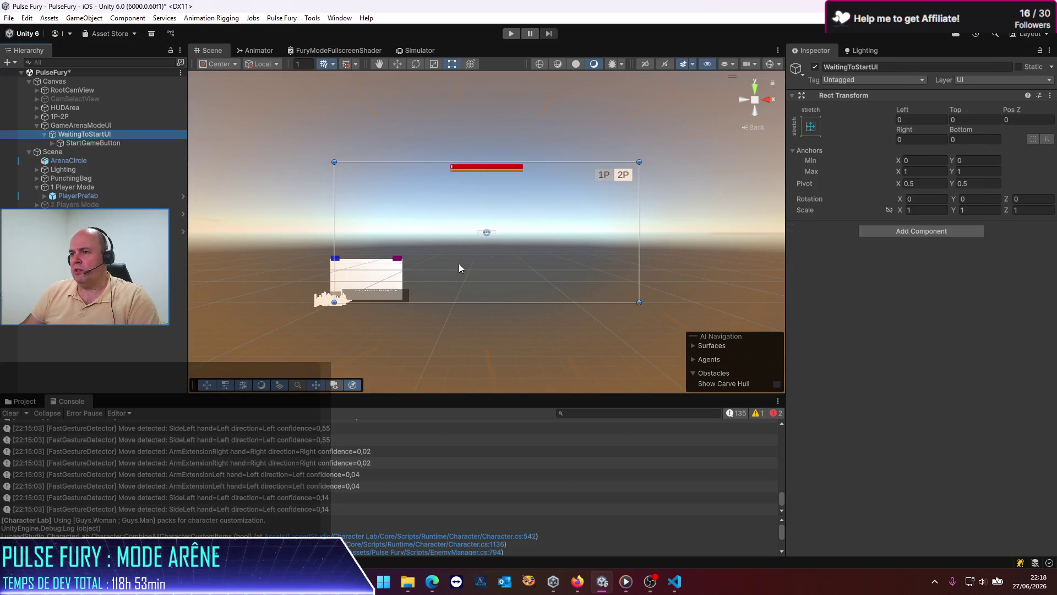
scroll(459, 268, up, 2)
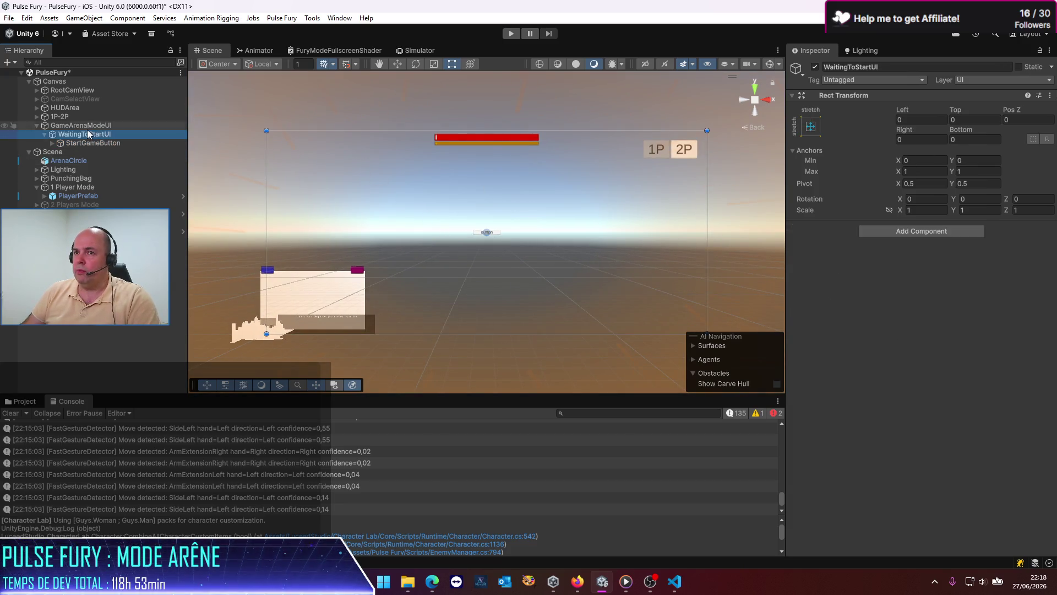
click(130, 143)
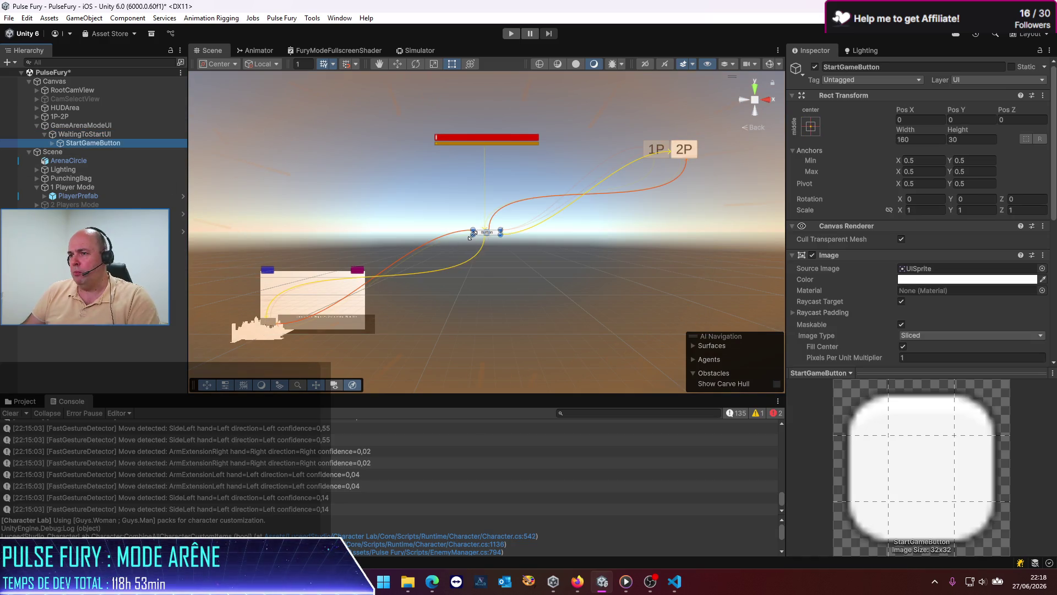
Enlarge StartGameButton with its rect handles and set Pos X and Y to 0.
mouse_move(472, 232)
mouse_down()
mouse_move(397, 277)
mouse_move(406, 263)
mouse_up()
drag(498, 263, 539, 269)
click(811, 126)
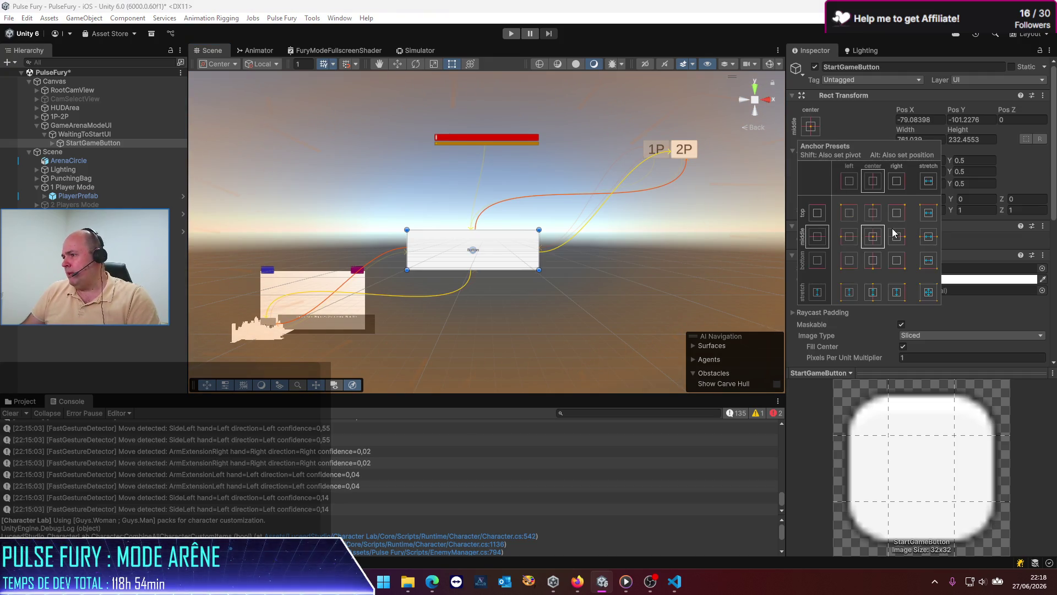
click(877, 238)
click(921, 119)
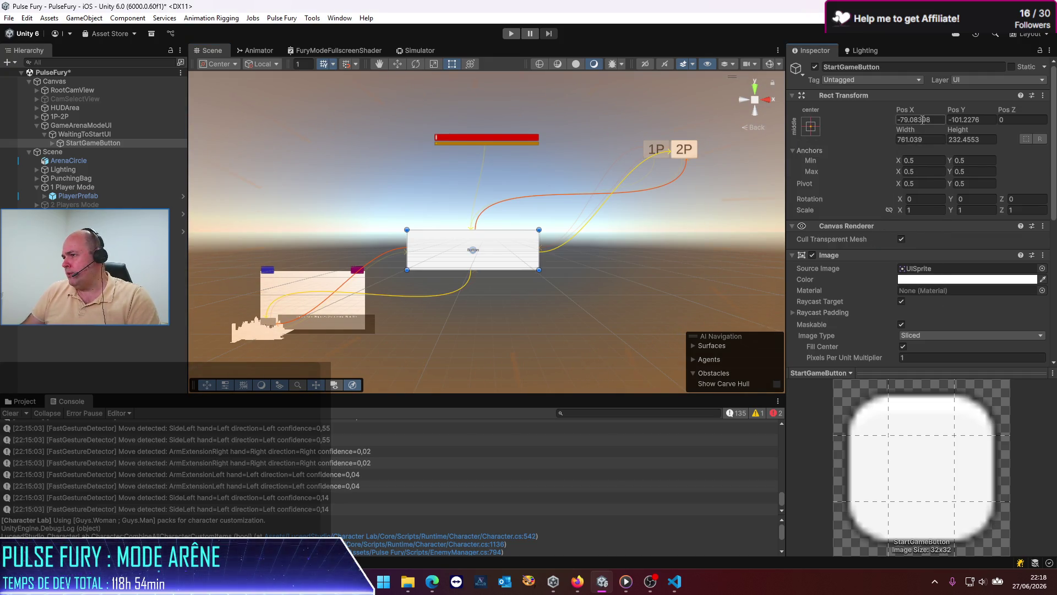
text(0)
key(Tab)
text(0)
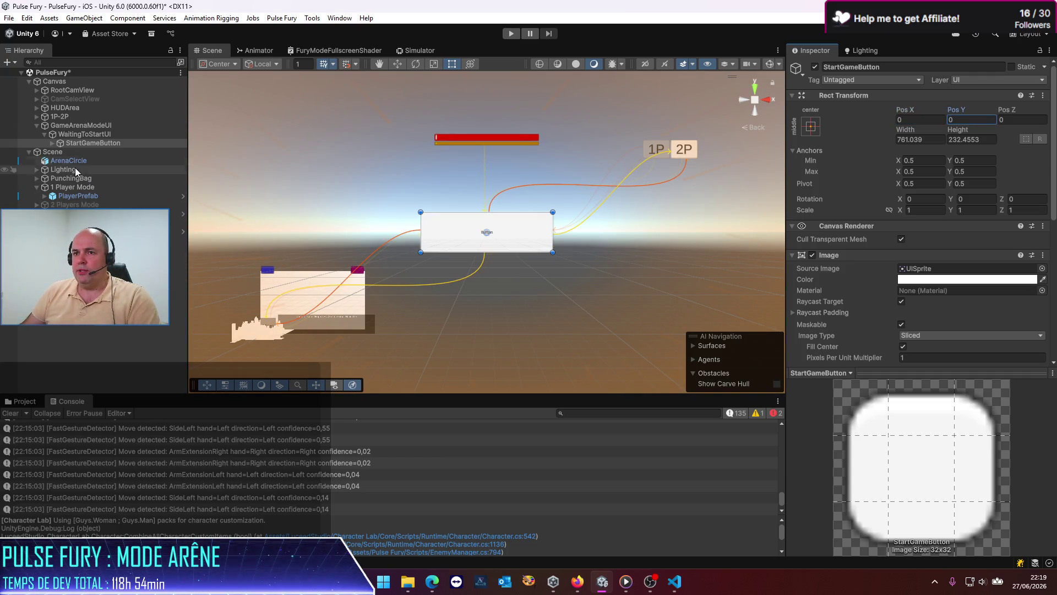
Change the button label to START, bold, with font size raised to 131.7.
click(53, 143)
click(89, 151)
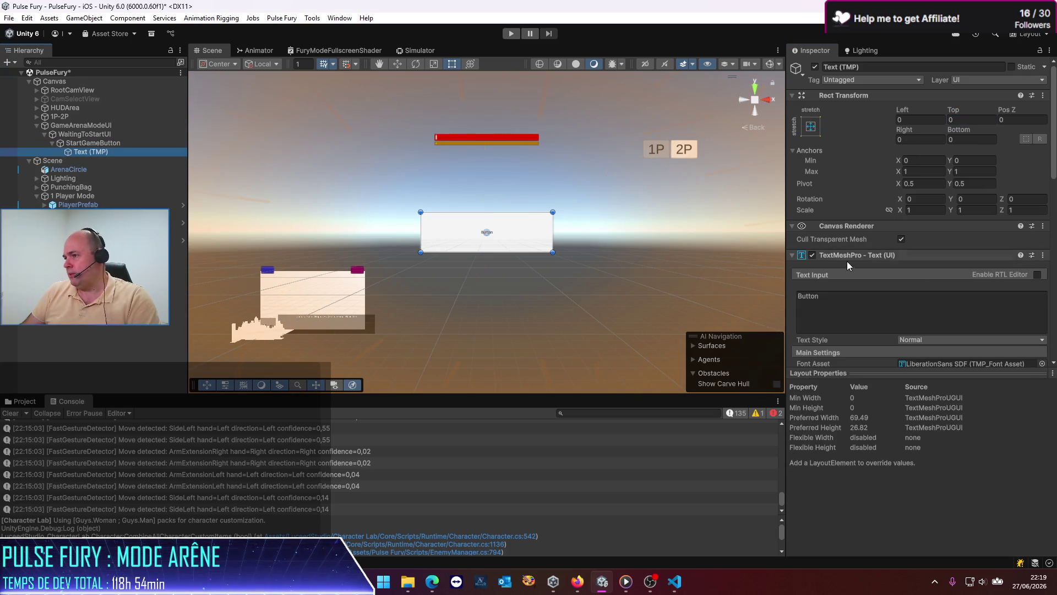
scroll(846, 261, down, 3)
mouse_move(806, 278)
mouse_down()
mouse_move(840, 282)
mouse_move(990, 250)
mouse_up()
click(850, 194)
key(ctrl+a)
text(S)
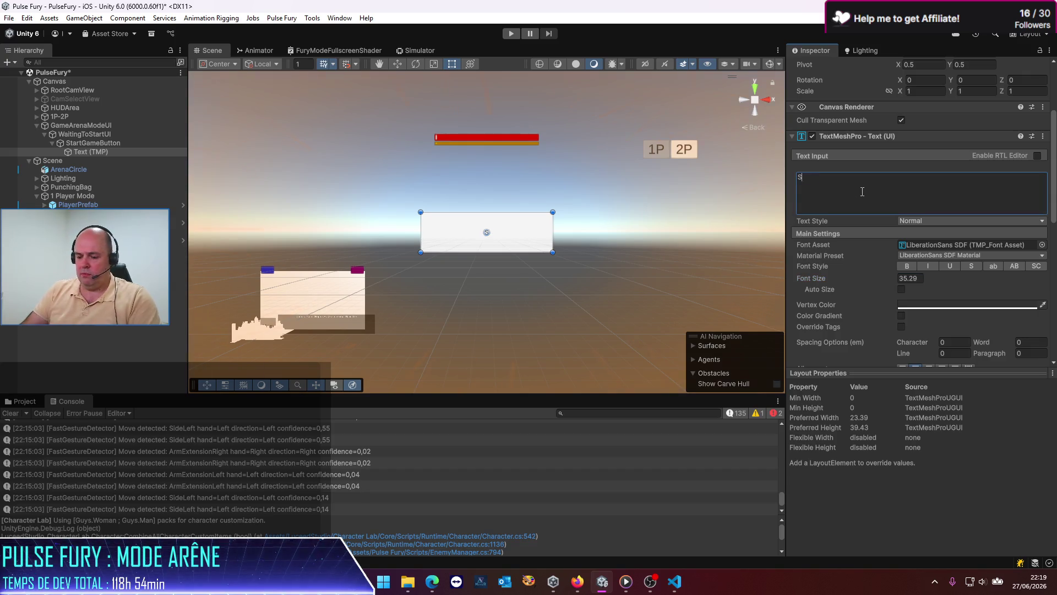
text(TART GAME)
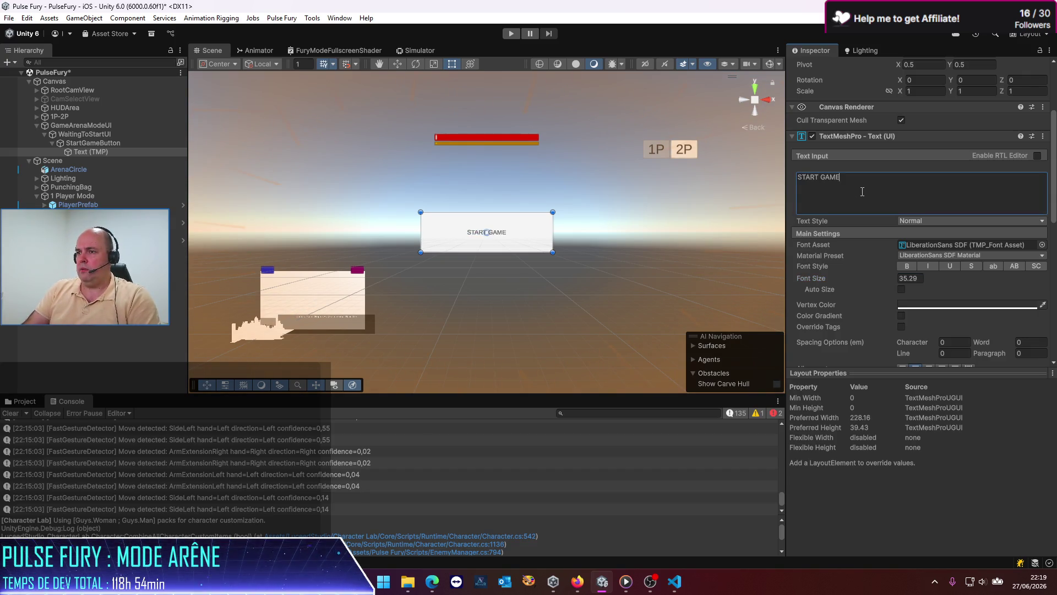
key(BackSpace)
key(BackSpace)
key(BackSpace)
text(GAME)
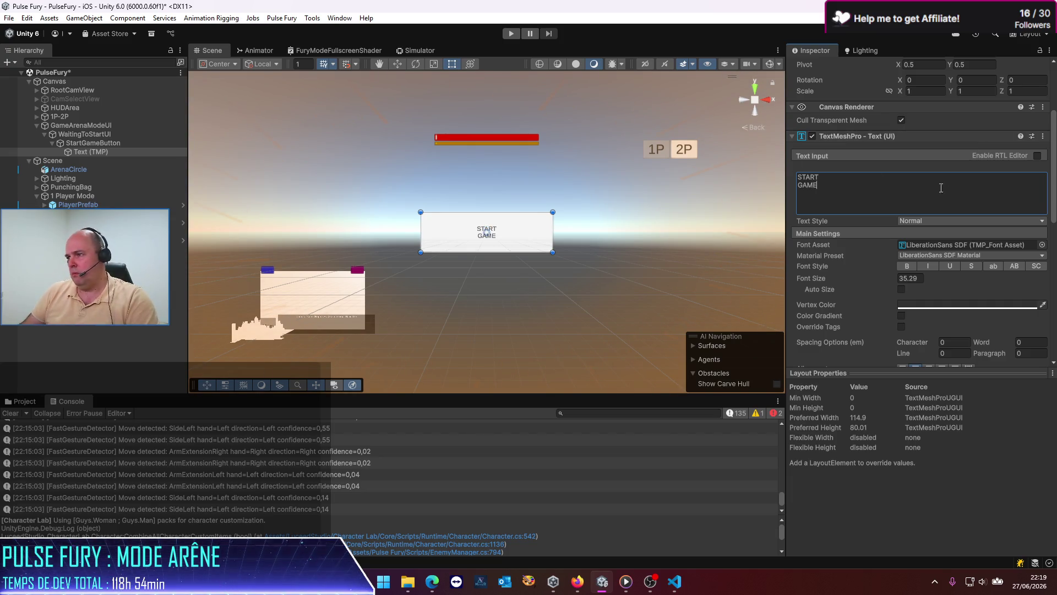
key(BackSpace)
key(BackSpace)
key(BackSpace)
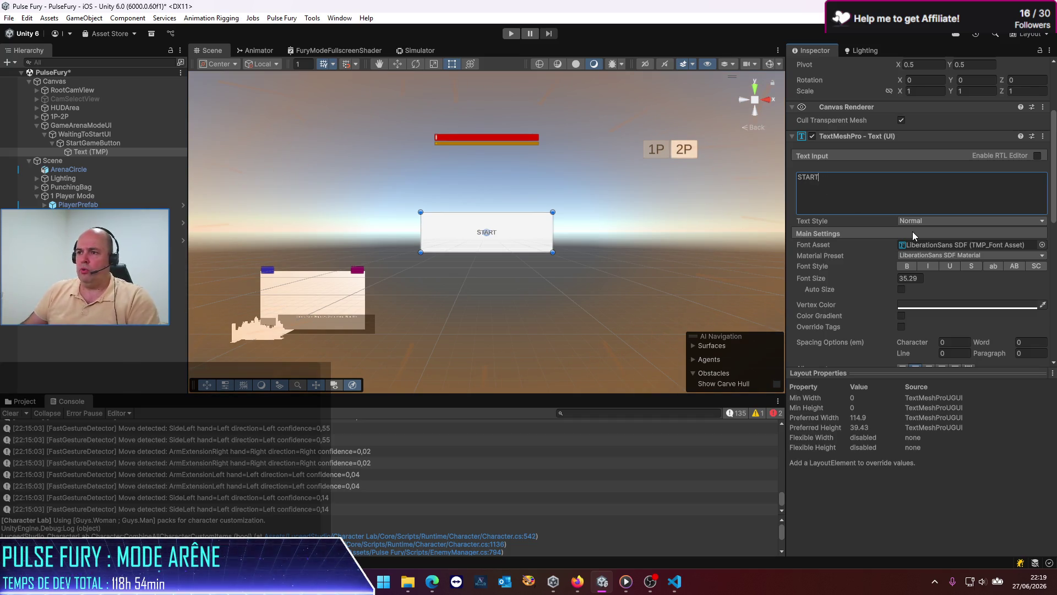
click(906, 267)
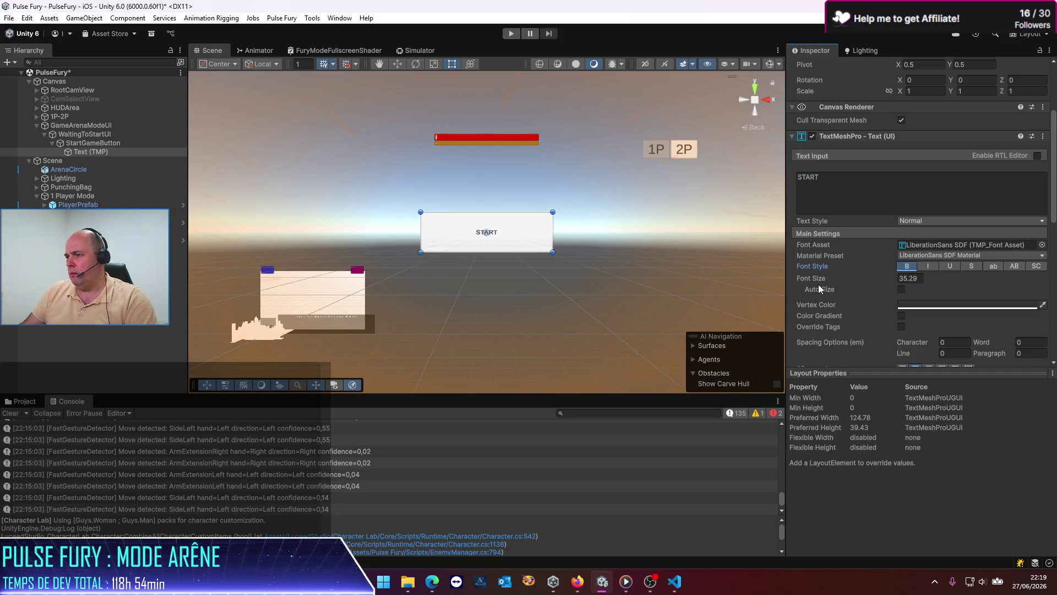
drag(814, 278, 878, 278)
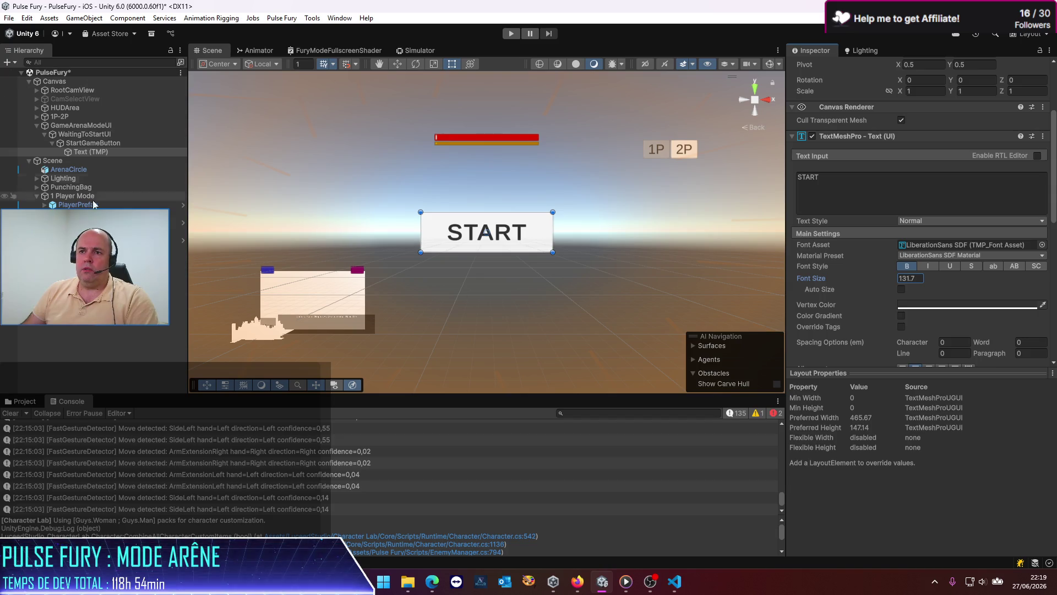
Collapse StartGameButton and bring up creation options for WaitingToStartUI.
click(72, 143)
click(53, 143)
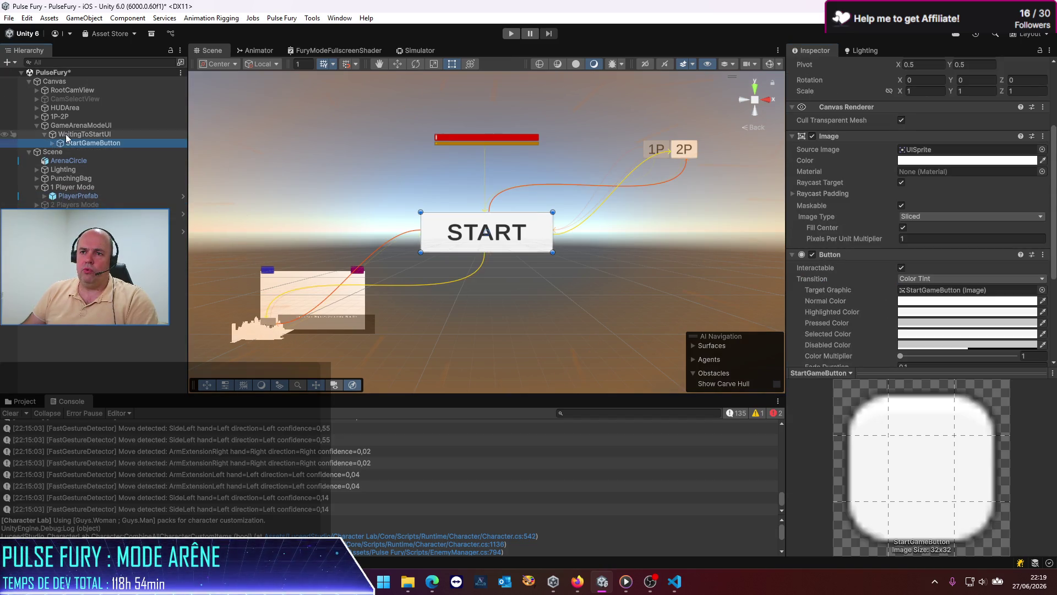
click(77, 133)
right_click(66, 134)
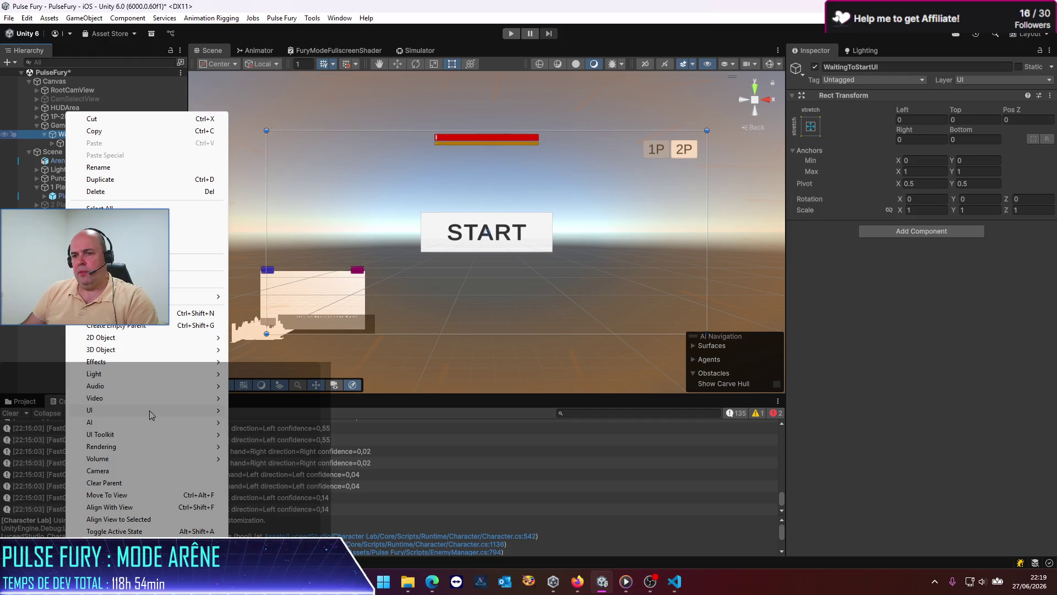
Add a Text - TextMeshPro object under WaitingToStartUI and enlarge its box.
mouse_move(151, 412)
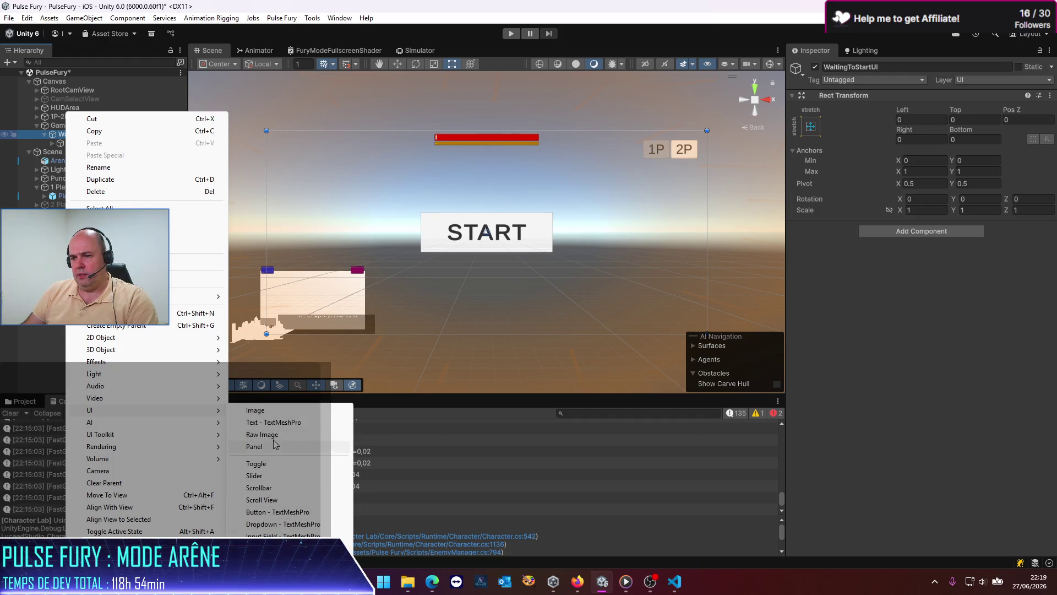
click(282, 422)
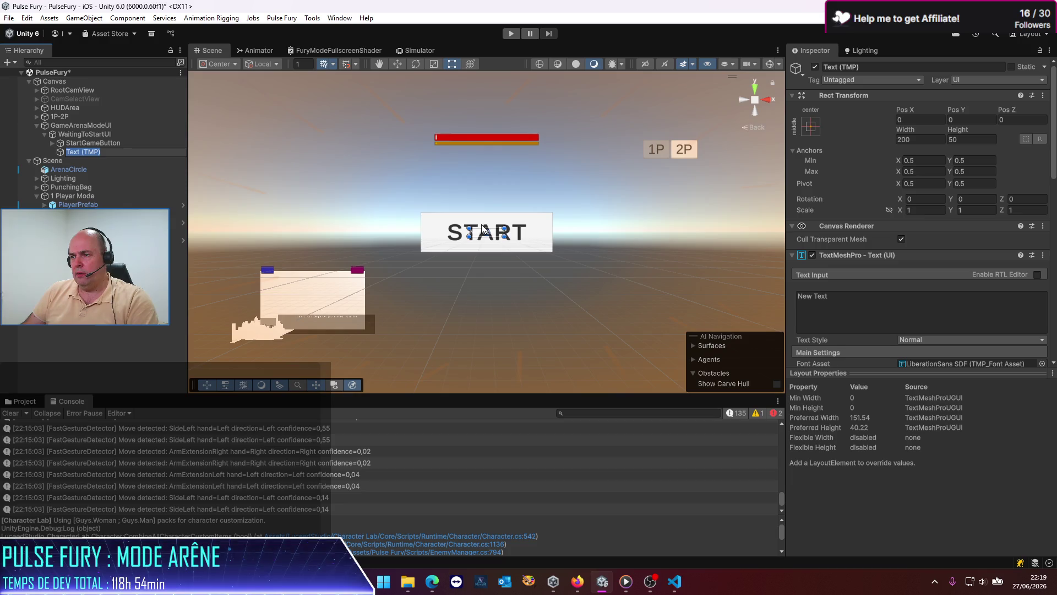
drag(471, 227, 420, 165)
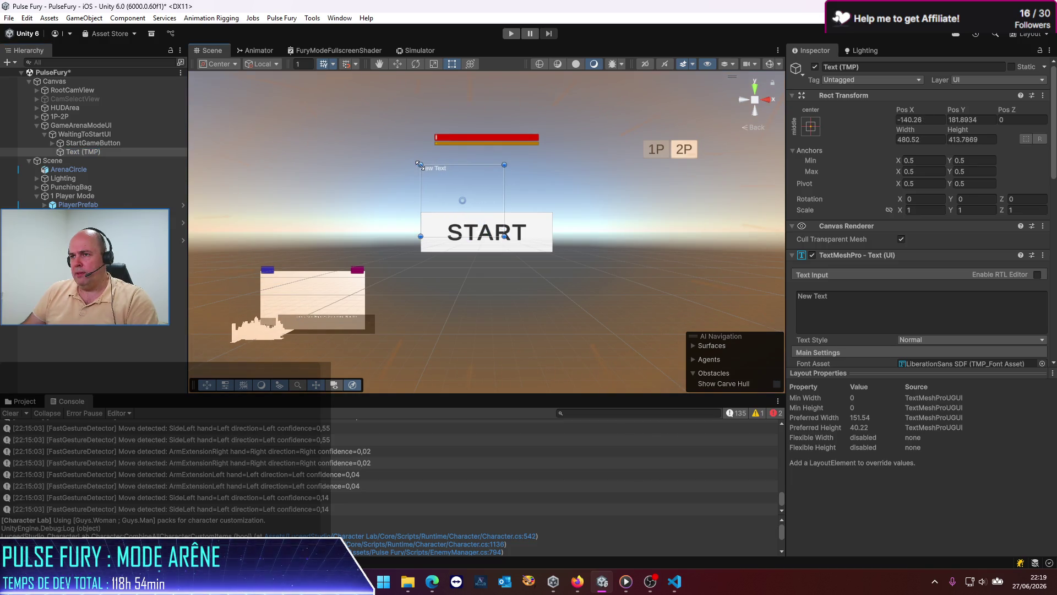
drag(504, 236, 586, 217)
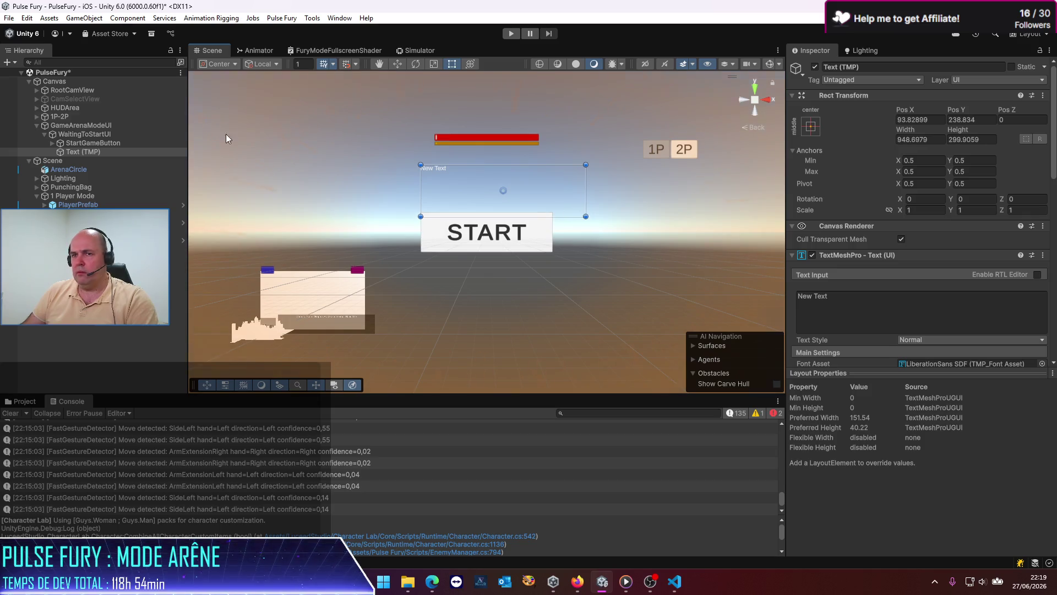
Reshape the text box into a wide area sitting just above the START button.
click(79, 134)
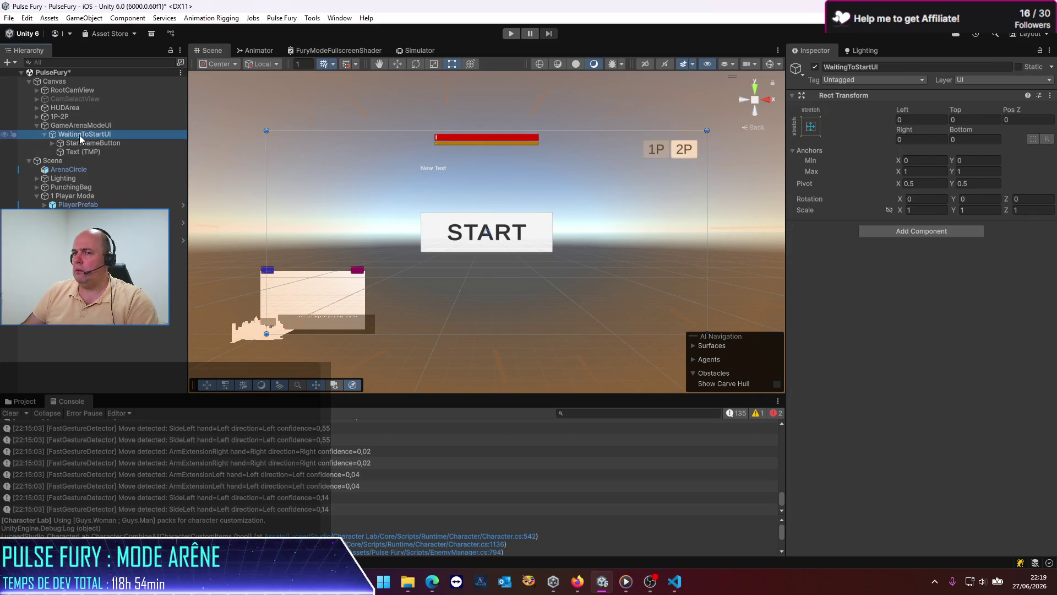
click(79, 148)
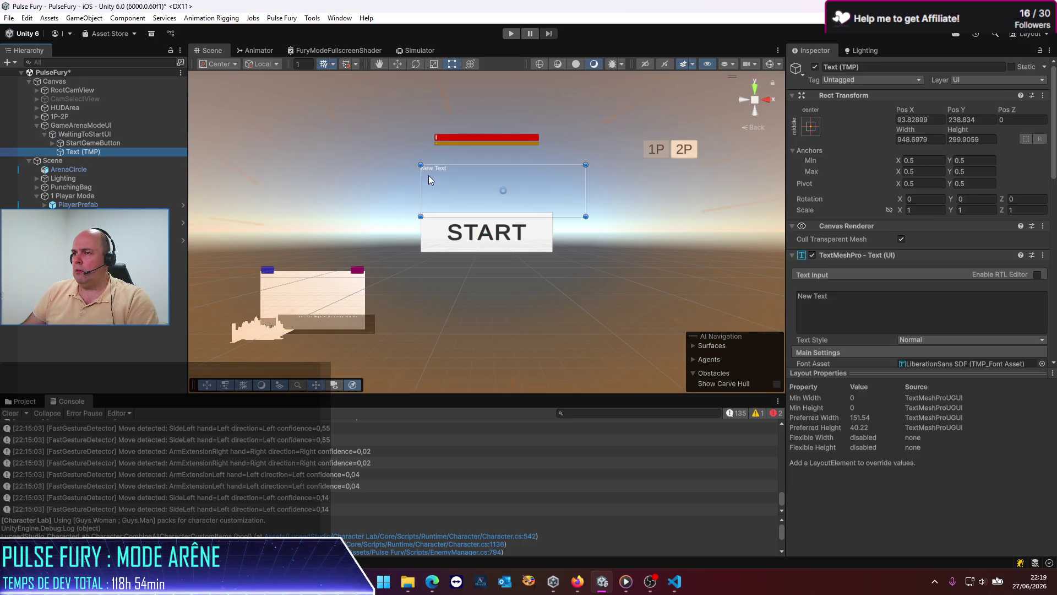
drag(420, 164, 380, 150)
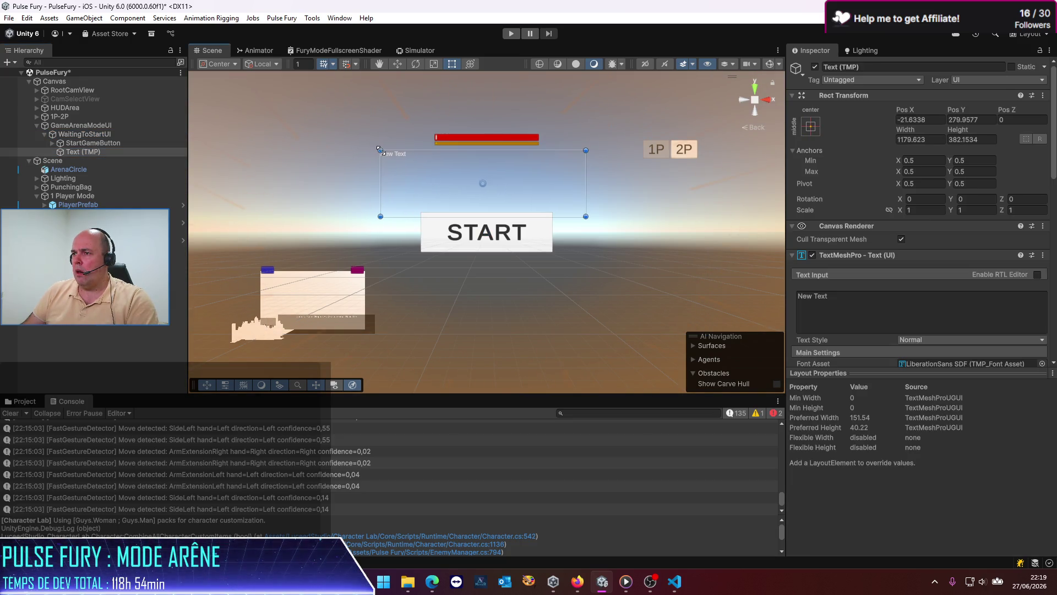
drag(586, 197, 612, 205)
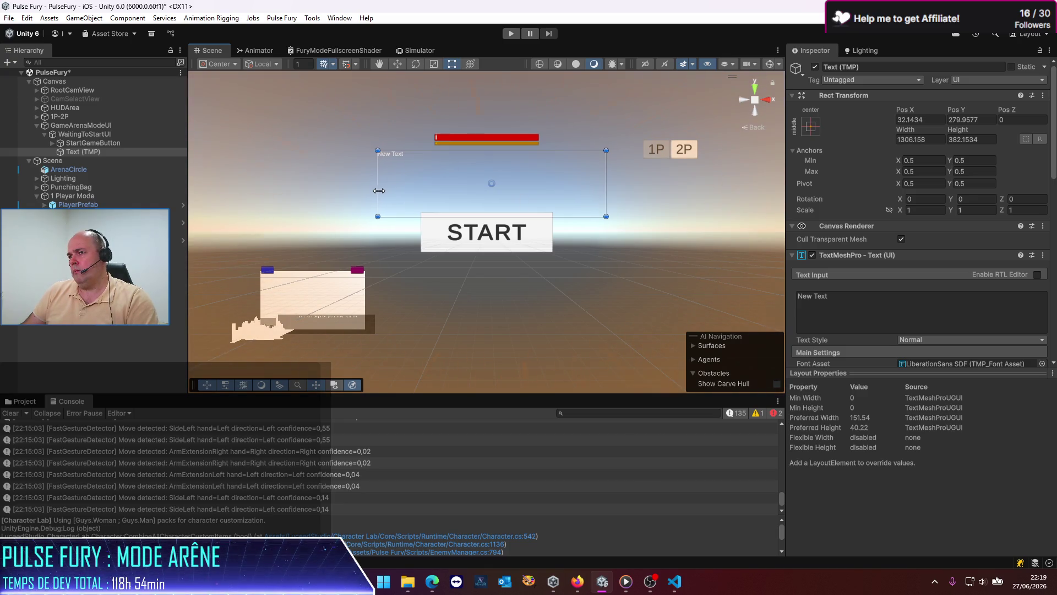
drag(379, 190, 367, 191)
drag(438, 215, 439, 199)
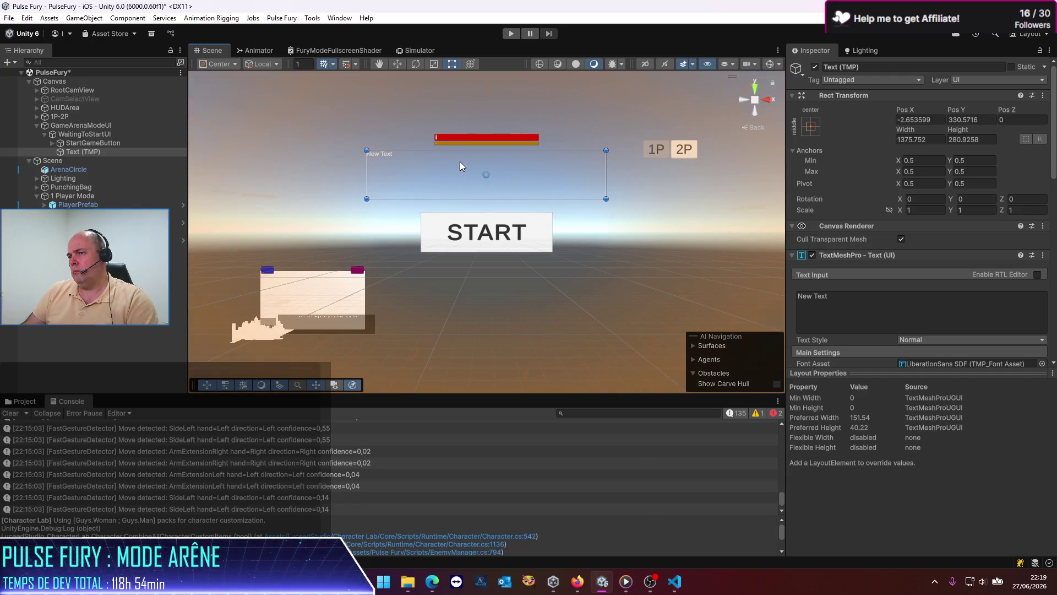
drag(462, 150, 463, 161)
drag(474, 199, 475, 204)
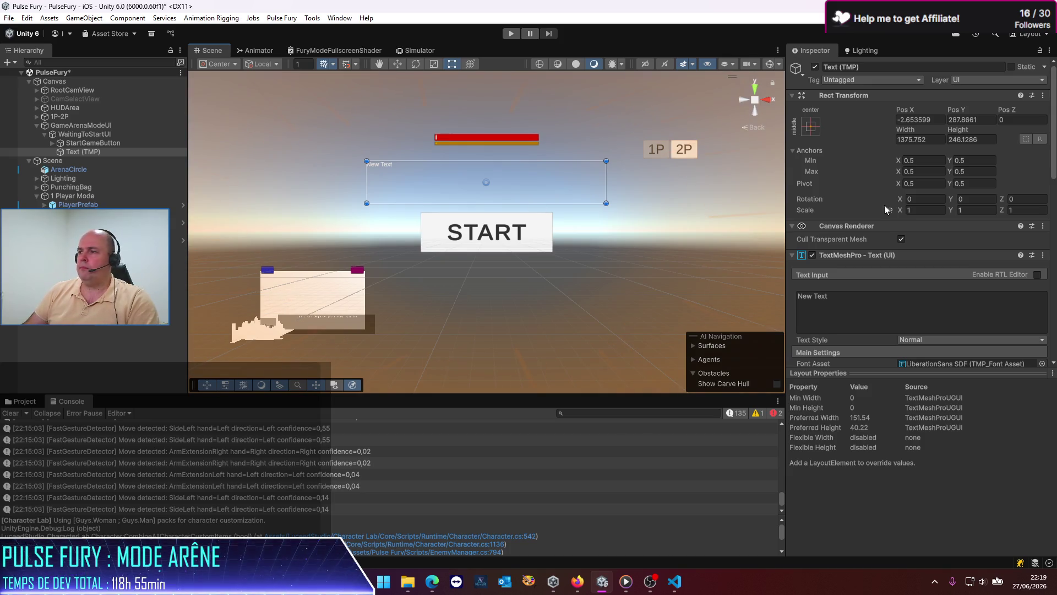
click(872, 297)
Finish the prompt text: 'Choisissez 1P/2P puis appuyez sur START pour démarrer'.
text(Choisissez)
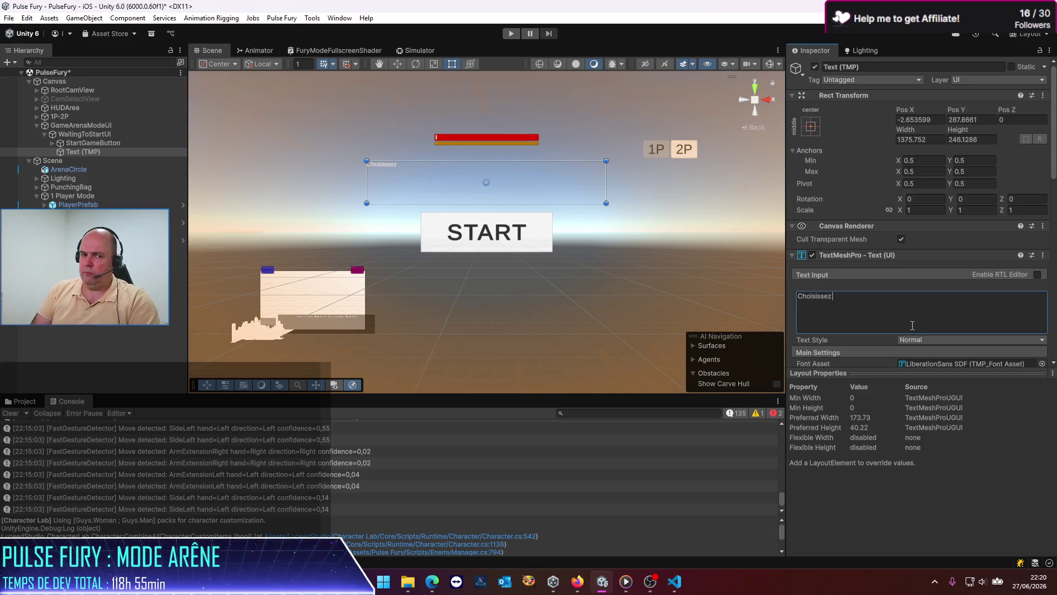
text(P/2P puis cliquez s)
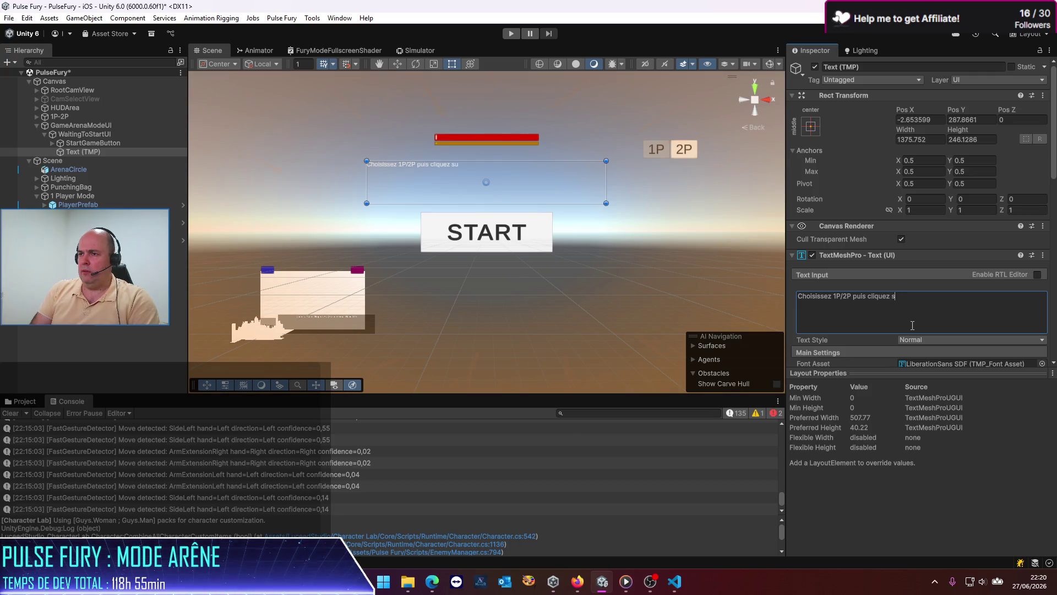
key(BackSpace)
key(BackSpace)
key(BackSpace)
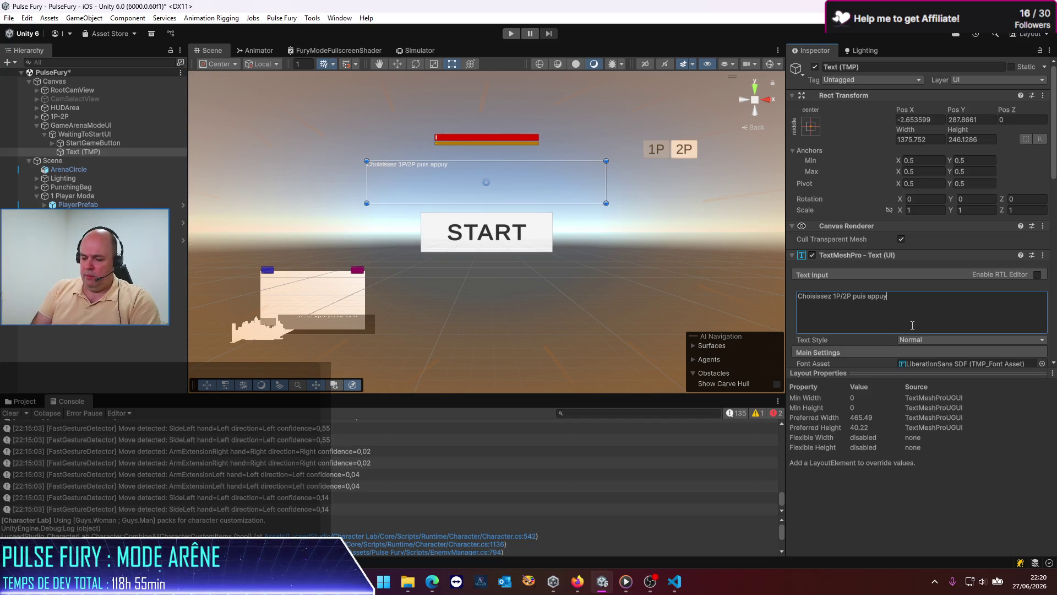
text(ez sur START)
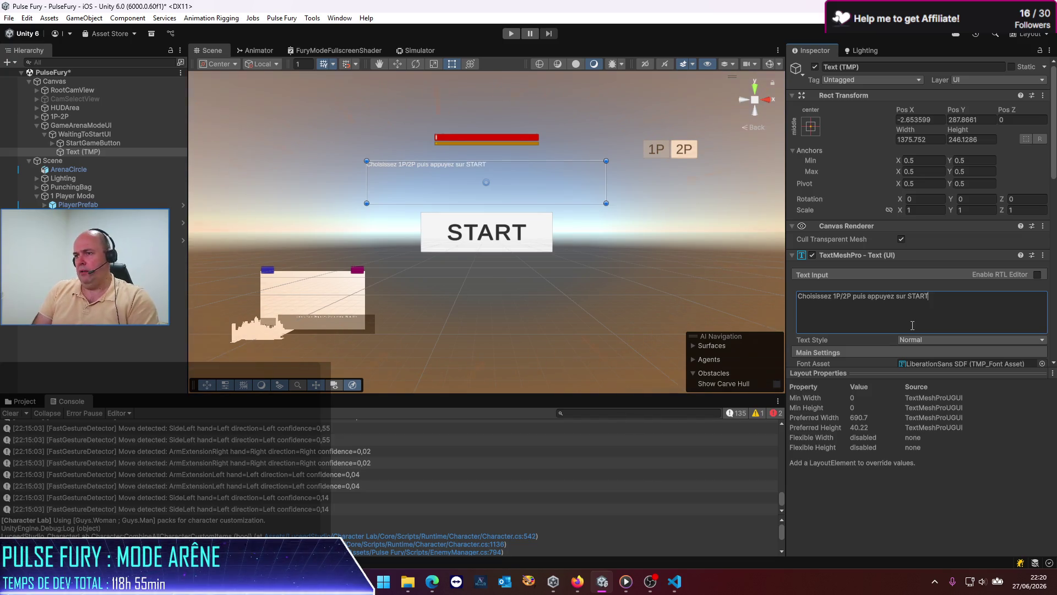
text( pour démarrer)
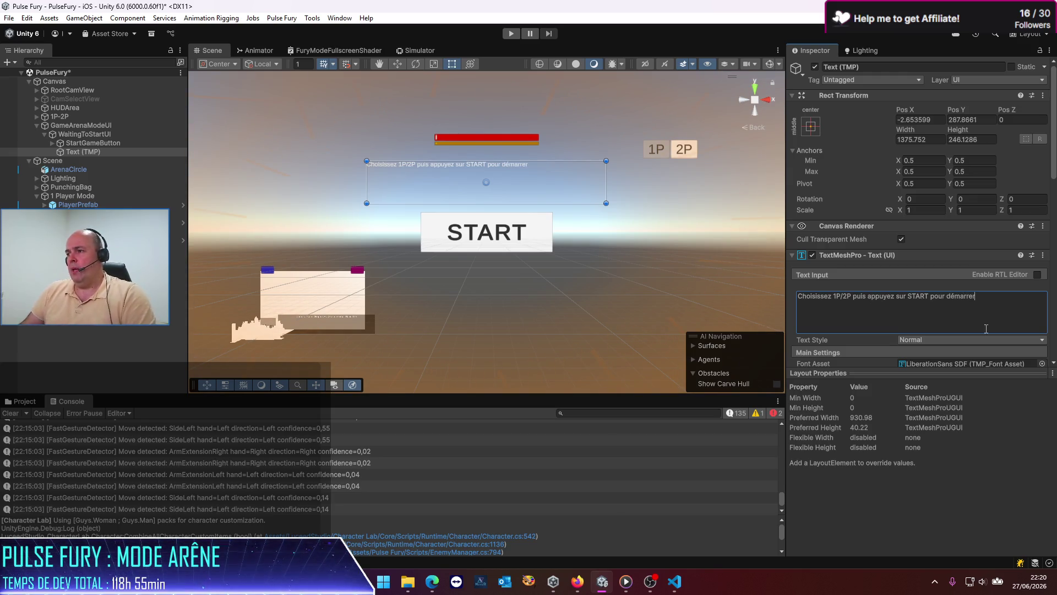
Make the prompt centred, bold and auto-sized, with a line break before 'appuyez'.
scroll(842, 300, down, 3)
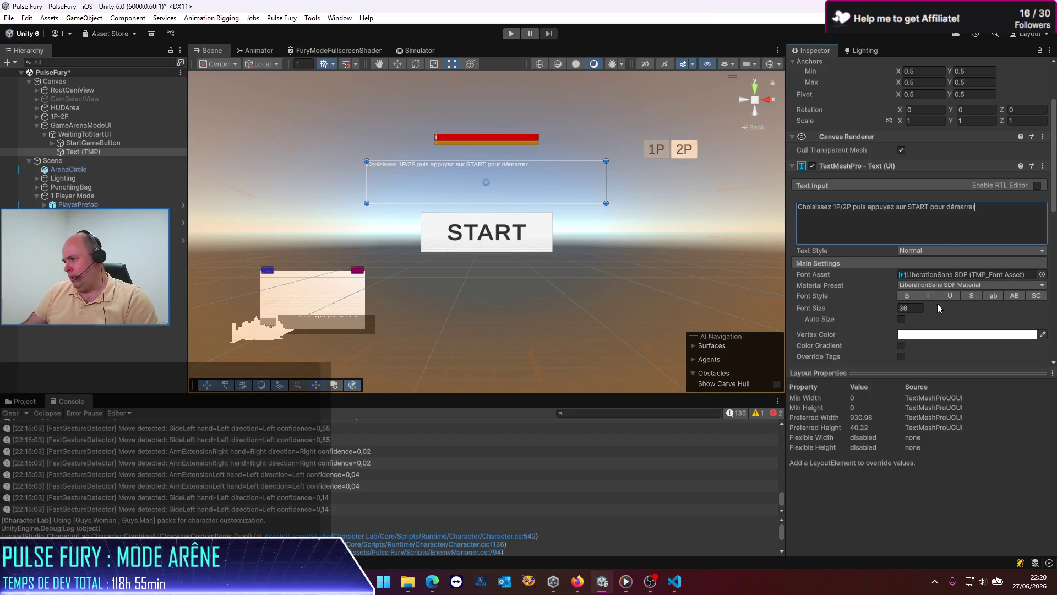
scroll(861, 292, down, 3)
click(917, 310)
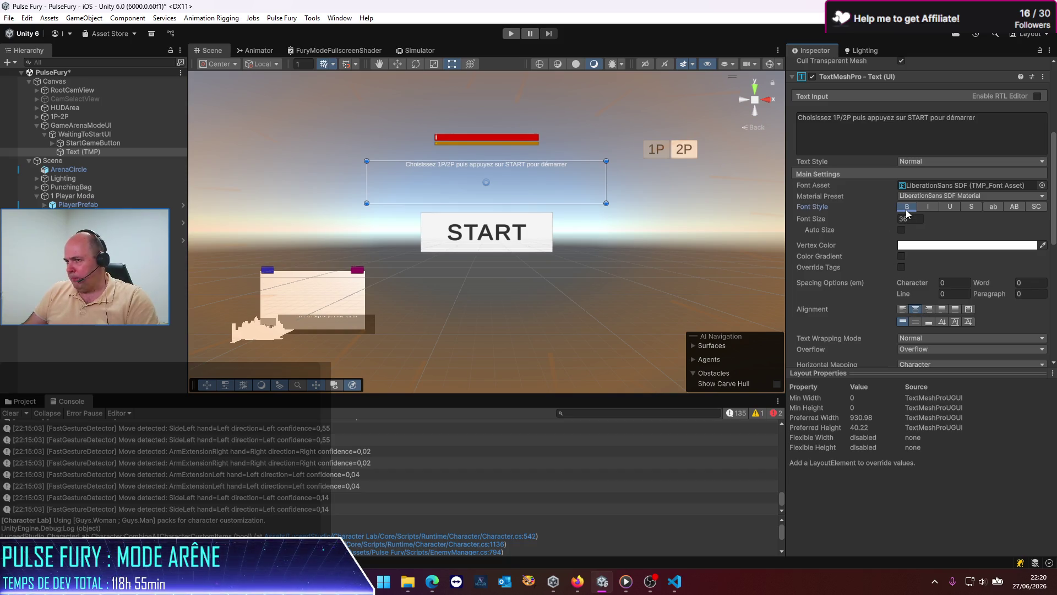
click(907, 207)
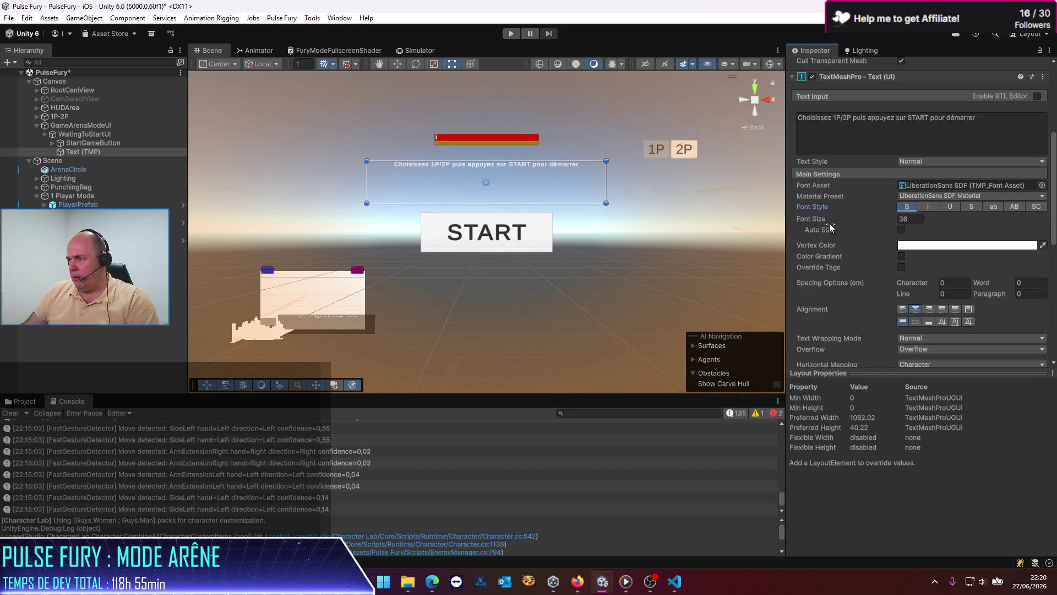
click(901, 231)
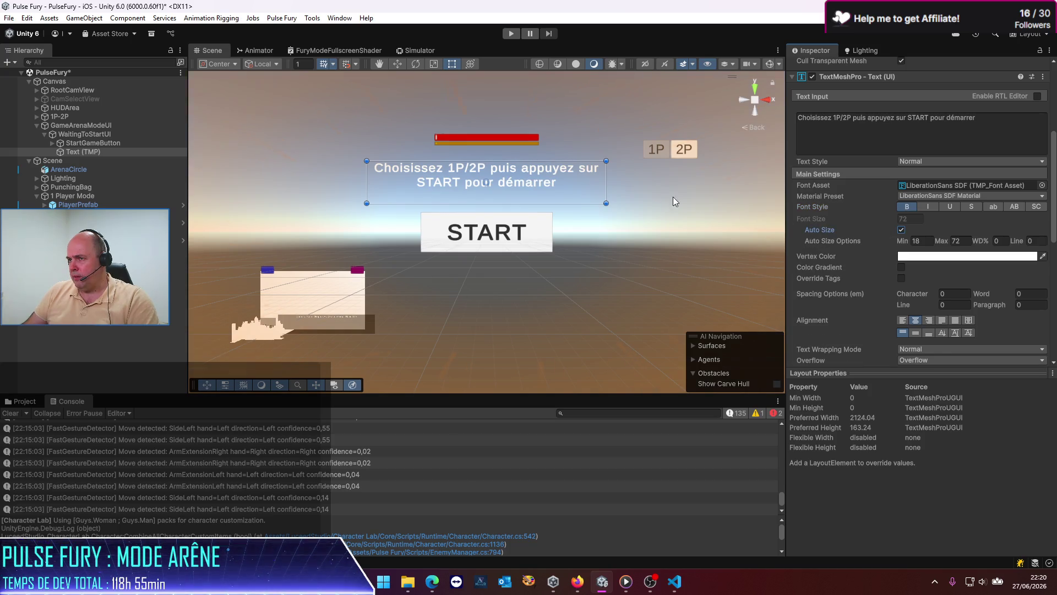
click(865, 124)
click(858, 120)
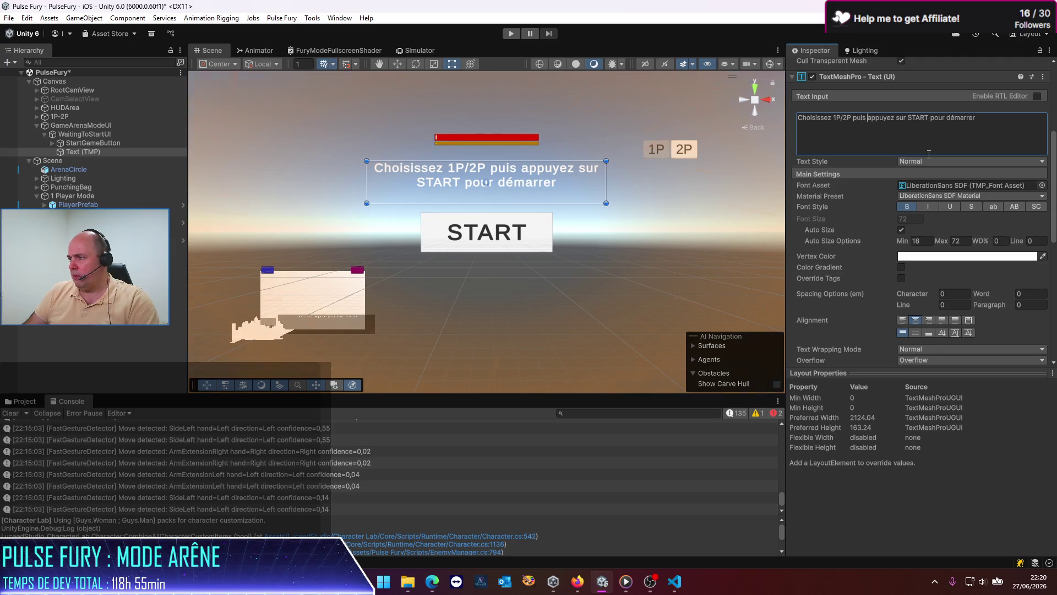
key(Return)
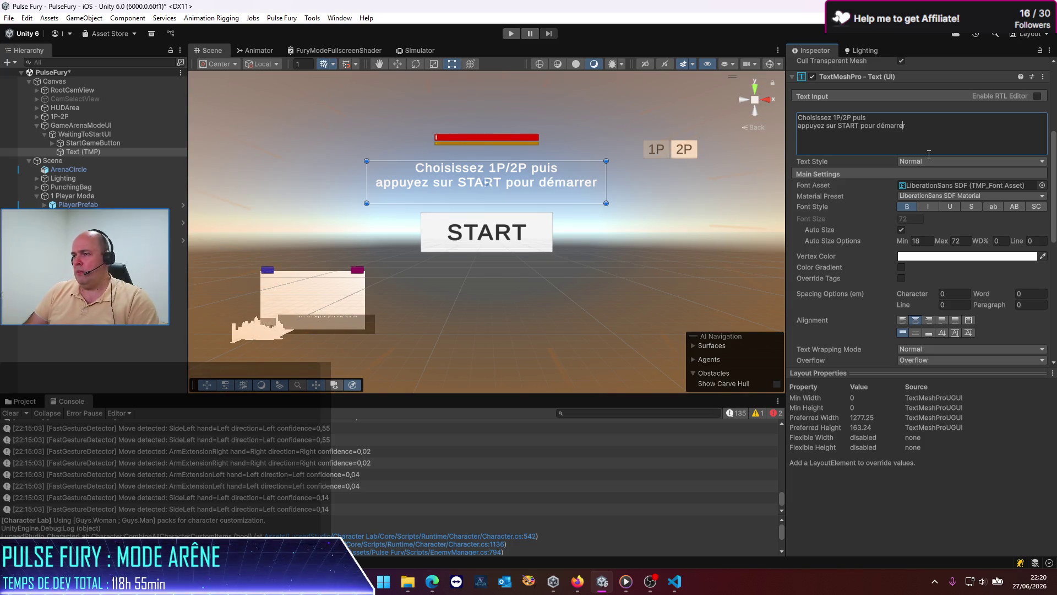
click(83, 143)
click(63, 151)
click(44, 134)
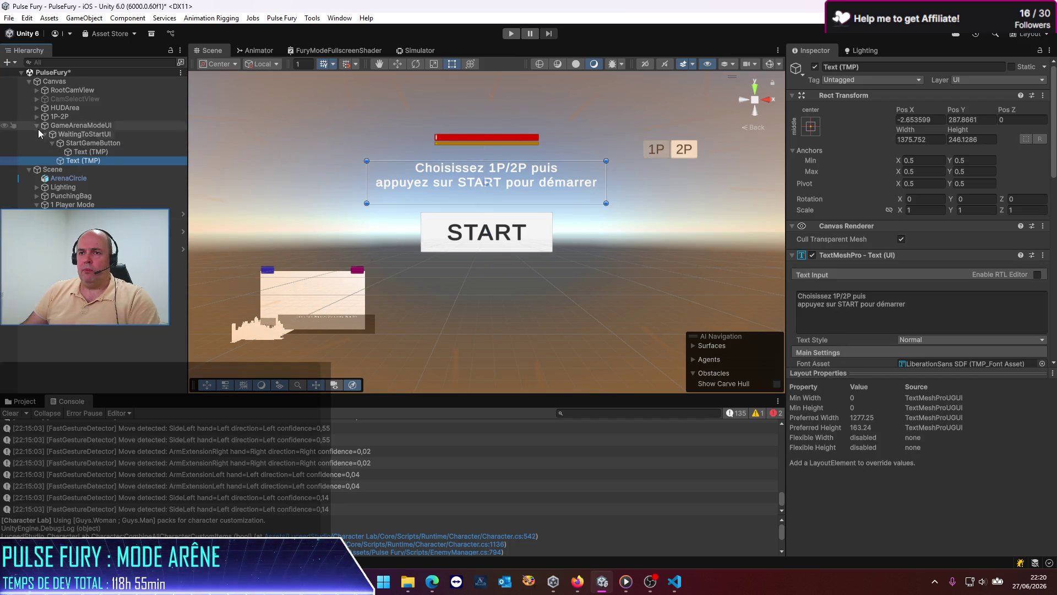
click(83, 143)
click(87, 135)
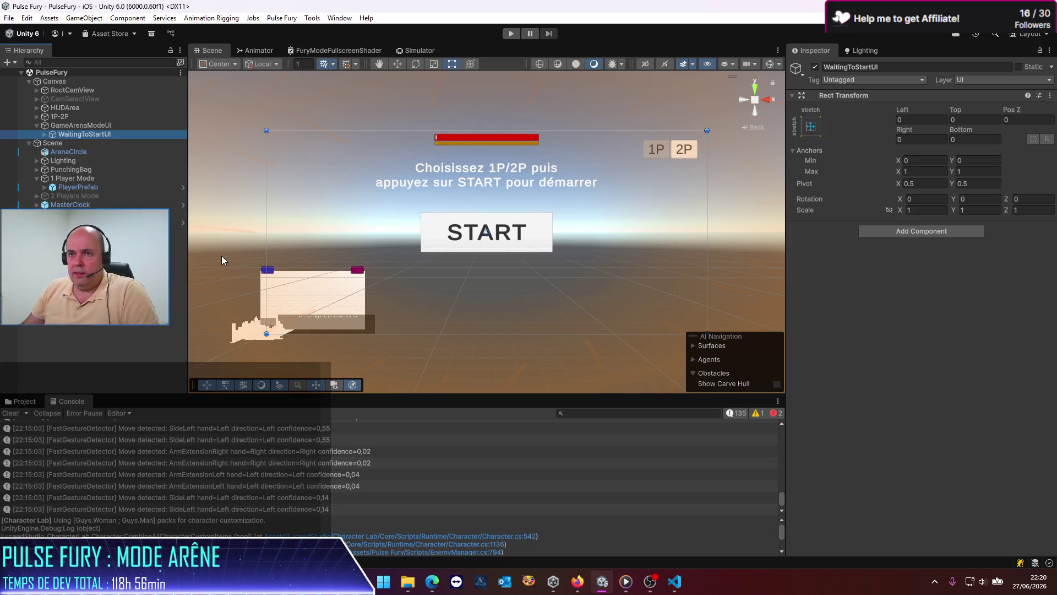
click(37, 116)
click(30, 116)
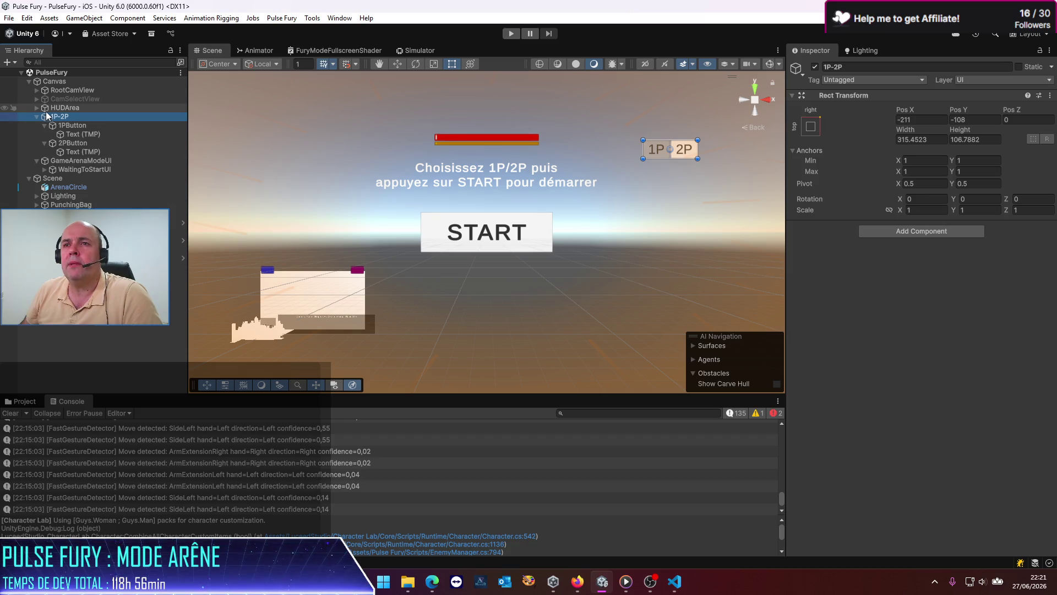
click(36, 108)
click(88, 125)
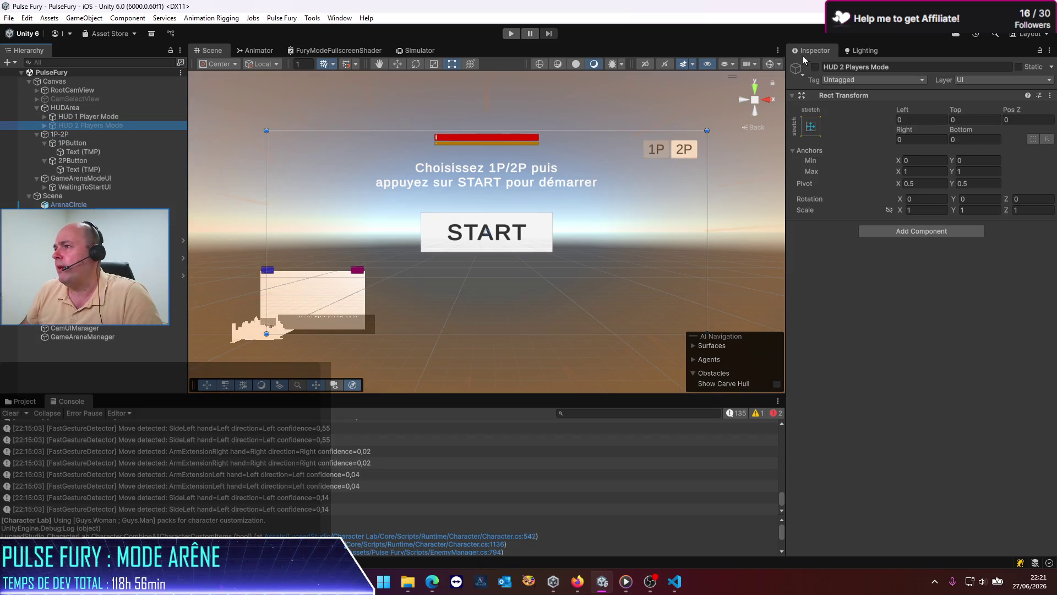
click(815, 67)
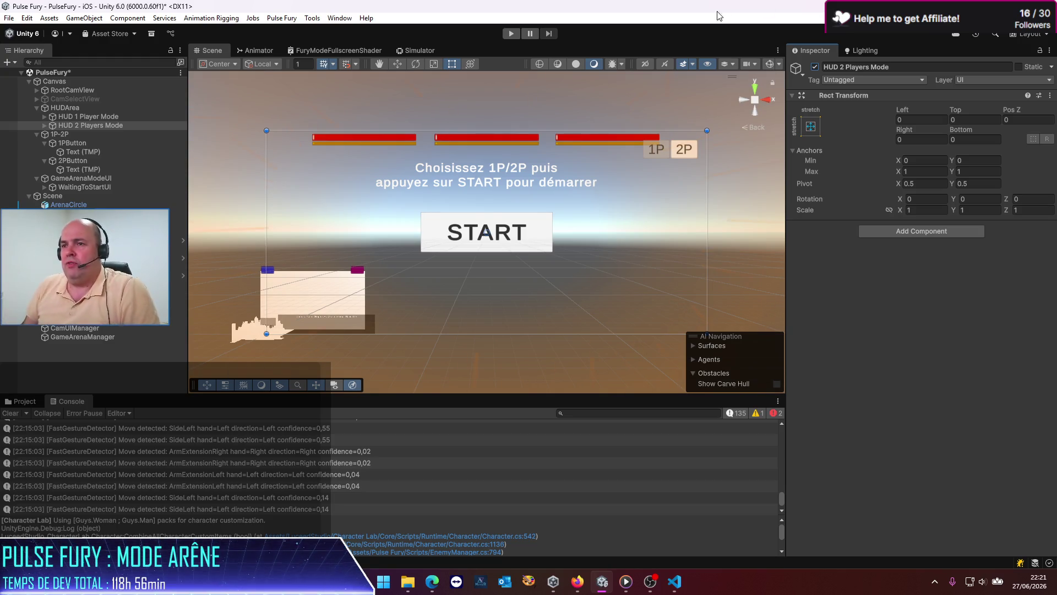
click(815, 67)
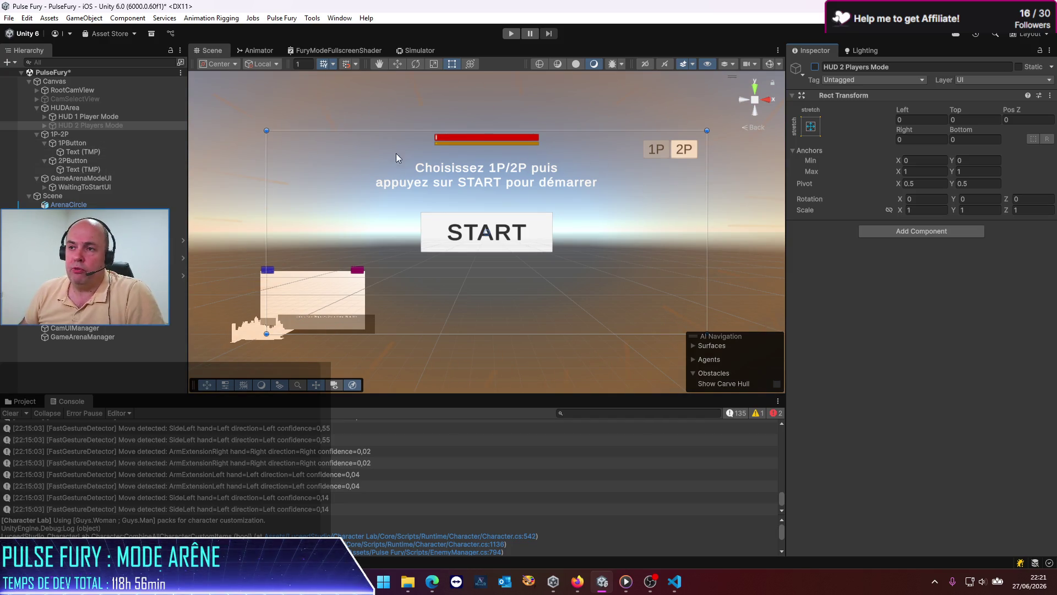
click(36, 134)
click(72, 151)
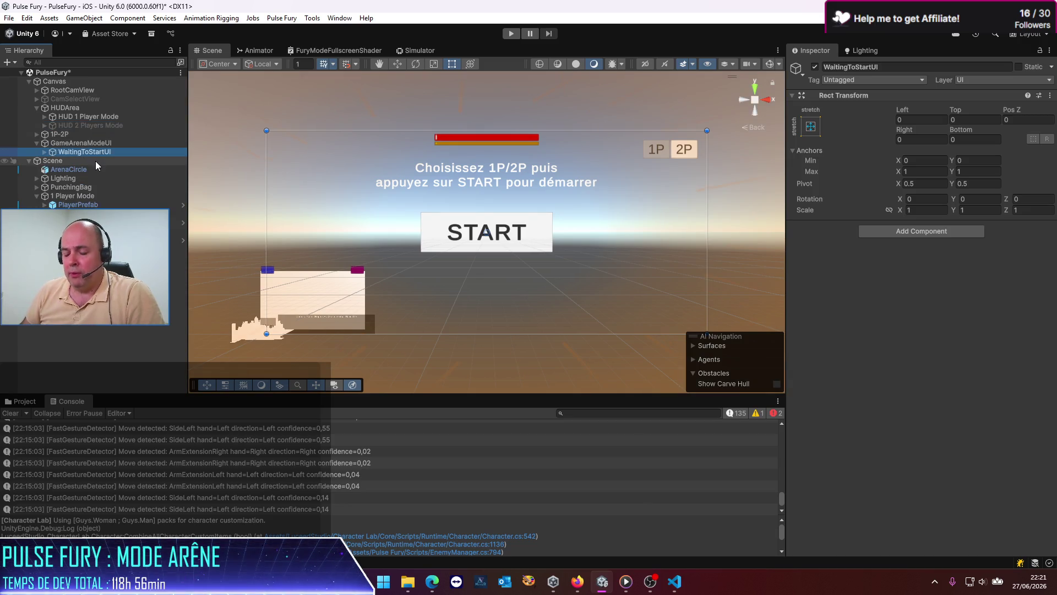
Duplicate WaitingToStartUI and deactivate the original.
key(ctrl+d)
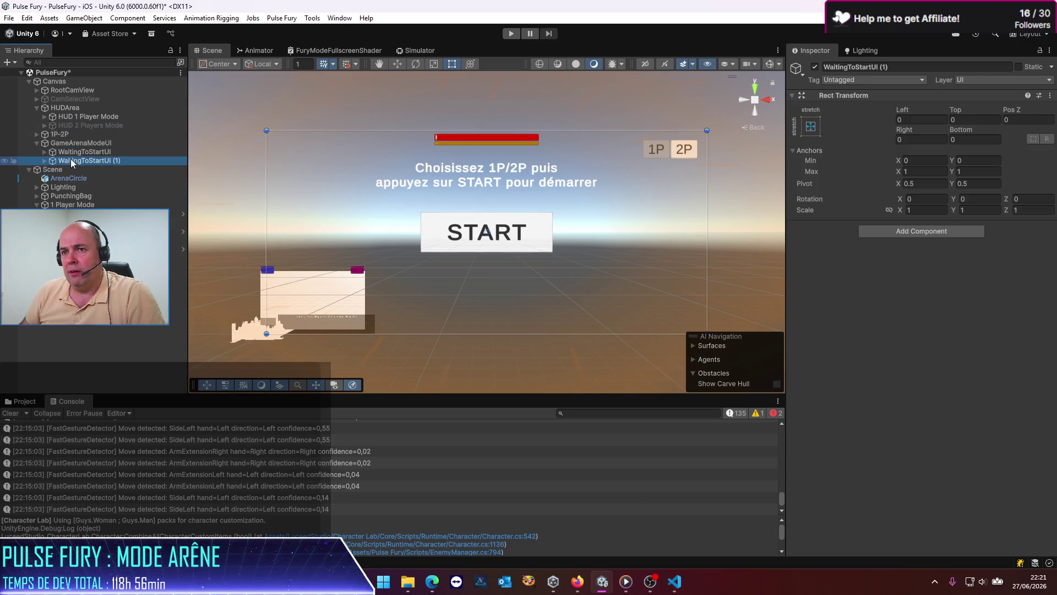
click(82, 152)
click(815, 67)
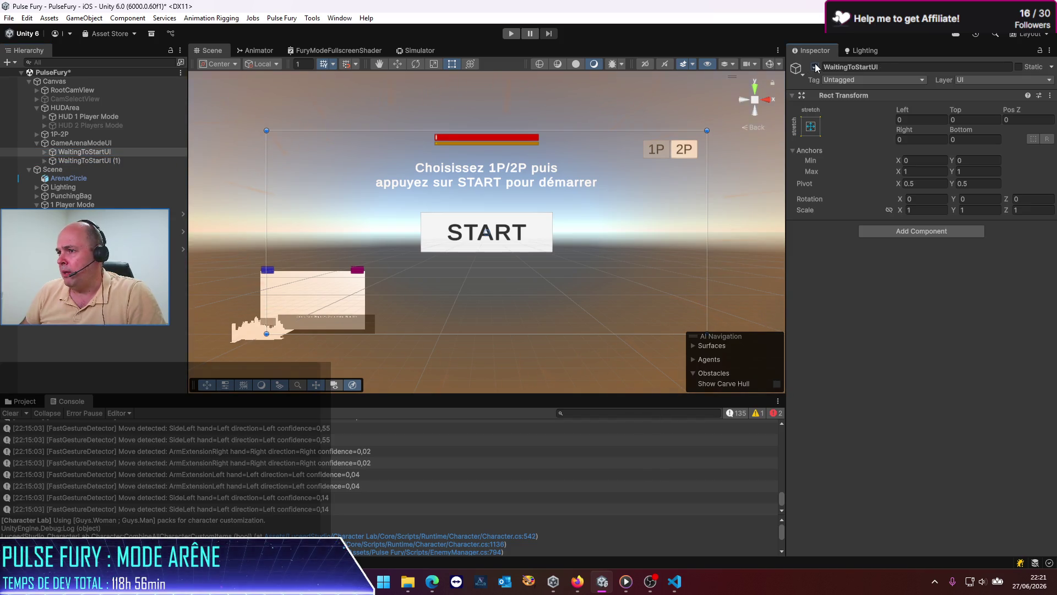
Rename the duplicate to GameUI.
click(88, 161)
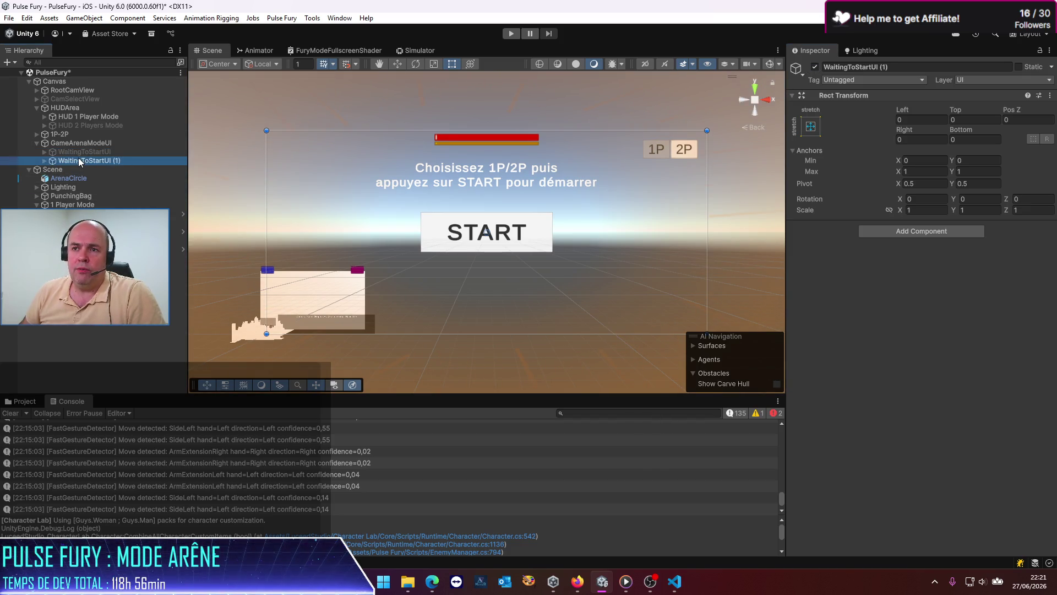
key(F2)
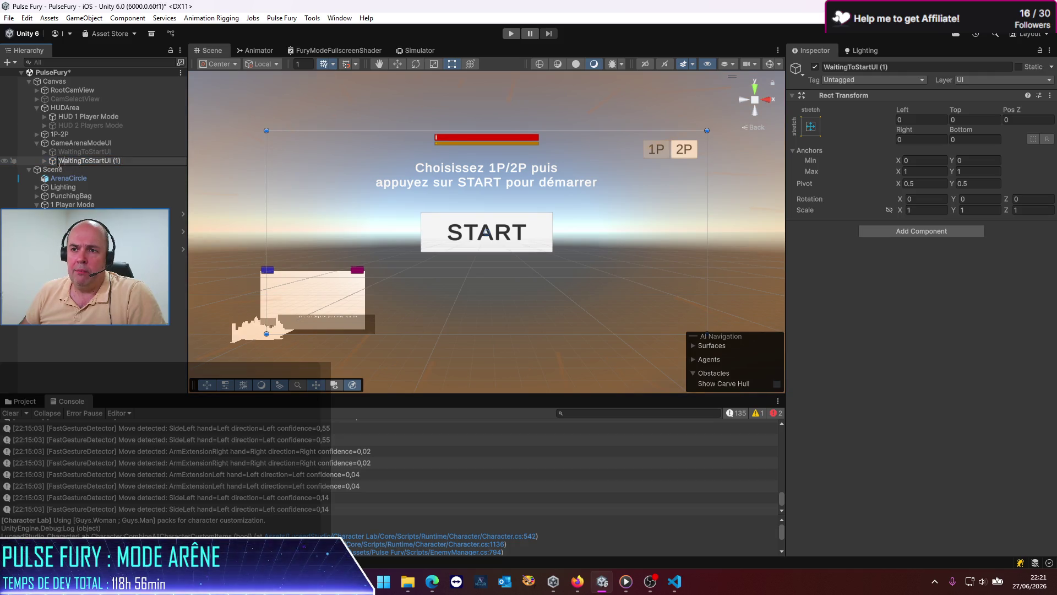
drag(60, 161, 178, 160)
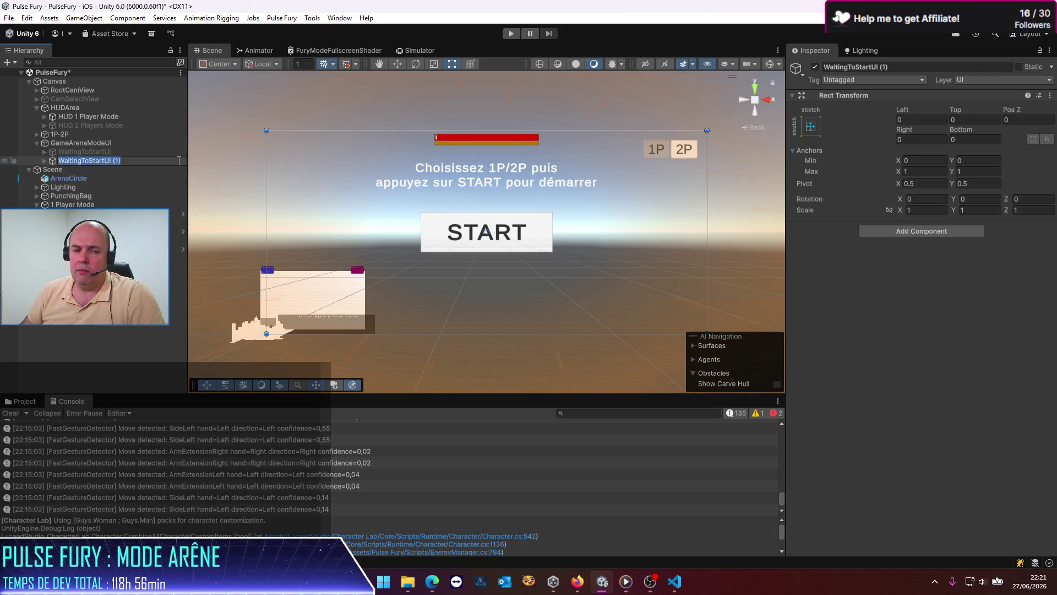
text(G)
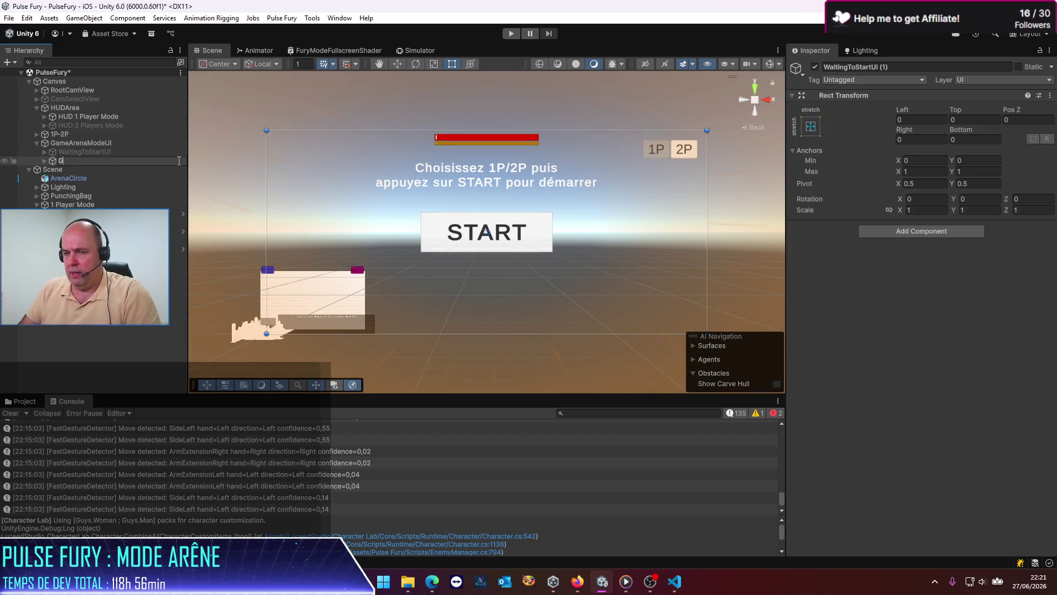
text(ameUI)
key(Return)
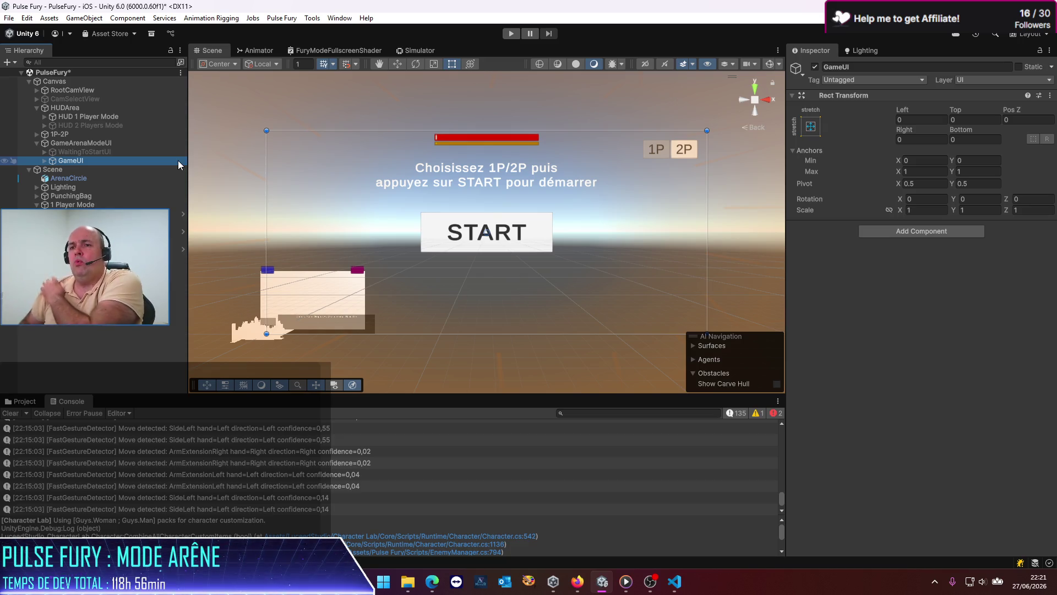
Expand GameUI to show its START button and prompt text children.
click(44, 161)
click(83, 170)
click(256, 207)
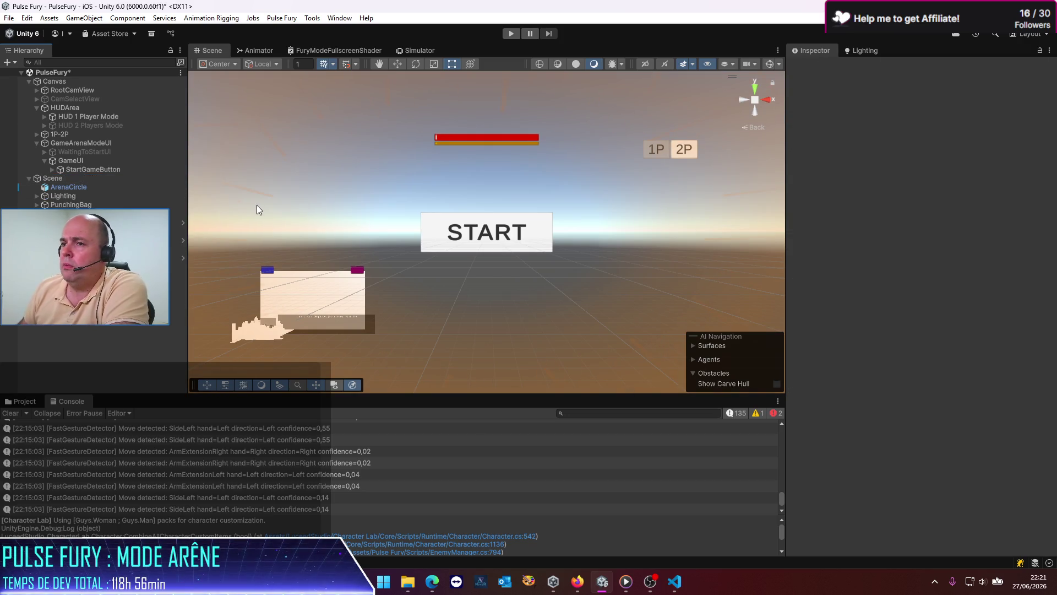
key(ctrl+z)
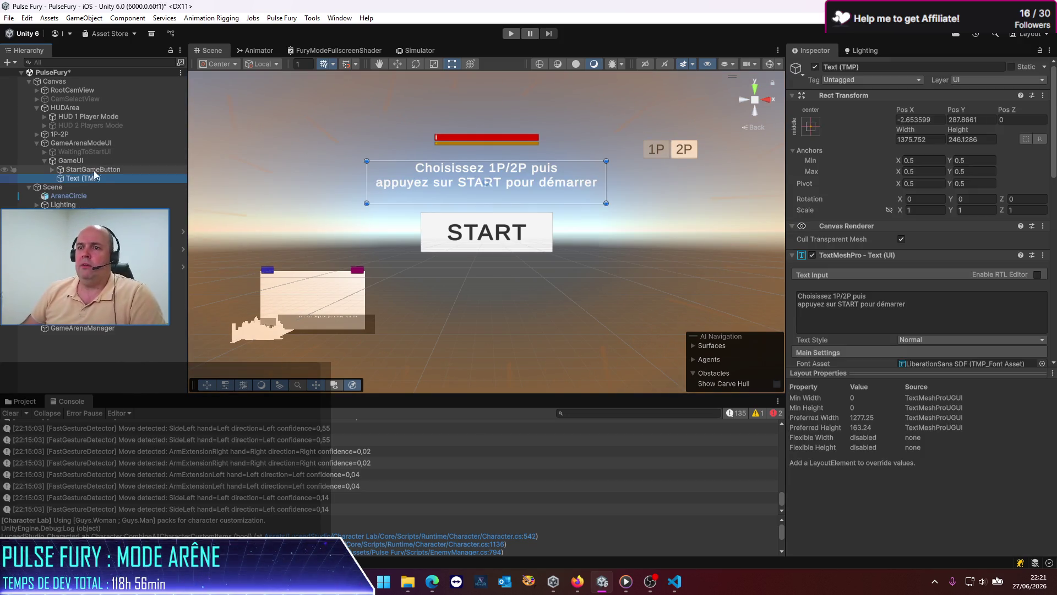
Delete the START button from GameUI, keeping only its prompt text.
click(93, 170)
key(Delete)
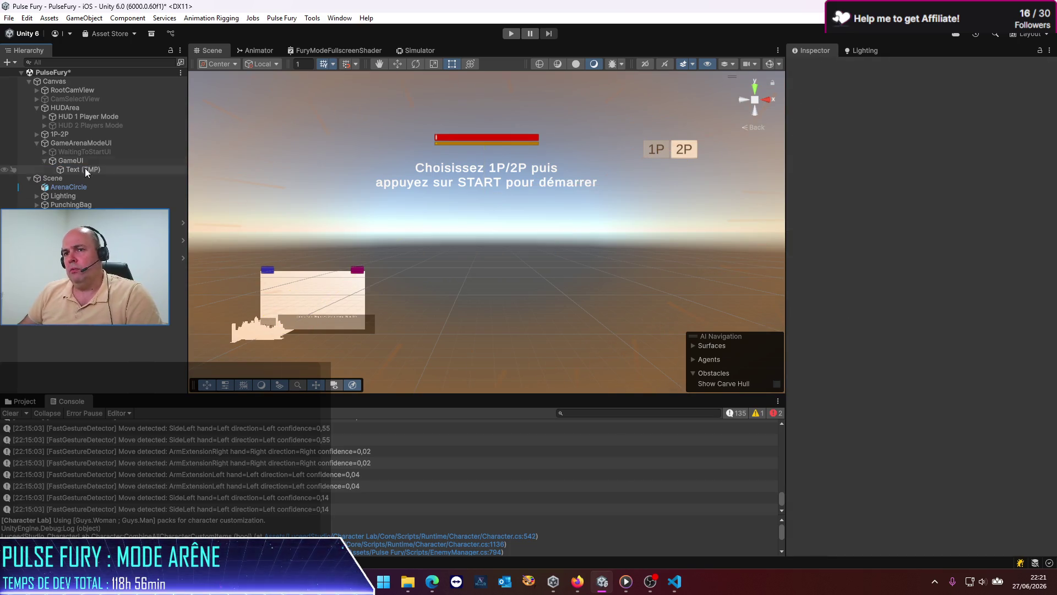
click(82, 170)
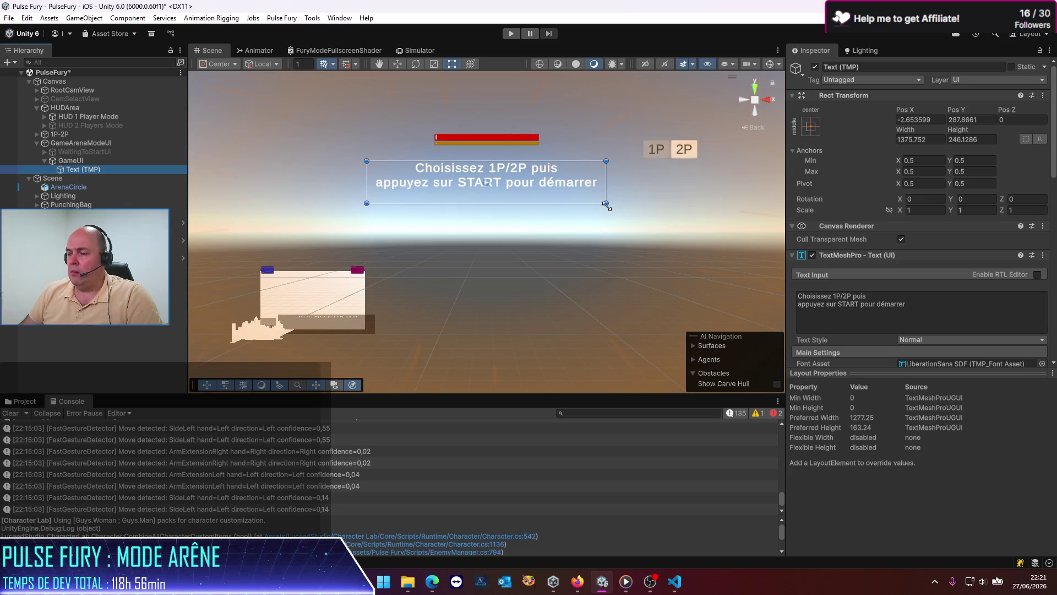
Replace the text with SCORE and shrink its rectangle to a smaller box.
double_click(101, 171)
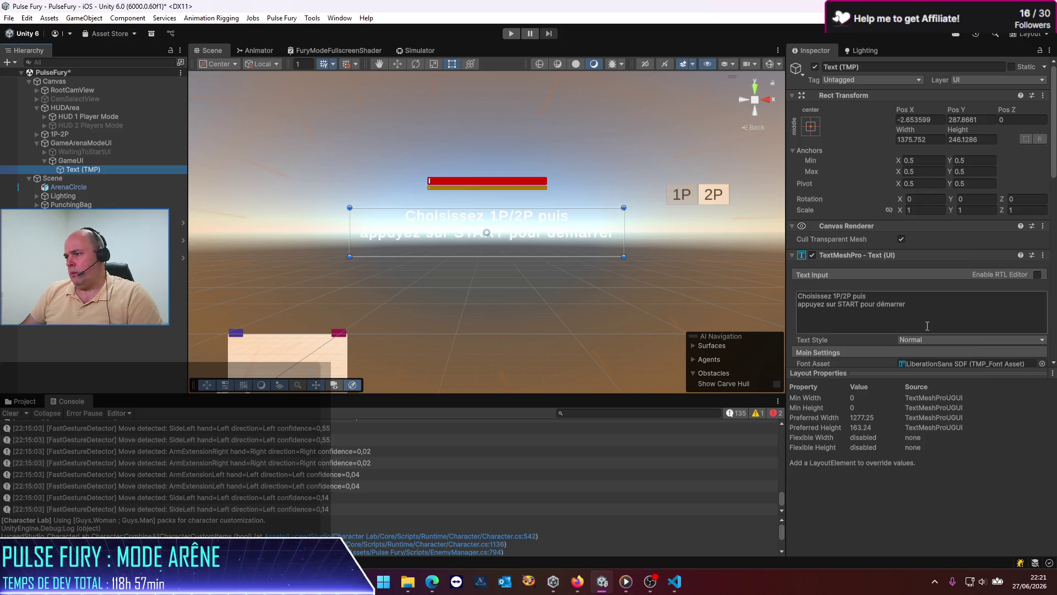
click(886, 307)
key(ctrl+a)
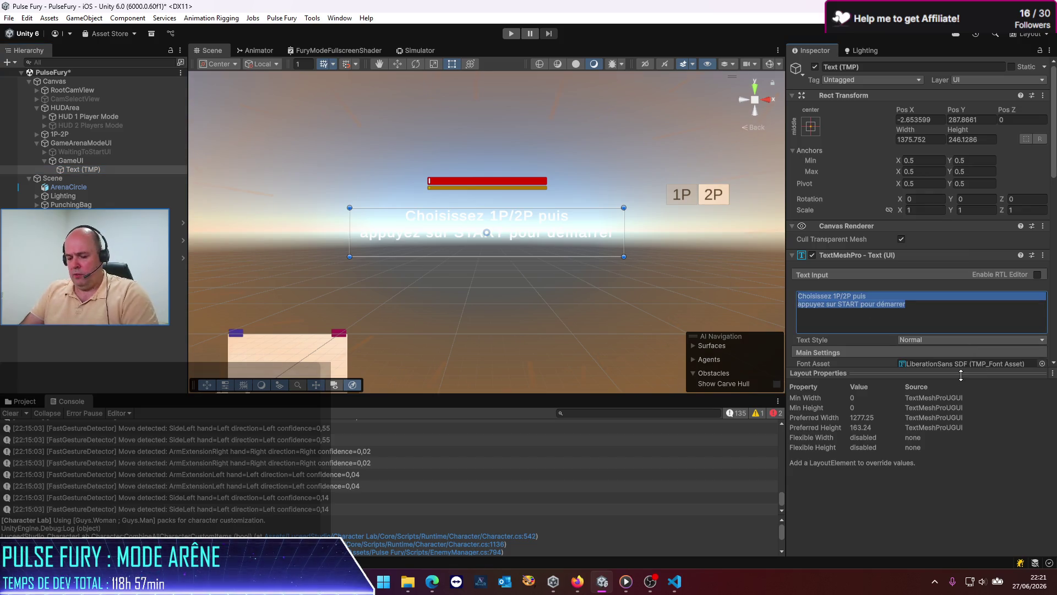
text(SCORE)
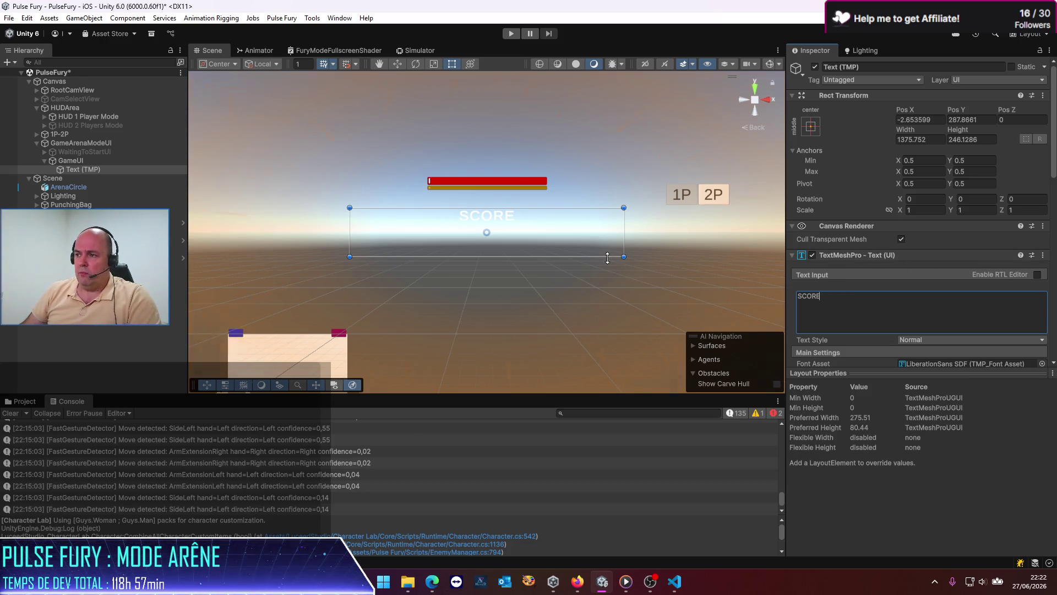
drag(623, 256, 574, 231)
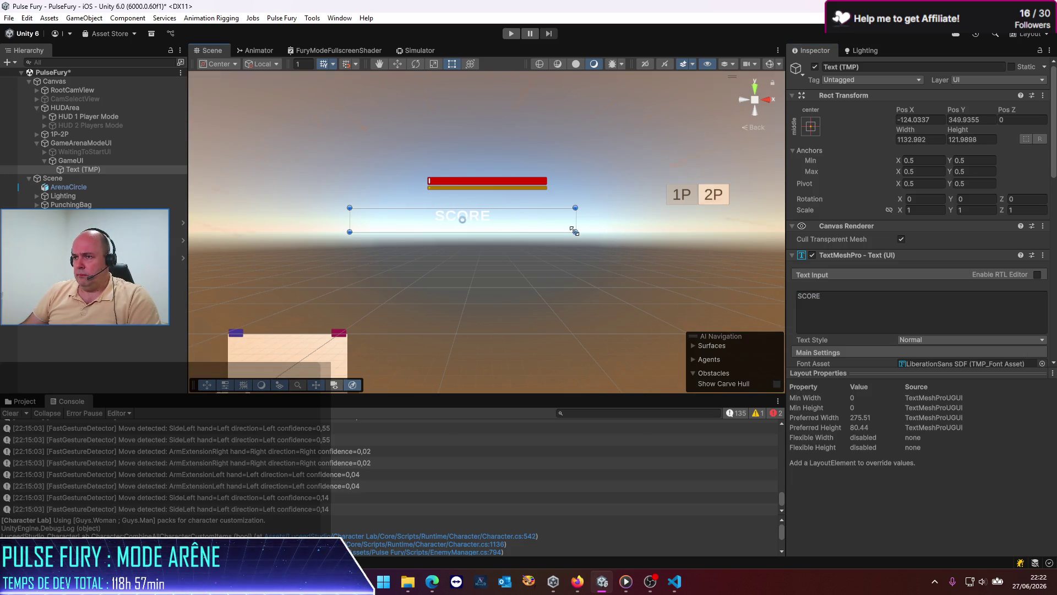
Rename the SCORE text object to scoreText.
click(82, 170)
key(F2)
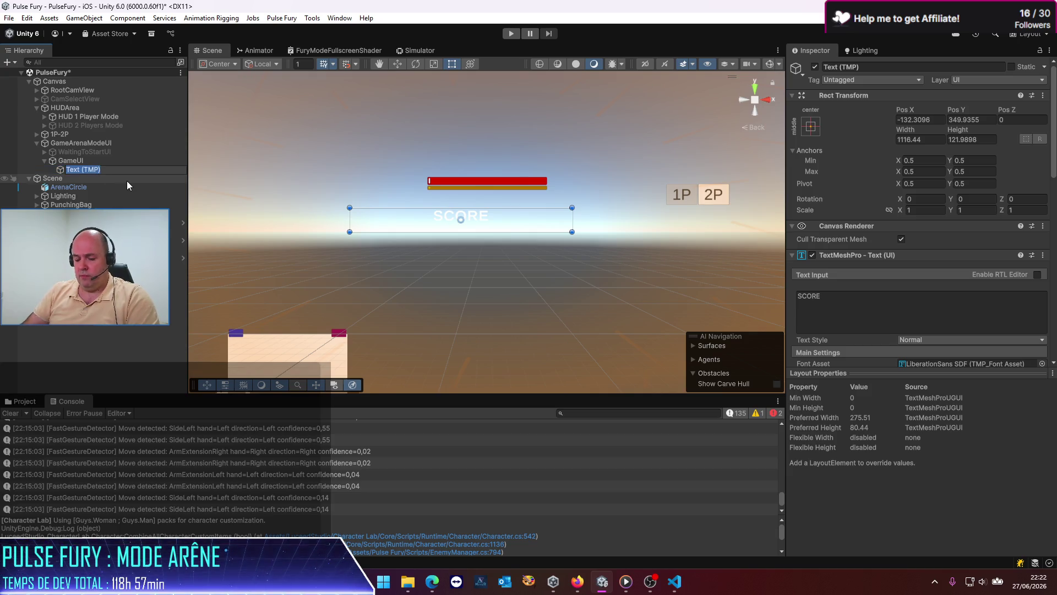
text(score)
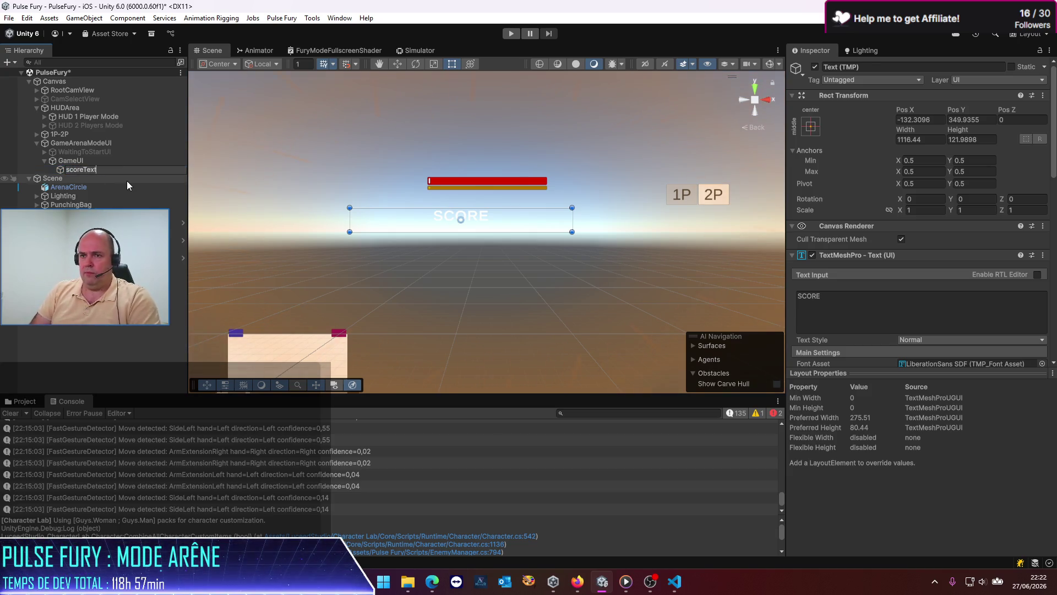
text(Text)
key(Return)
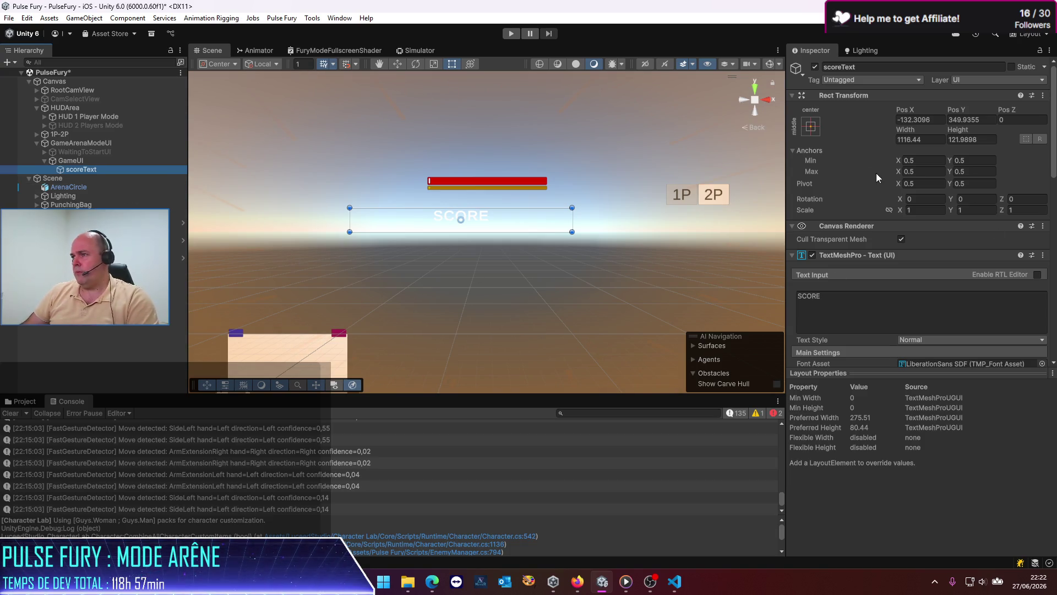
Anchor scoreText to the top-left and set its Pos X to 0.
click(813, 127)
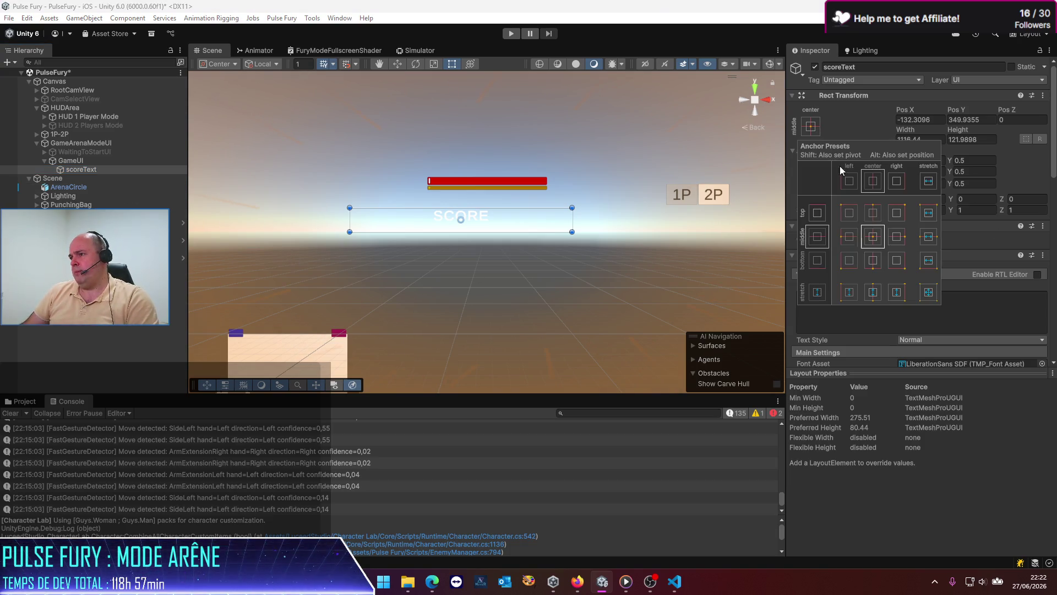
click(847, 215)
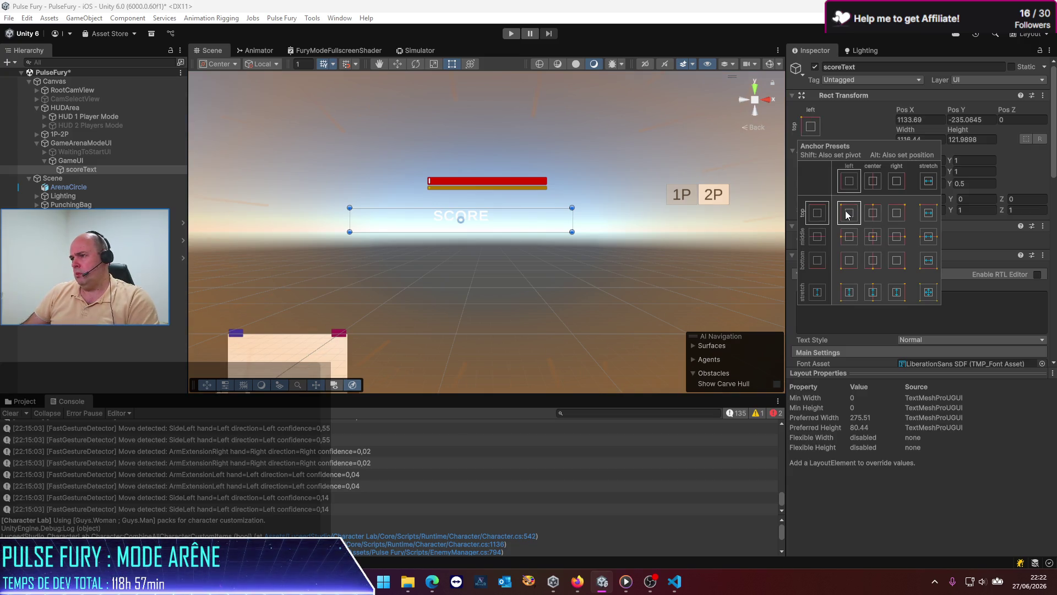
scroll(374, 303, down, 2)
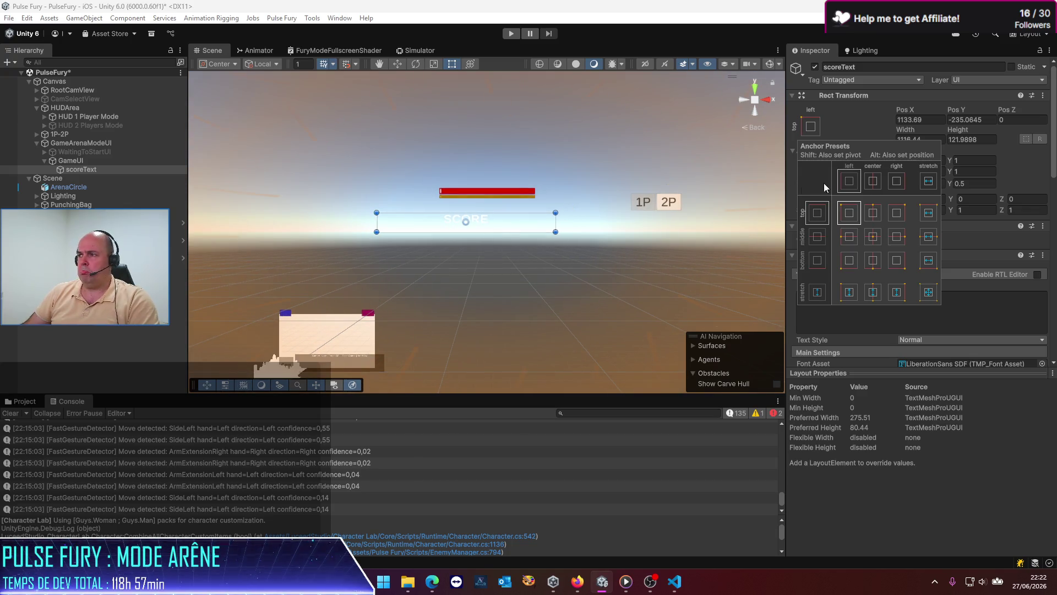
click(935, 119)
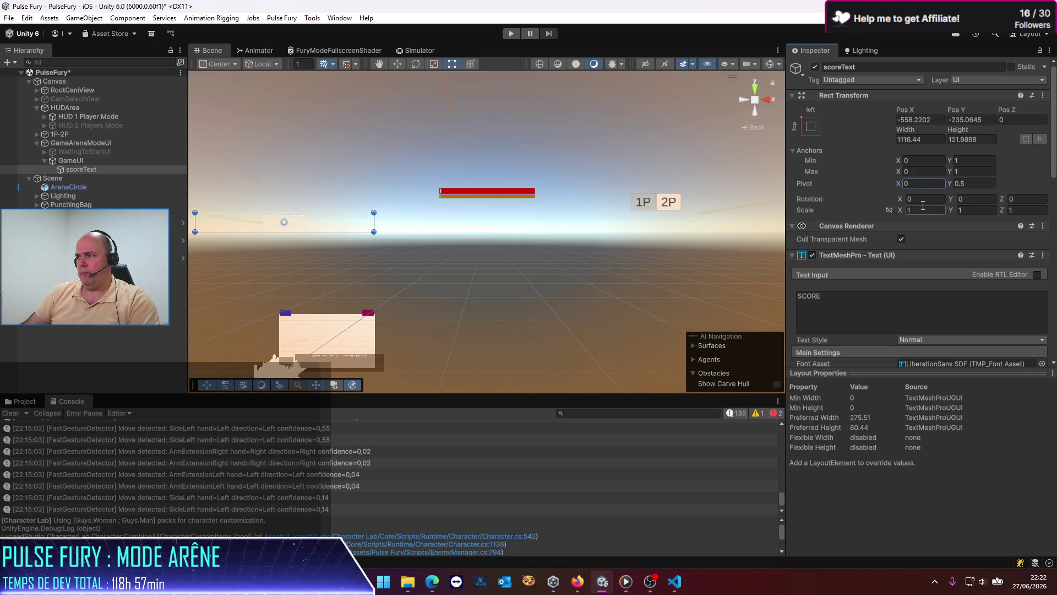
text(0)
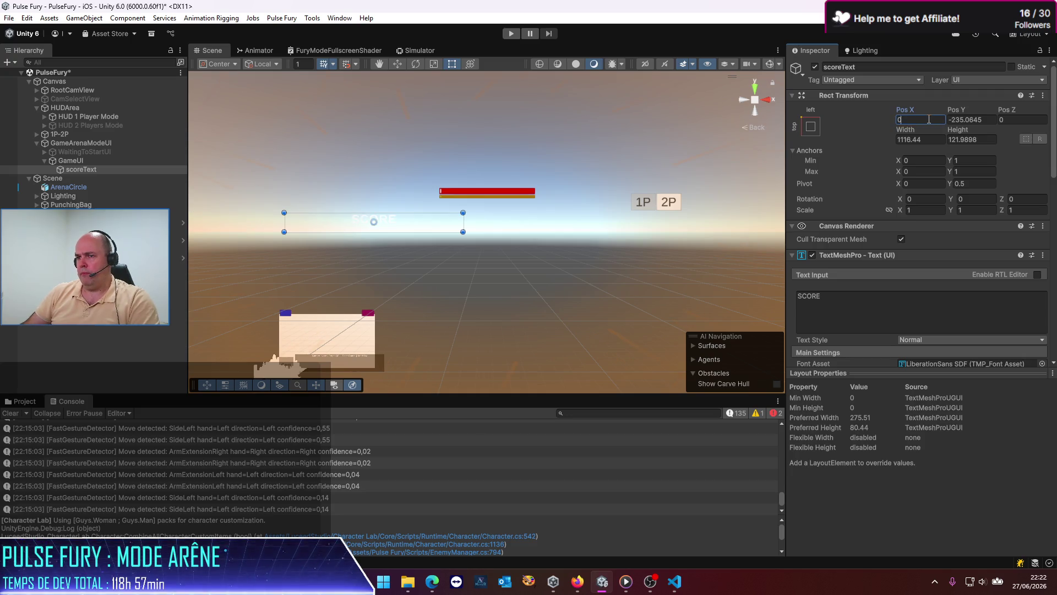
click(97, 141)
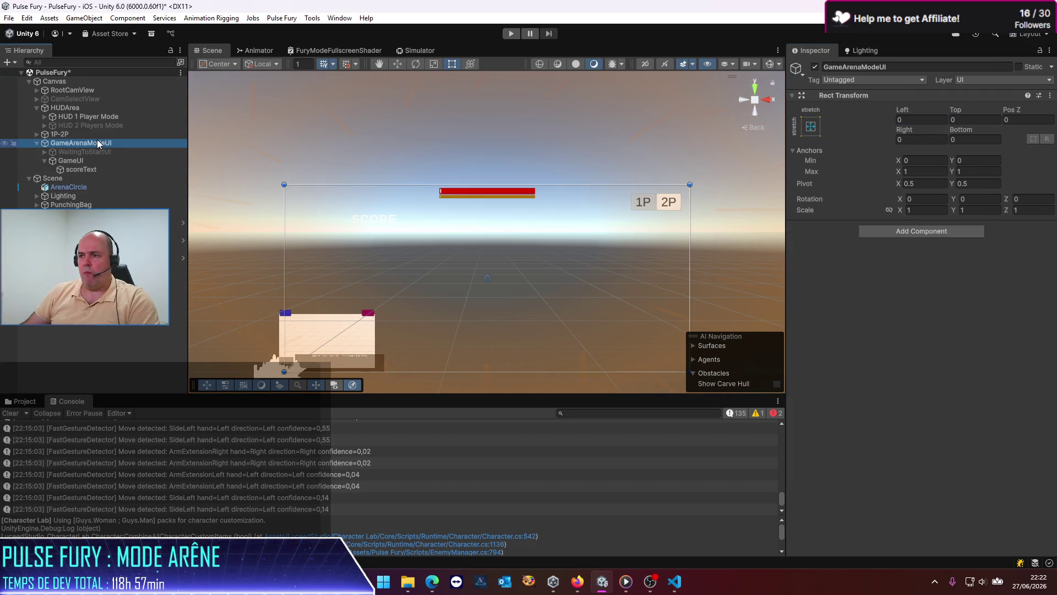
Colour the SCORE text orange.
click(94, 169)
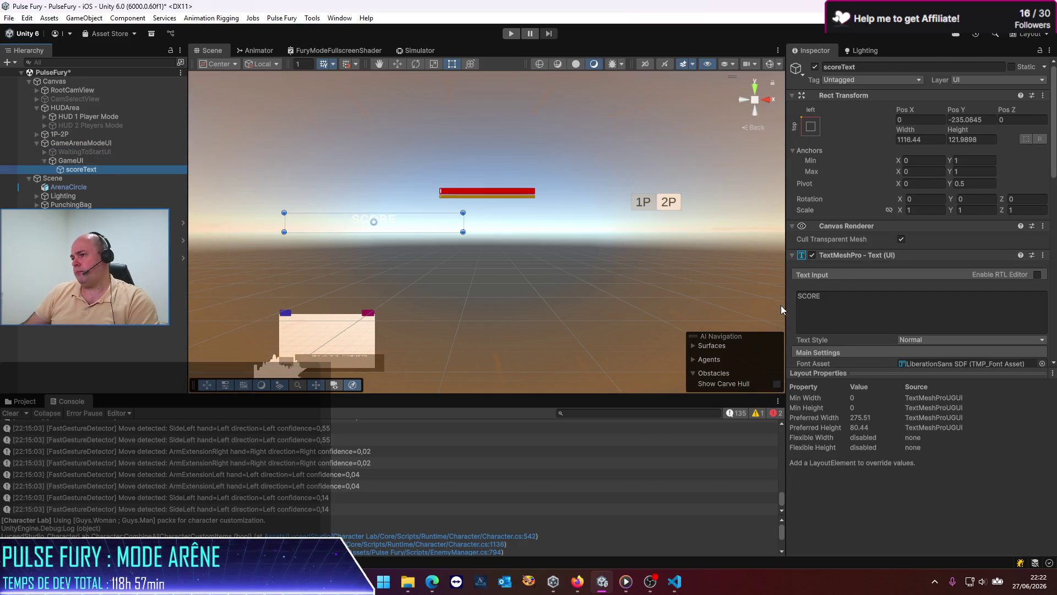
scroll(842, 288, down, 3)
click(928, 317)
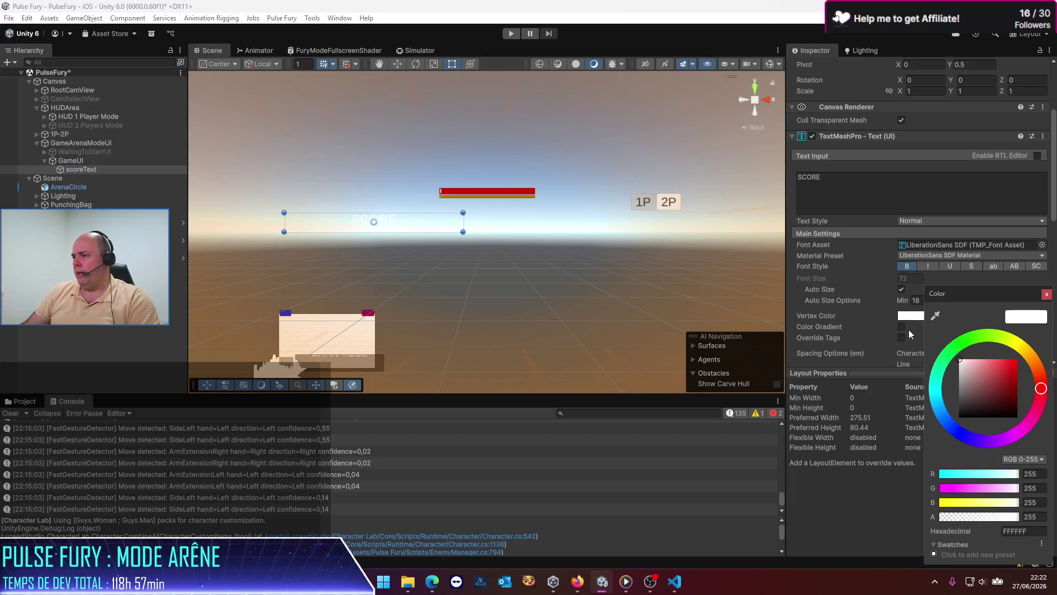
click(1025, 351)
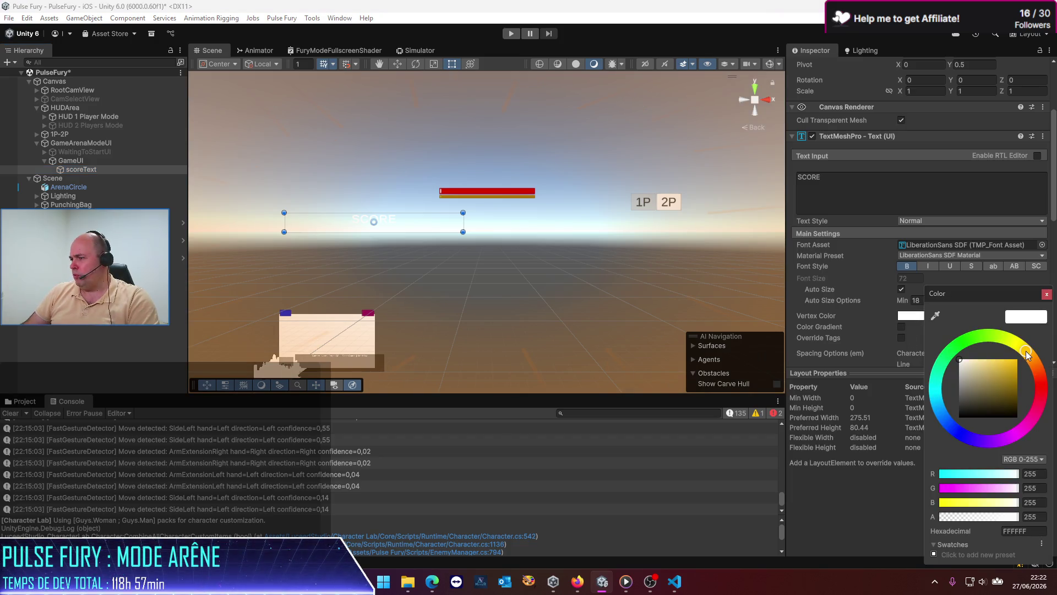
drag(1027, 346, 1034, 350)
click(1015, 368)
click(1047, 294)
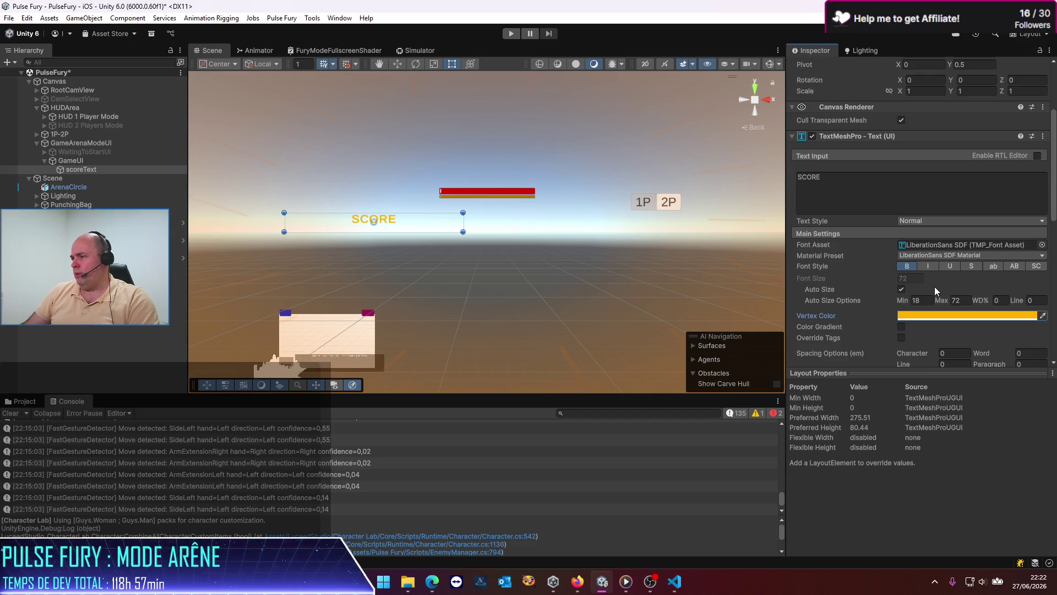
Left-align SCORE and shrink its box to fit the word.
scroll(930, 297, down, 3)
click(903, 234)
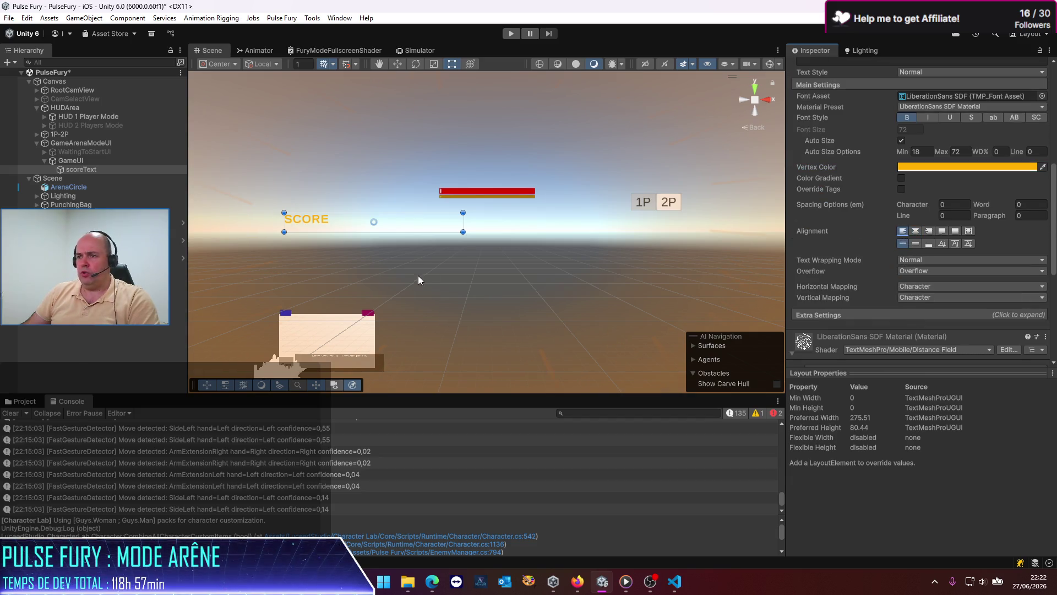
mouse_move(461, 231)
mouse_down()
mouse_move(343, 225)
mouse_move(359, 227)
mouse_up()
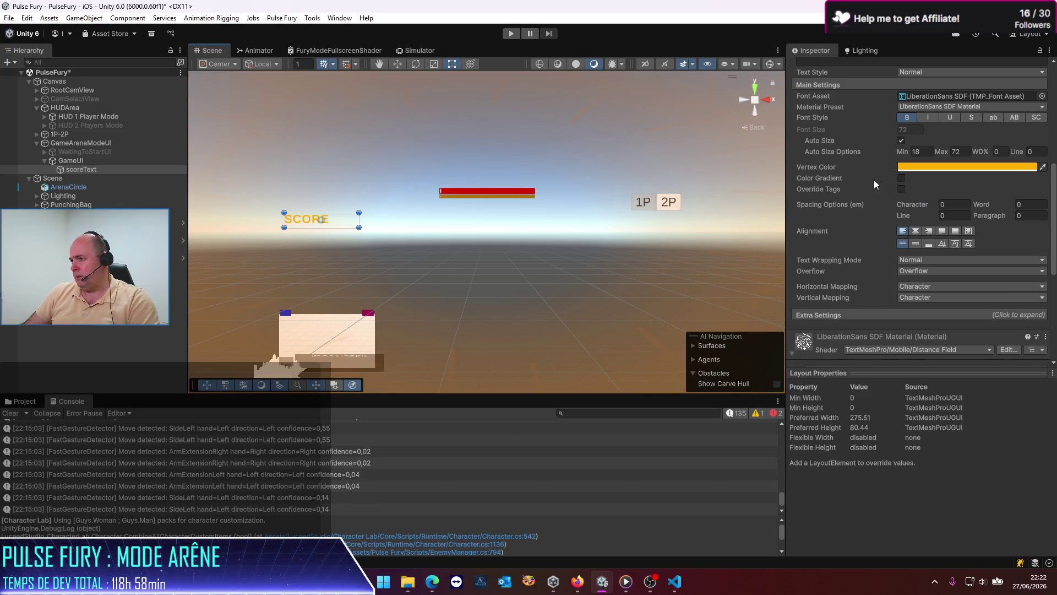
scroll(874, 179, up, 3)
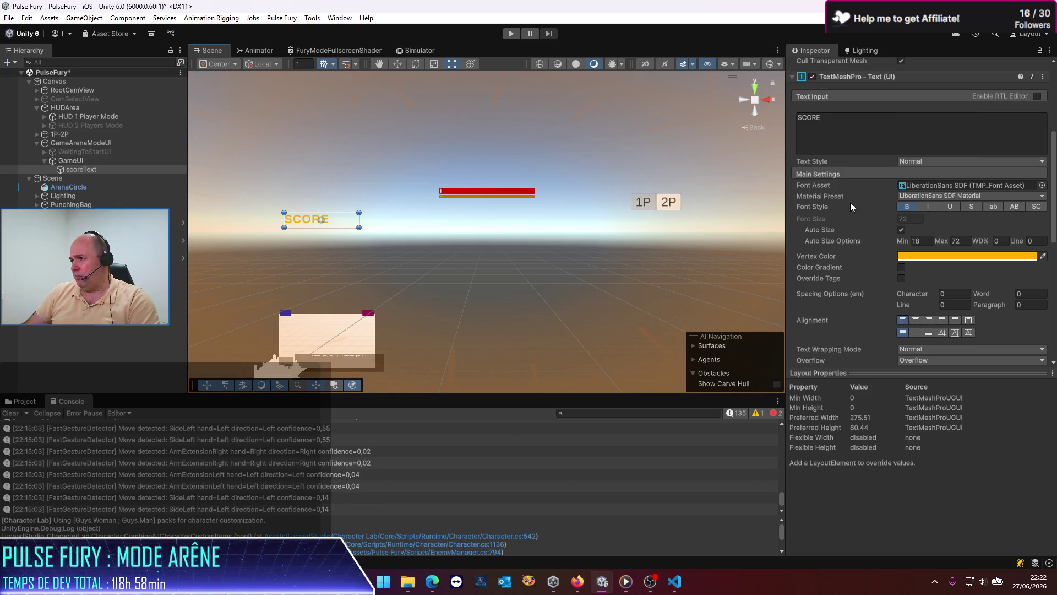
Turn off Auto Size, set font size 49, and make the box taller upward.
click(902, 229)
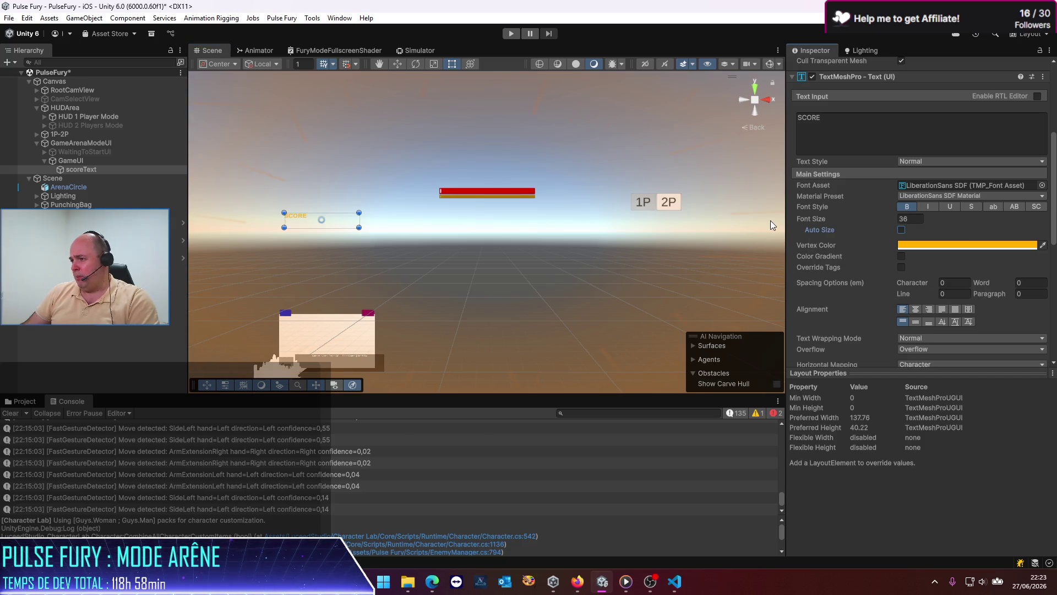
click(809, 218)
drag(848, 223, 850, 222)
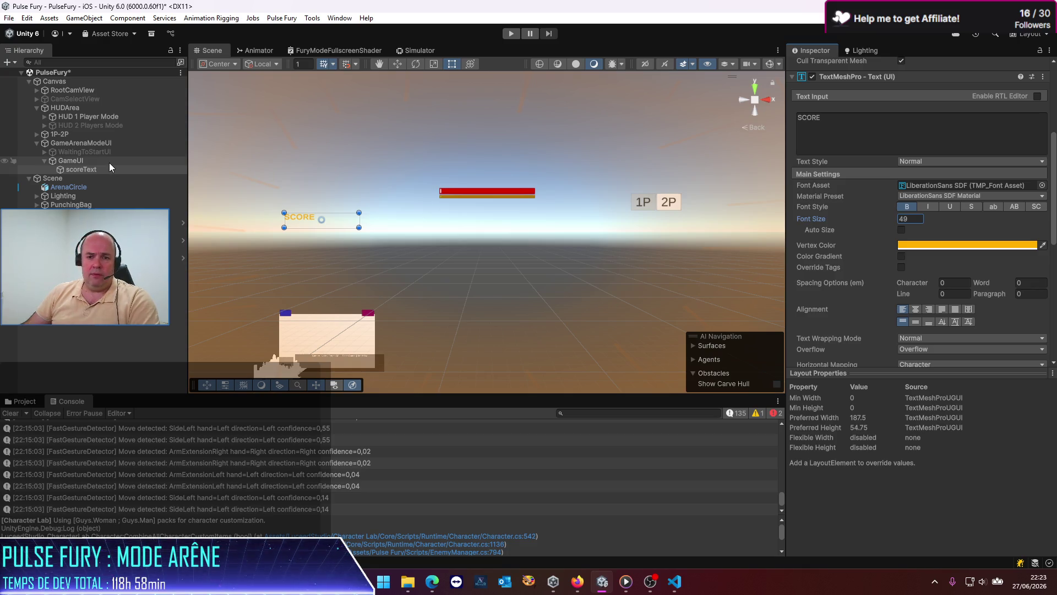
click(71, 160)
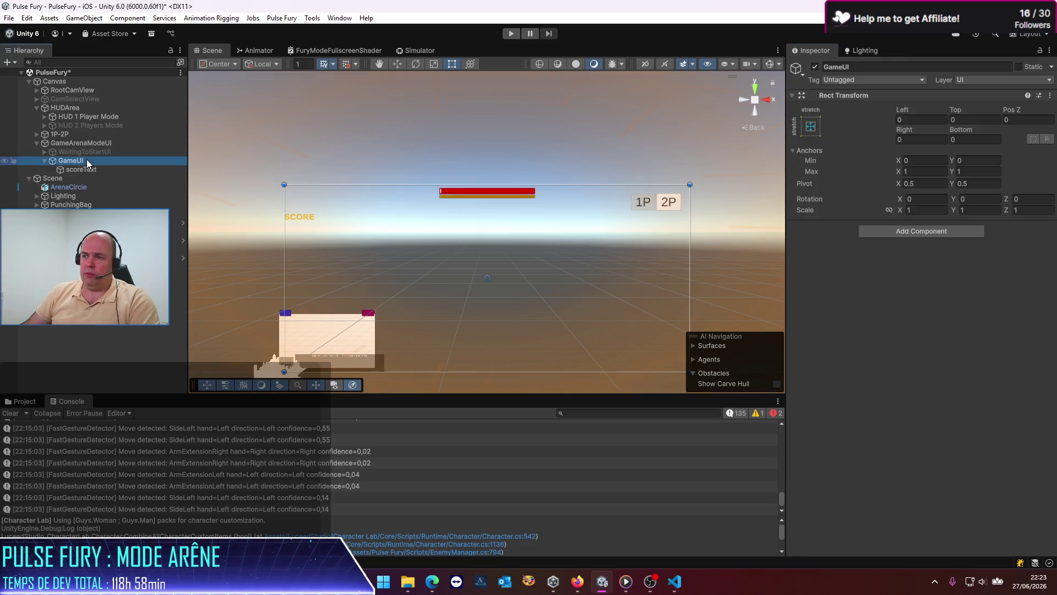
click(81, 169)
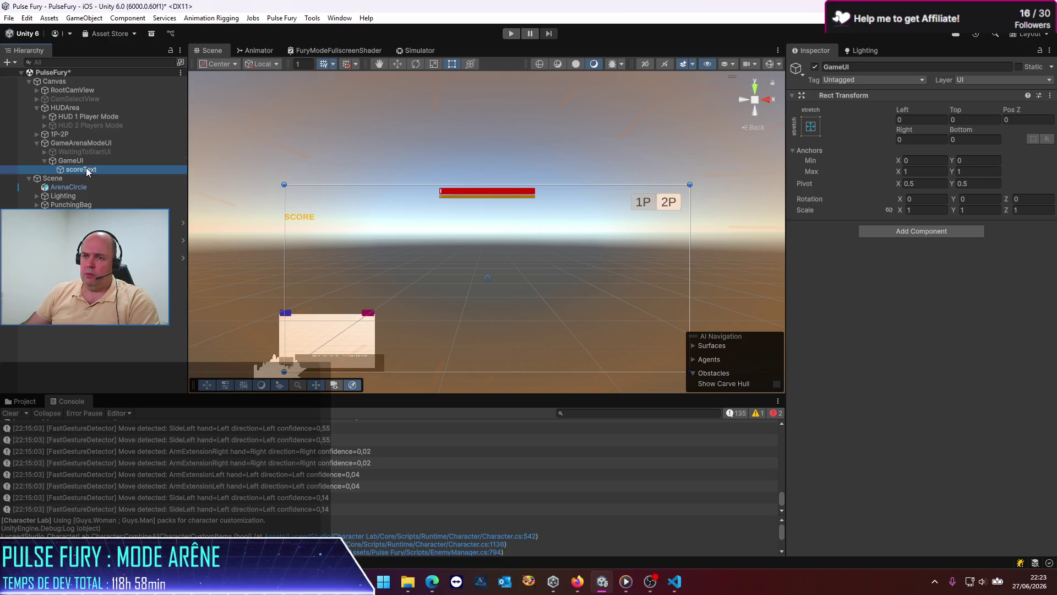
drag(338, 212, 344, 200)
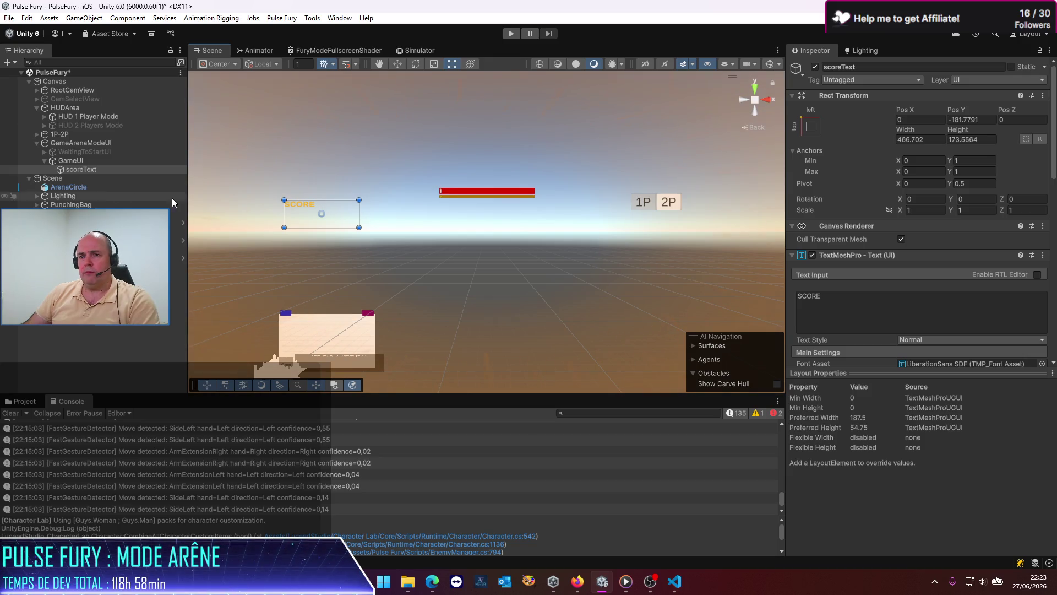
Enable the HUD 2 Players Mode object so all health bars show.
click(84, 131)
click(84, 126)
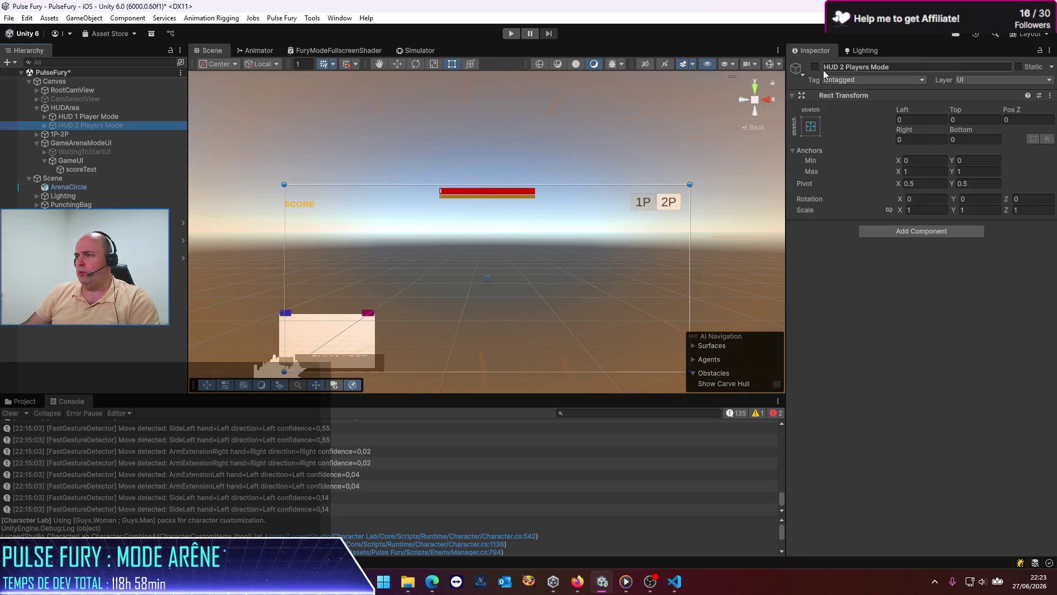
click(818, 67)
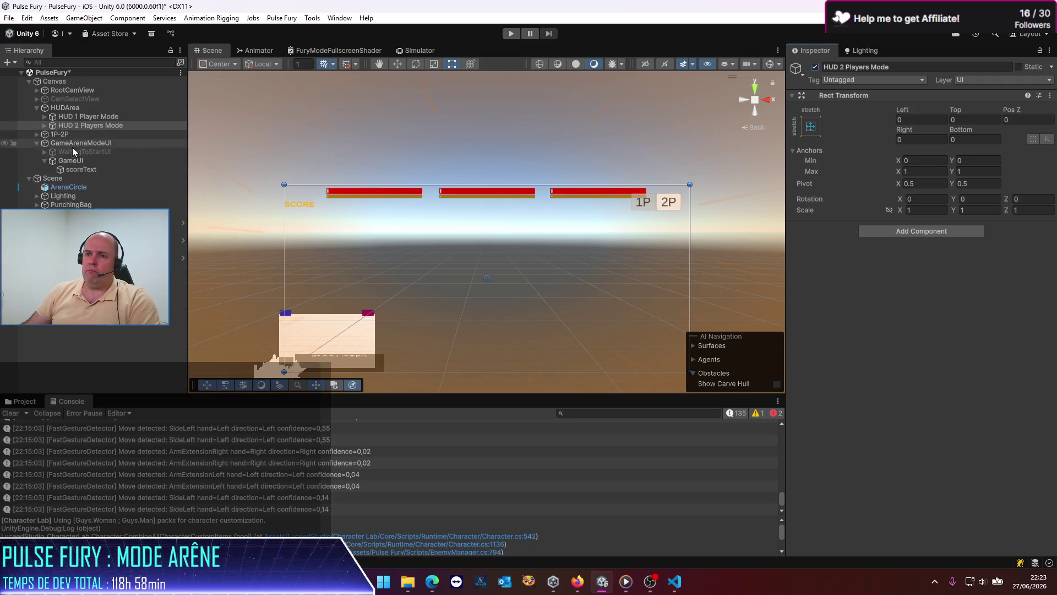
Narrow the scoreText box so it sits under the leftmost health bar.
click(79, 170)
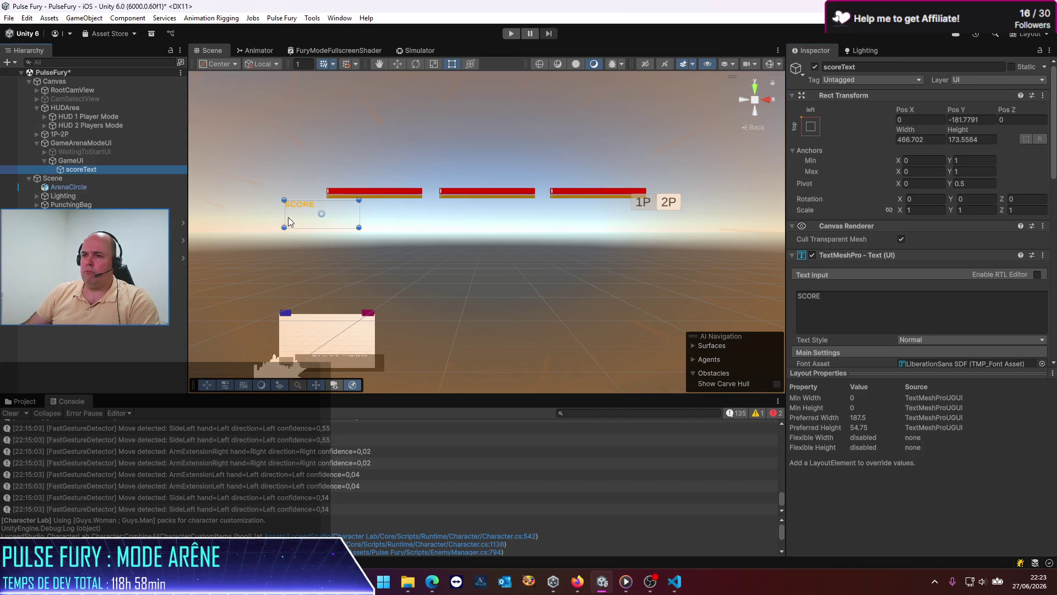
drag(284, 215, 296, 216)
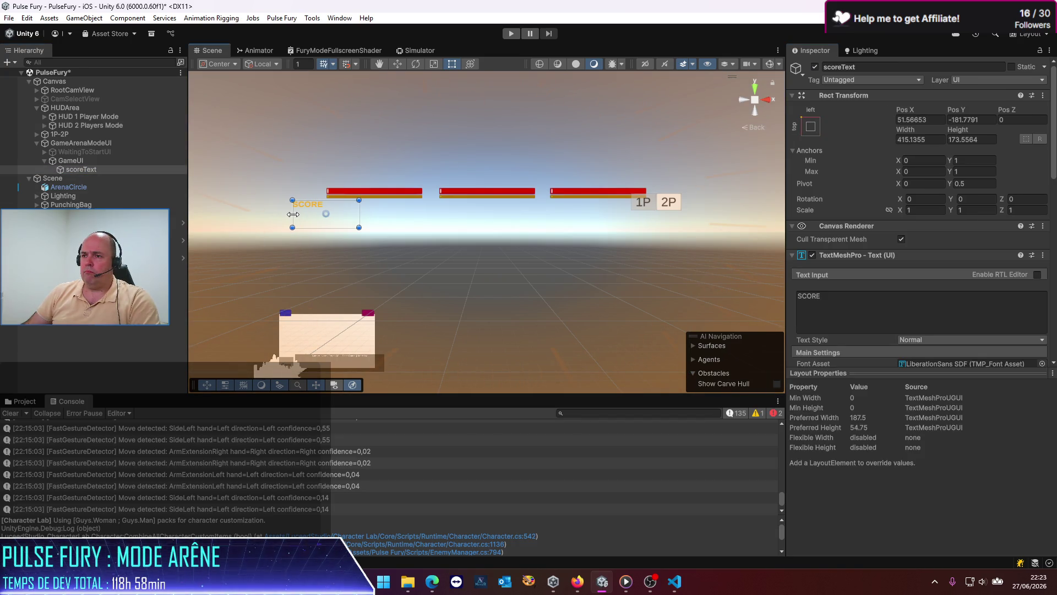
mouse_move(293, 215)
mouse_down()
mouse_move(425, 215)
mouse_move(359, 210)
mouse_up()
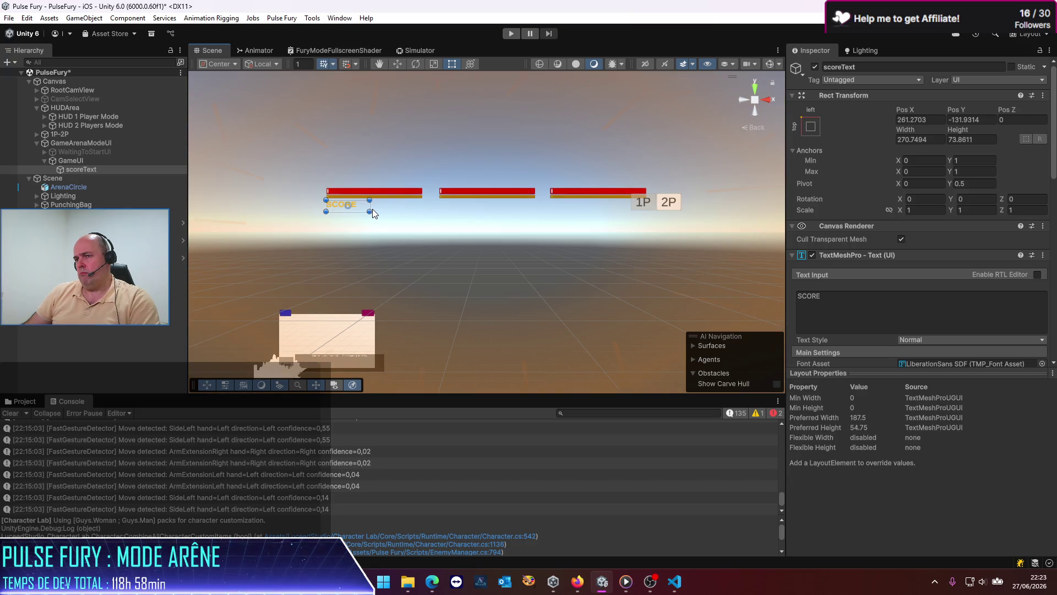
click(97, 167)
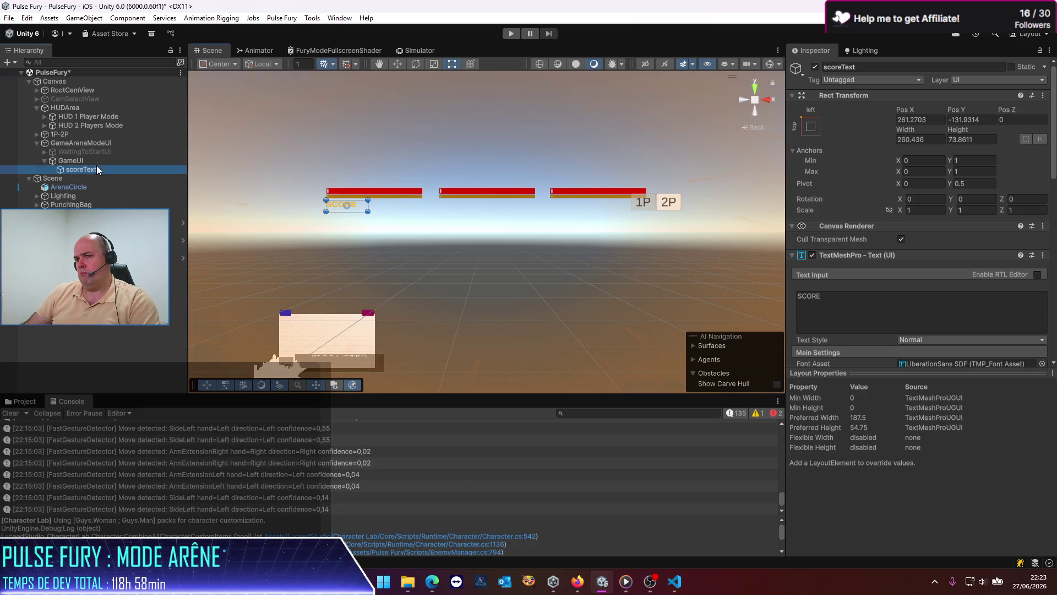
Duplicate scoreText as scoreValue reading 0, placed just right of SCORE.
key(ctrl+d)
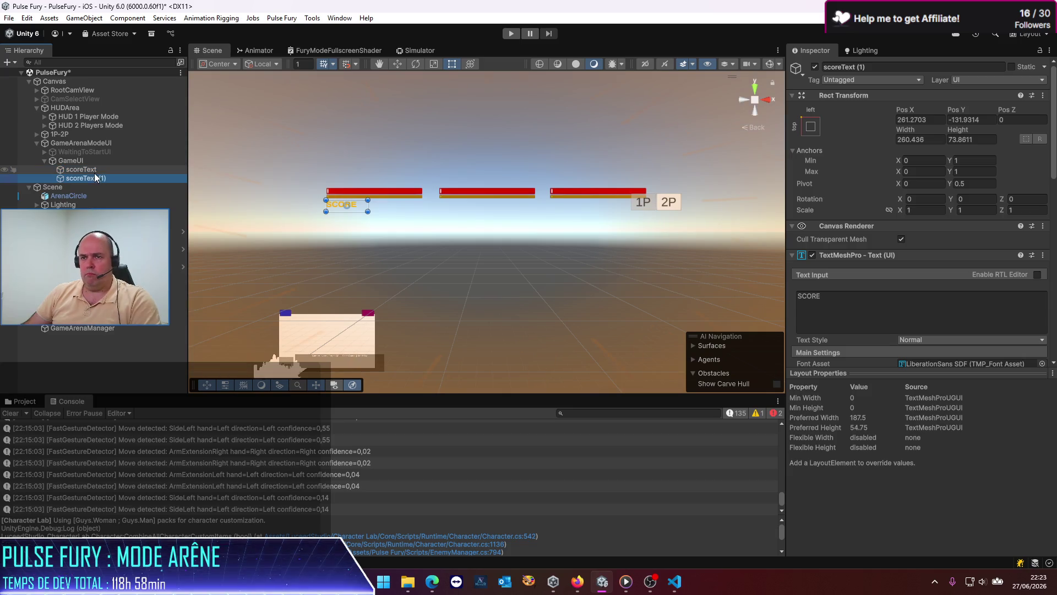
drag(82, 178, 147, 177)
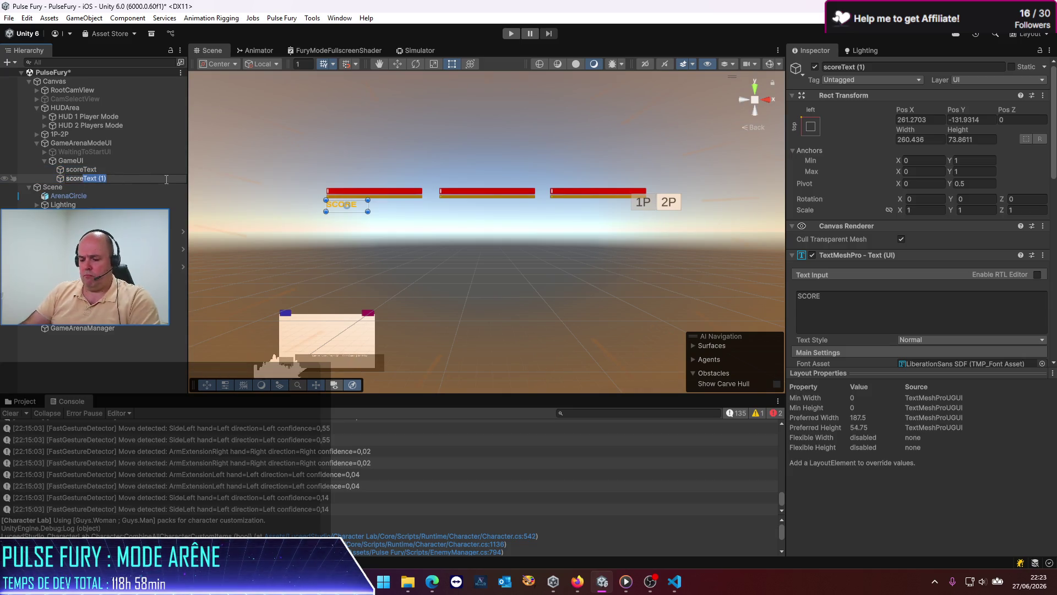
text(Valu)
text(e)
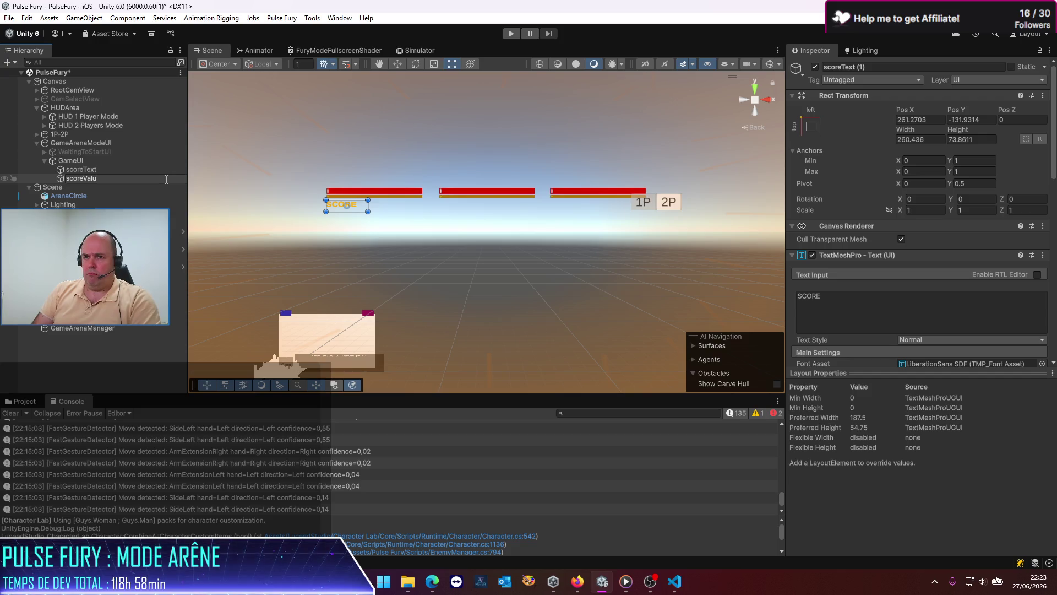
key(Return)
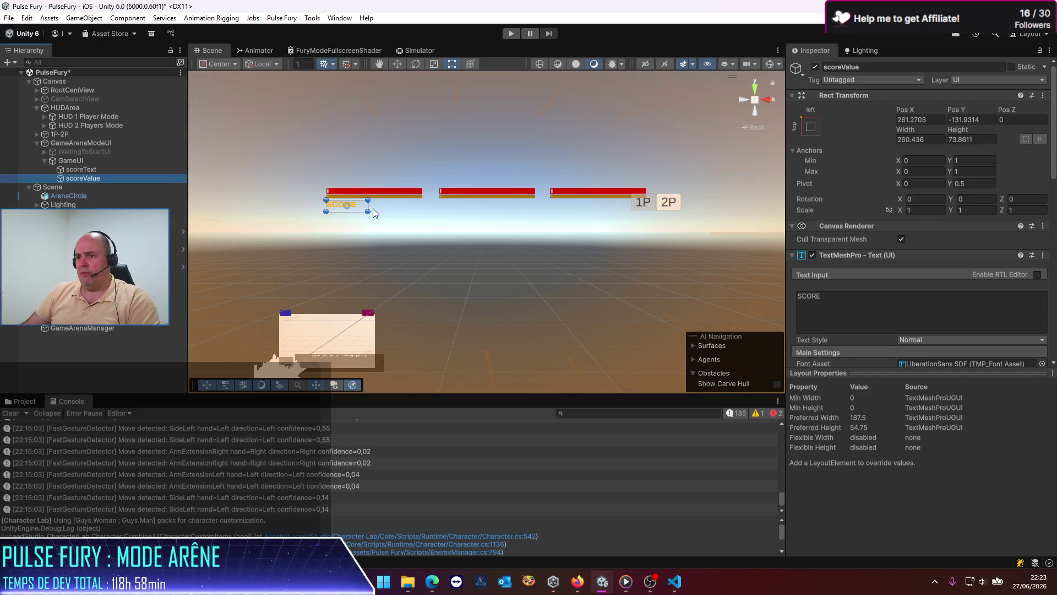
click(856, 297)
text(0)
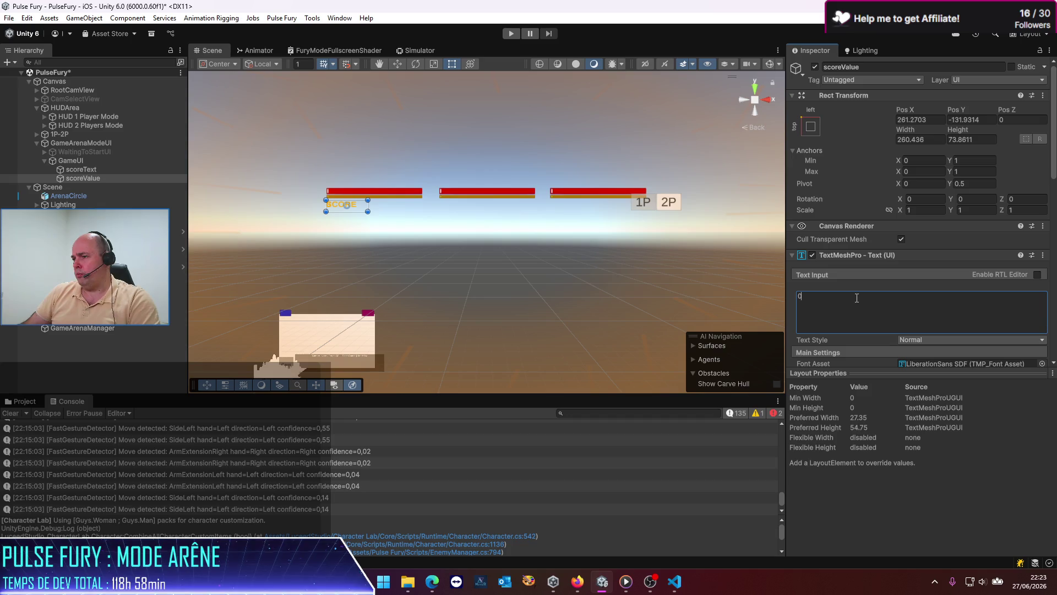
drag(366, 204, 417, 209)
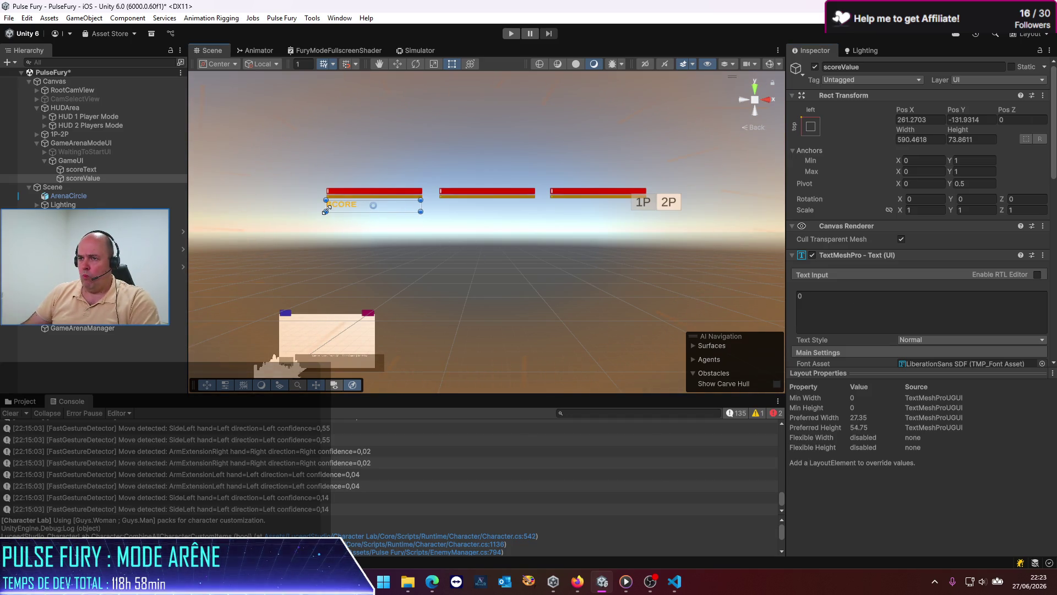
drag(324, 207, 375, 206)
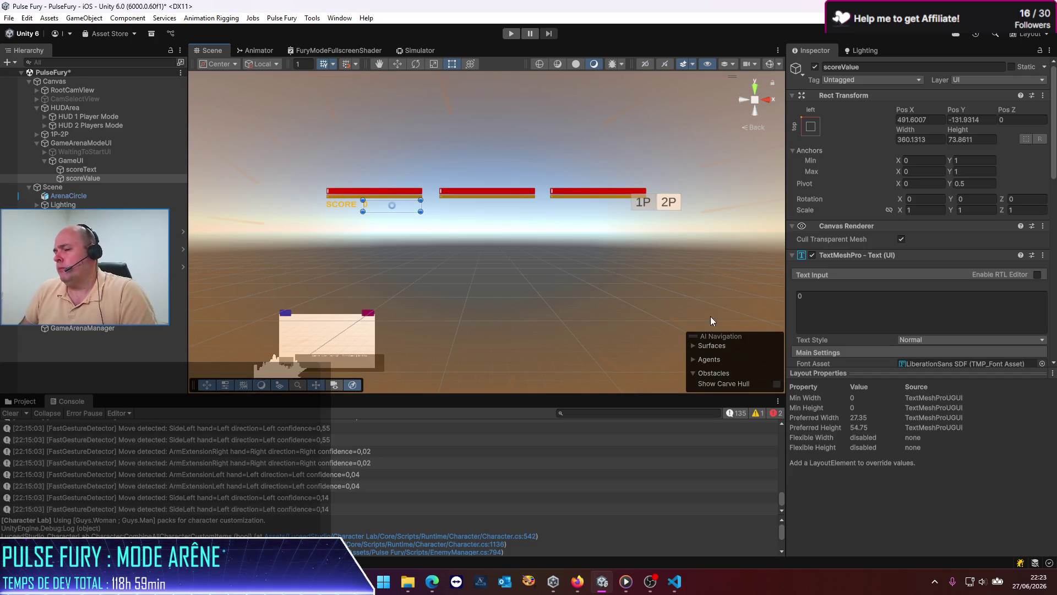
Set scoreValue's text colour to white.
scroll(842, 319, down, 5)
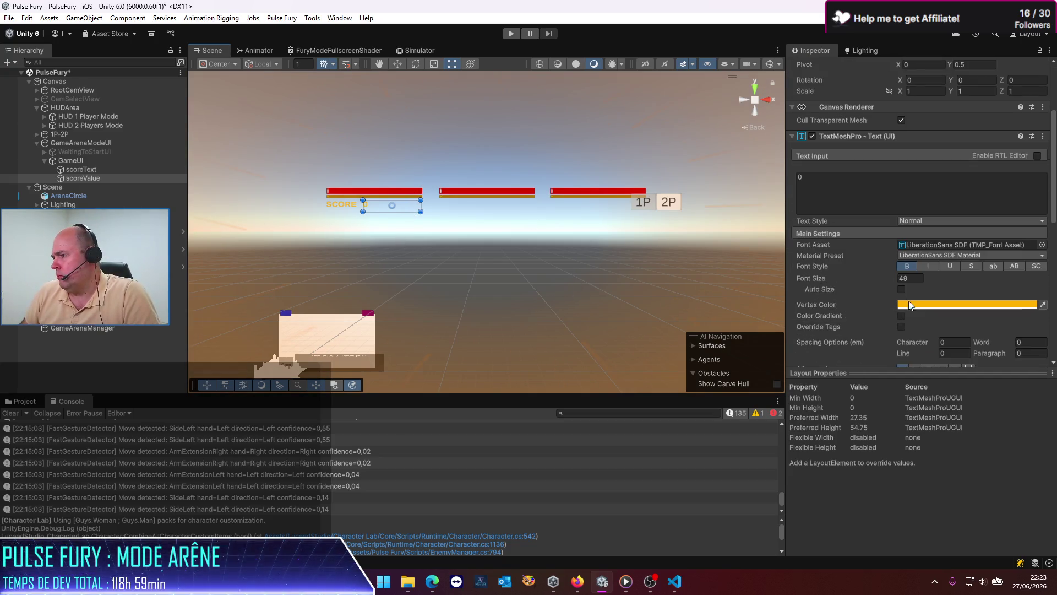
click(936, 304)
drag(975, 376, 804, 289)
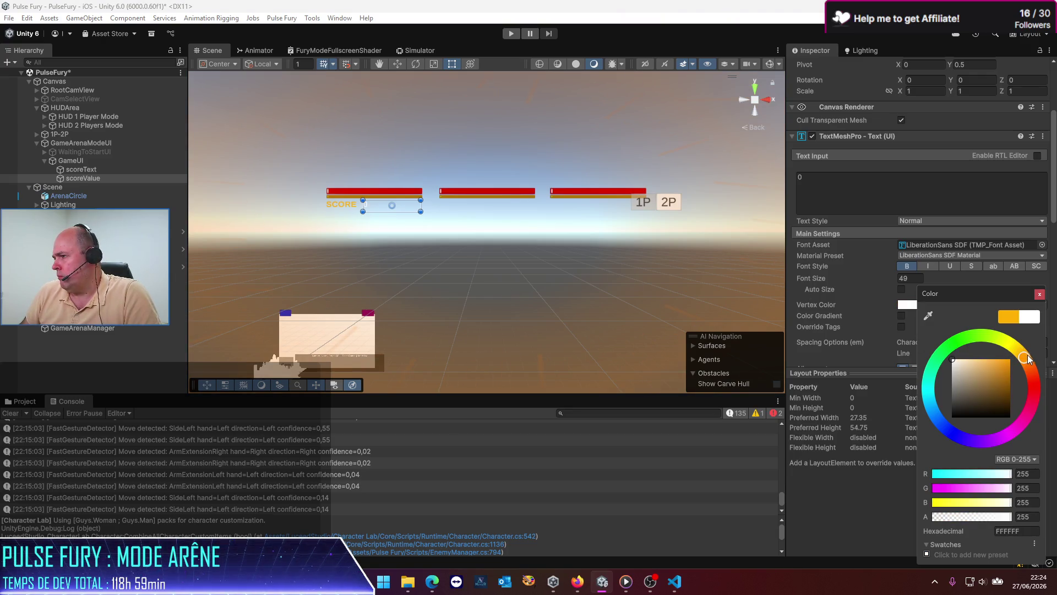
drag(1023, 358, 967, 336)
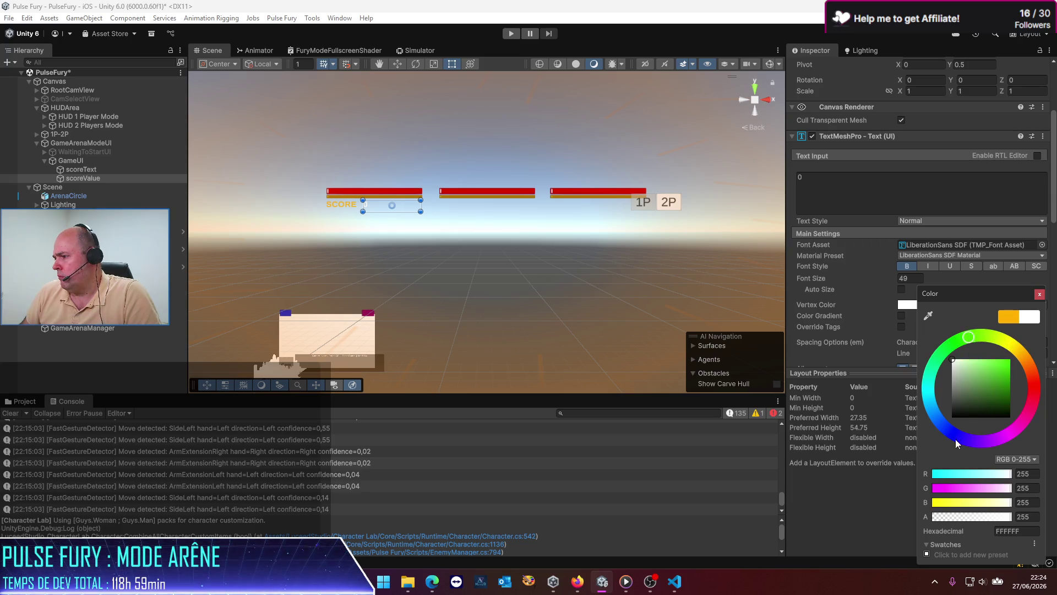
drag(937, 413, 931, 392)
mouse_move(936, 372)
mouse_down()
mouse_move(998, 338)
mouse_move(1012, 345)
mouse_up()
click(969, 373)
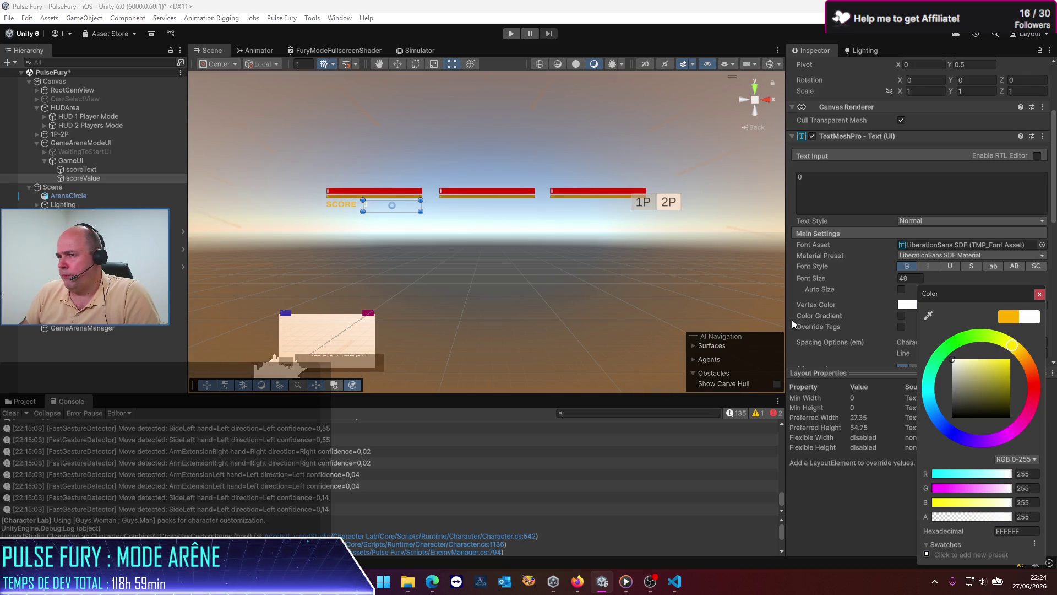
click(107, 365)
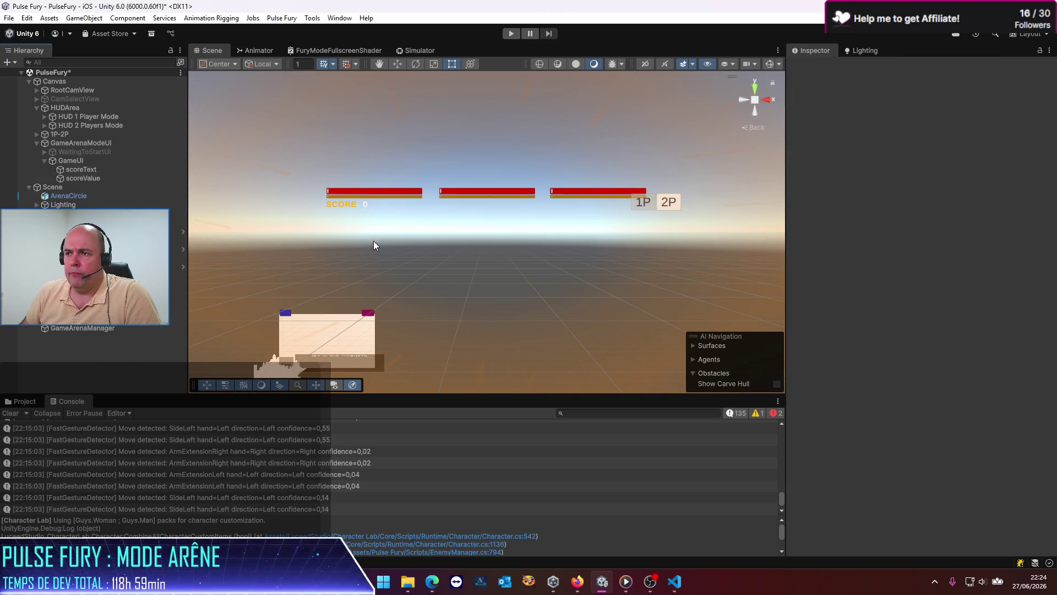
Duplicate scoreText and scoreValue together and reorder the copies in the Hierarchy.
scroll(363, 220, up, 5)
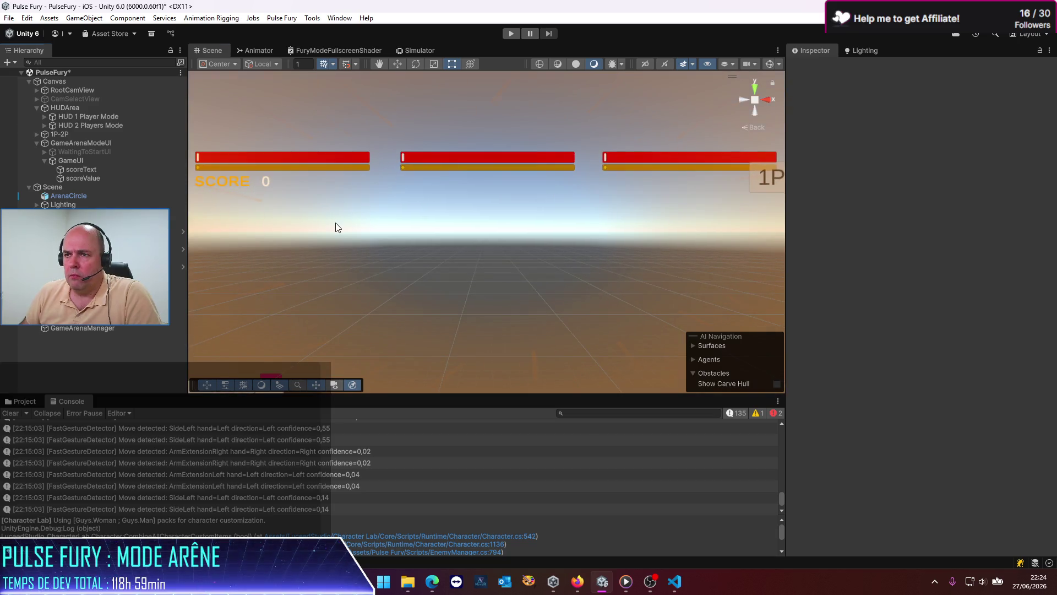
click(91, 169)
shift+click(94, 178)
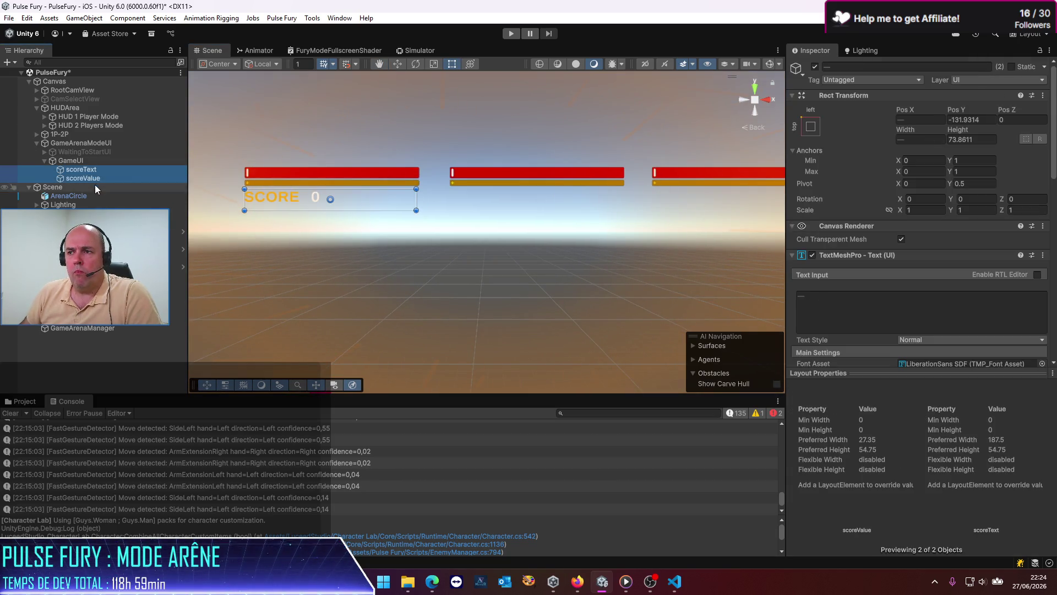
key(ctrl+d)
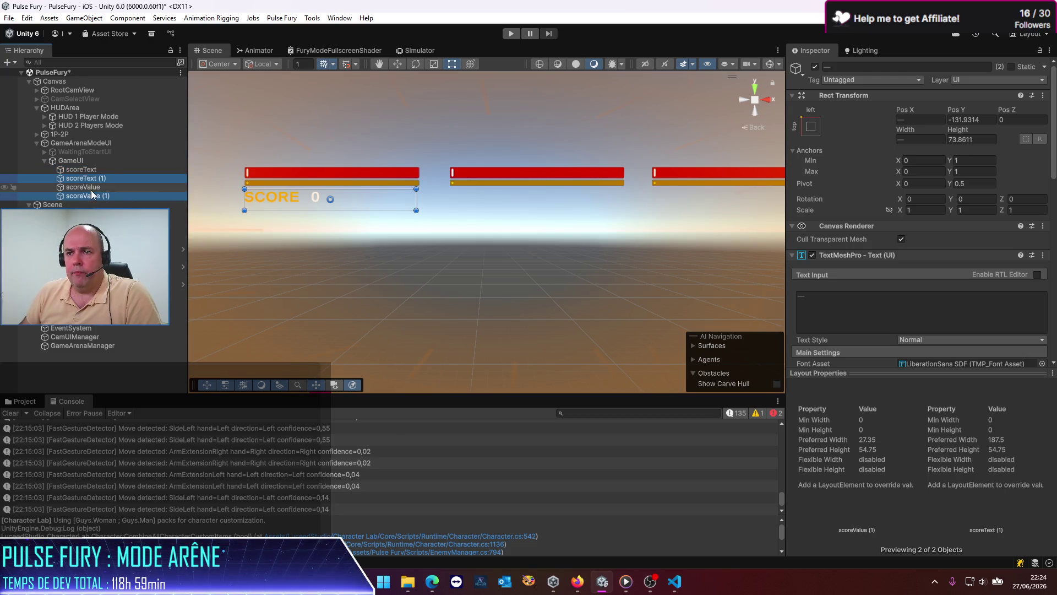
click(91, 186)
click(91, 179)
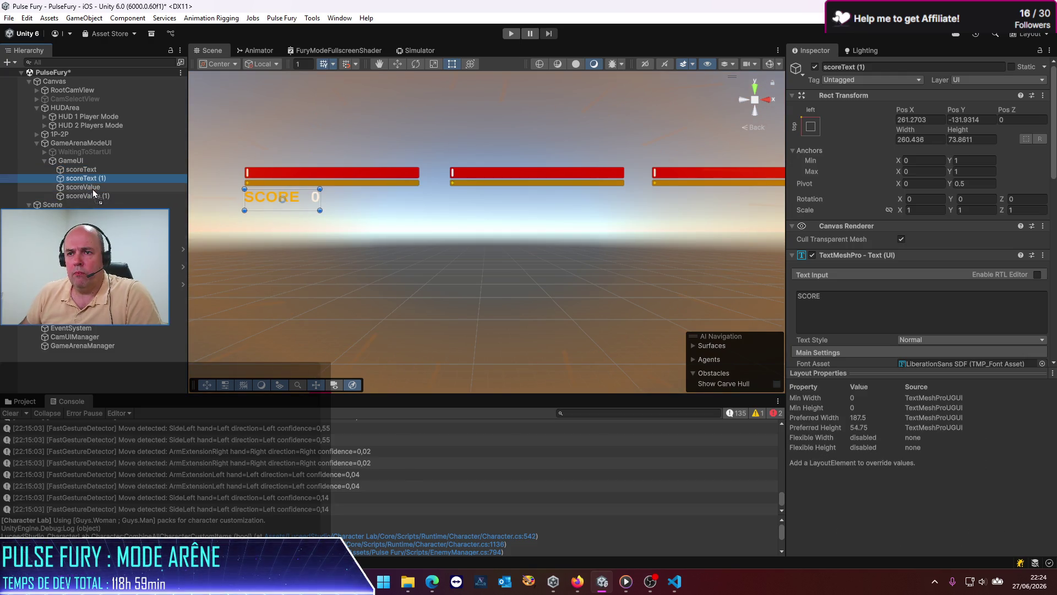
drag(93, 190, 94, 191)
Remove the (1) suffixes so the copies read scoreText and scoreValue.
click(98, 187)
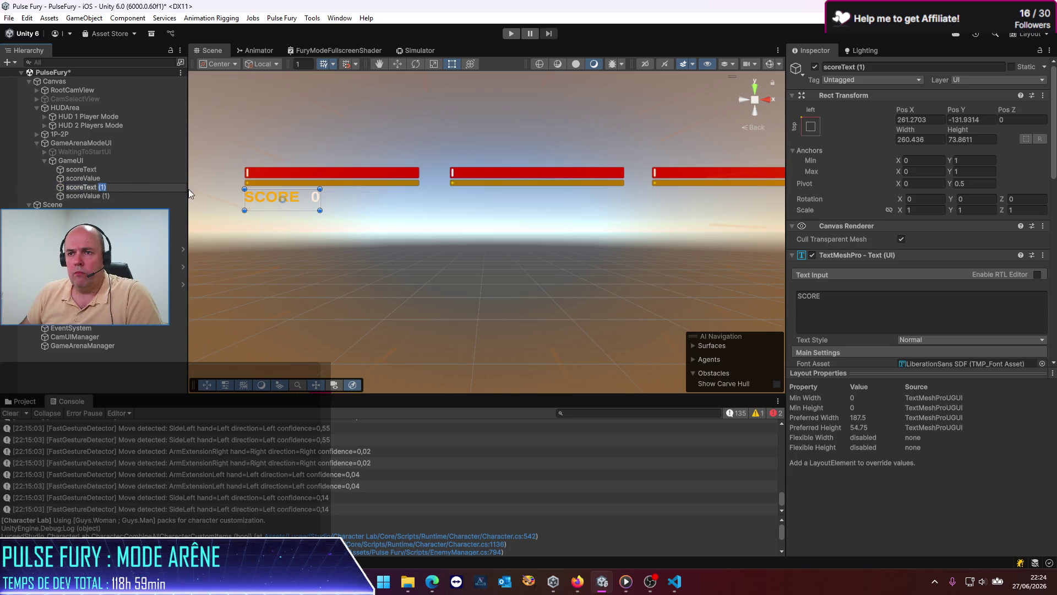
key(BackSpace)
key(BackSpace)
key(BackSpace)
key(Return)
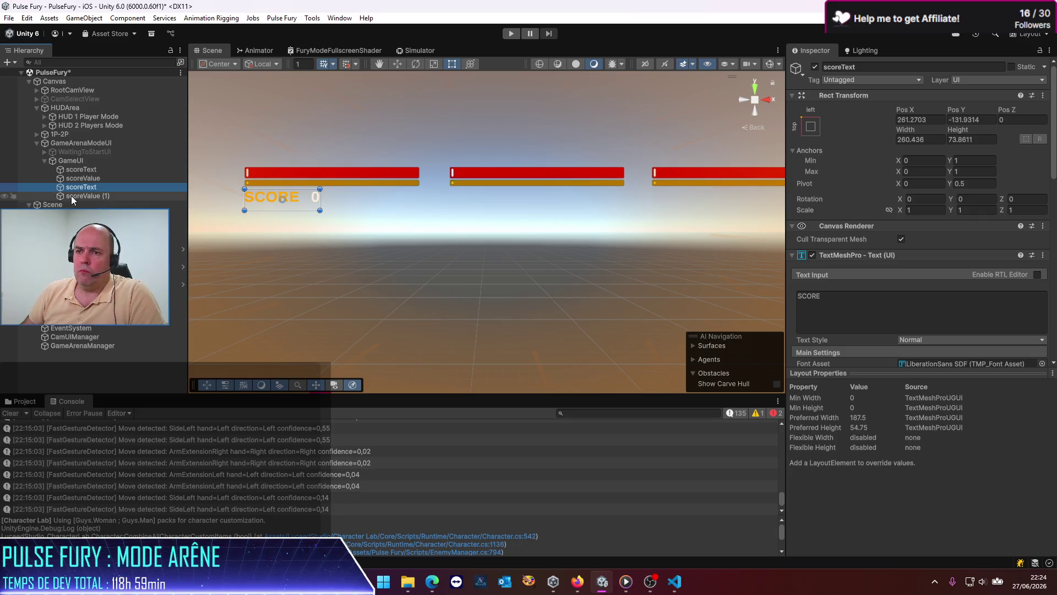
click(98, 196)
click(98, 196)
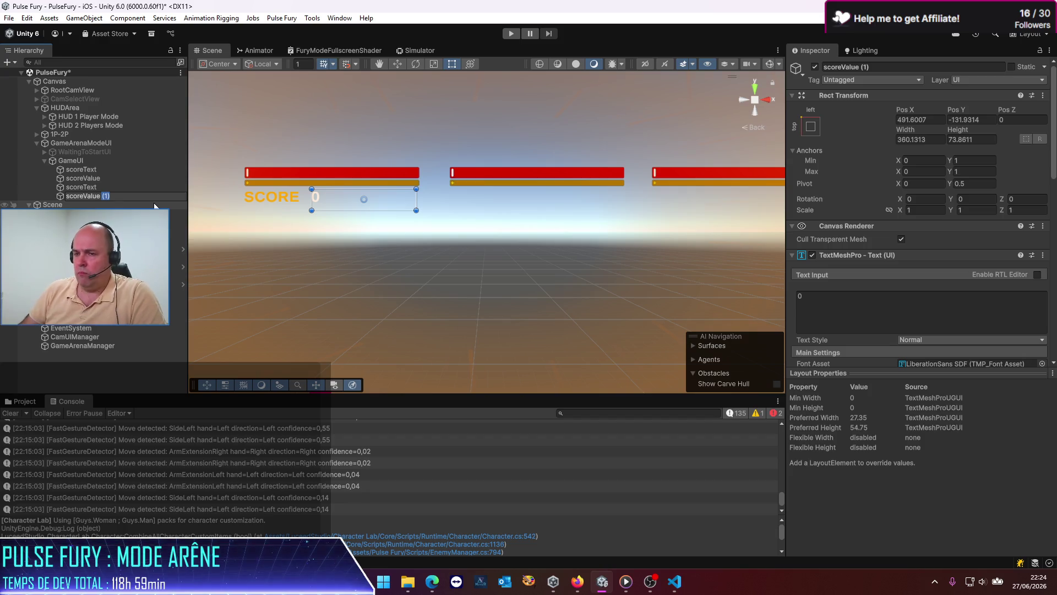
key(BackSpace)
key(BackSpace)
key(BackSpace)
key(Return)
Rename the second label and value to roundText and roundValue.
click(90, 187)
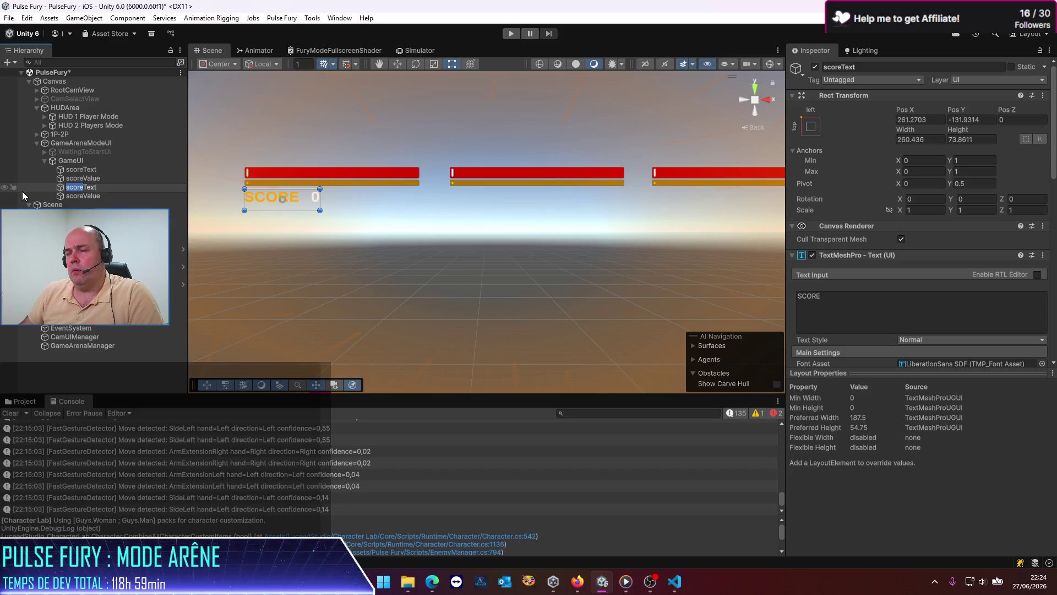
text(round)
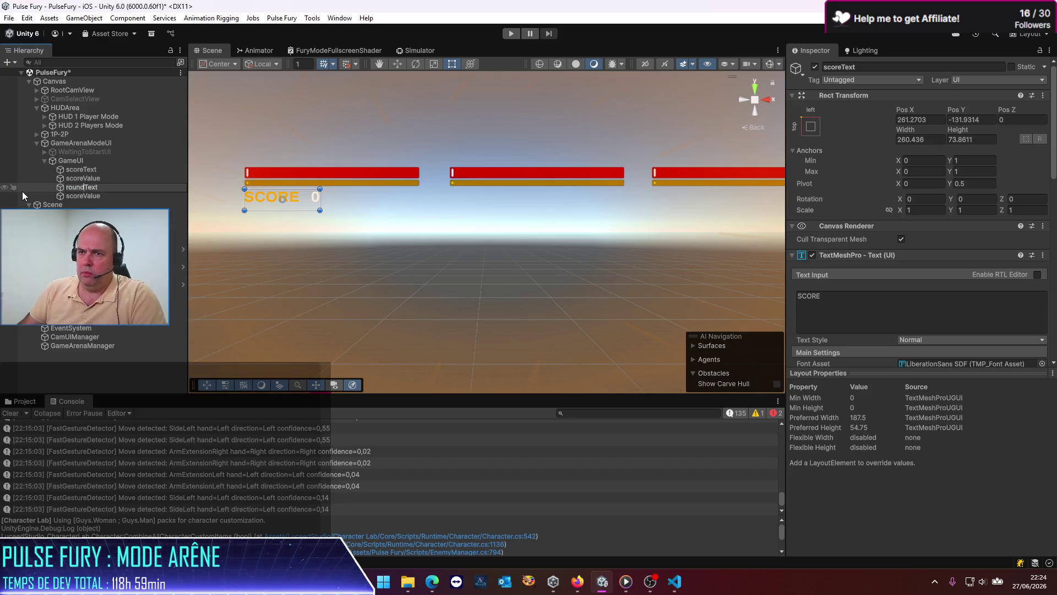
key(Return)
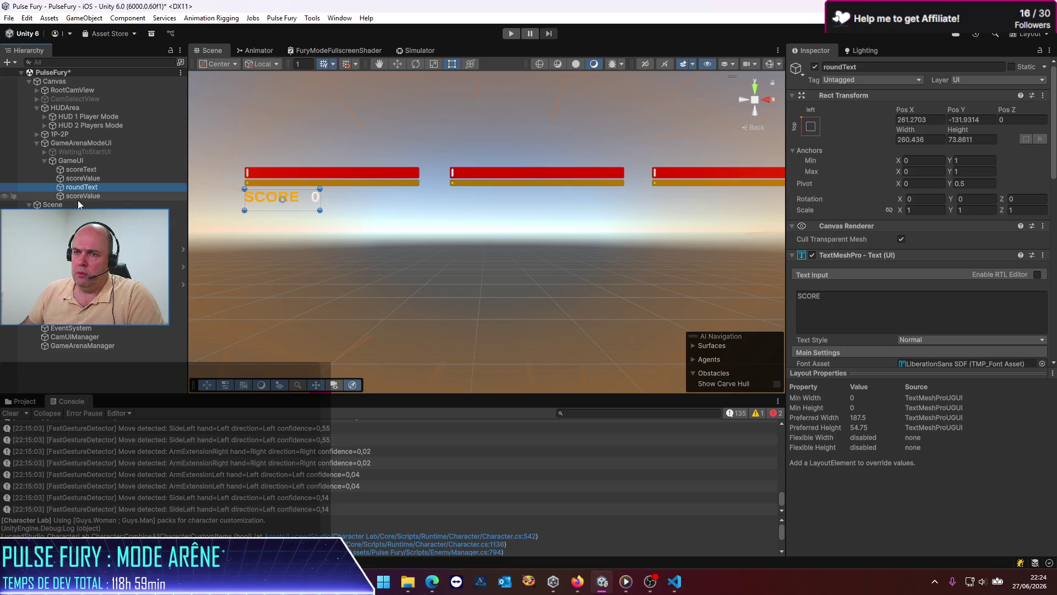
click(84, 196)
key(F2)
double_click(77, 196)
text(rou)
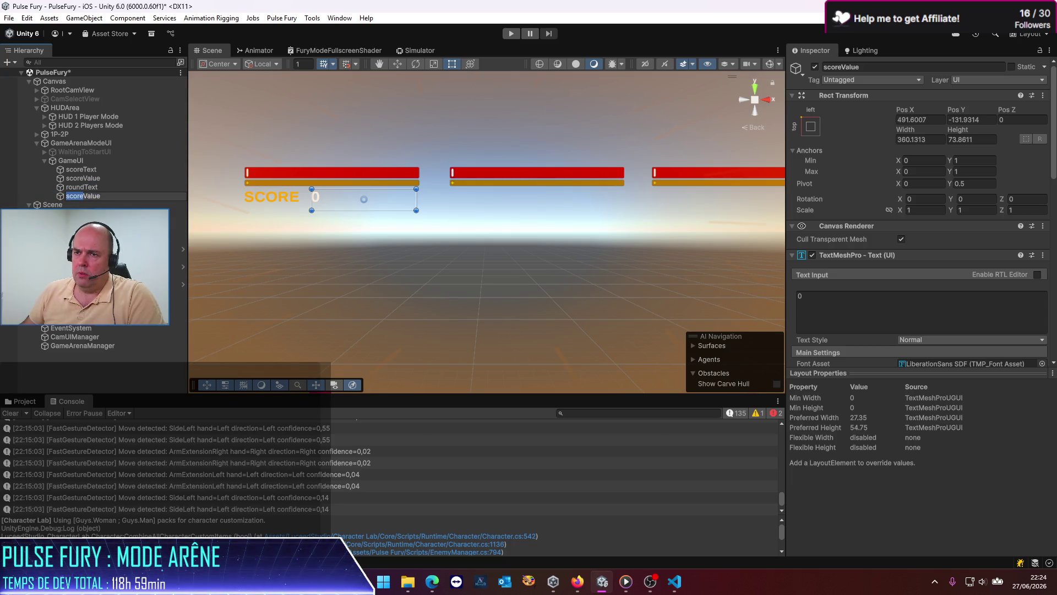
text(nd)
key(Return)
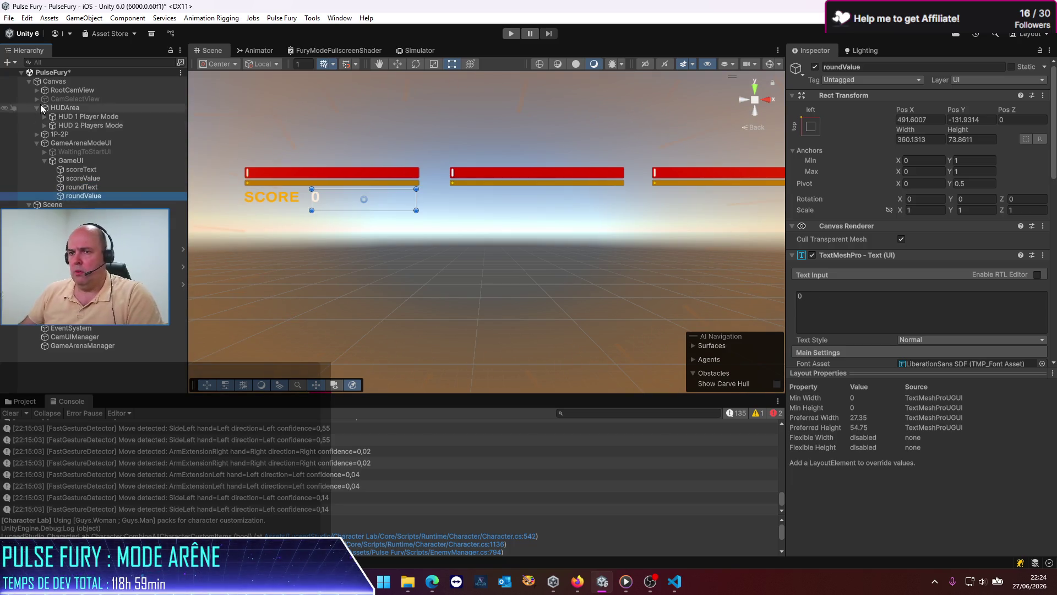
click(88, 187)
ctrl+click(94, 196)
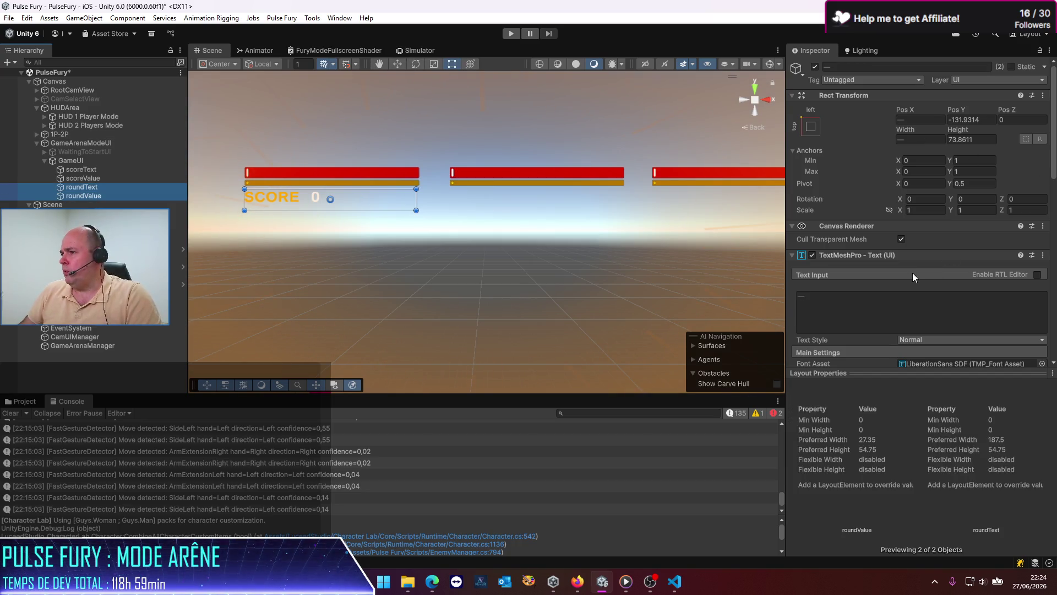
Anchor roundText and roundValue to the top centre with Pos X 0.
click(811, 127)
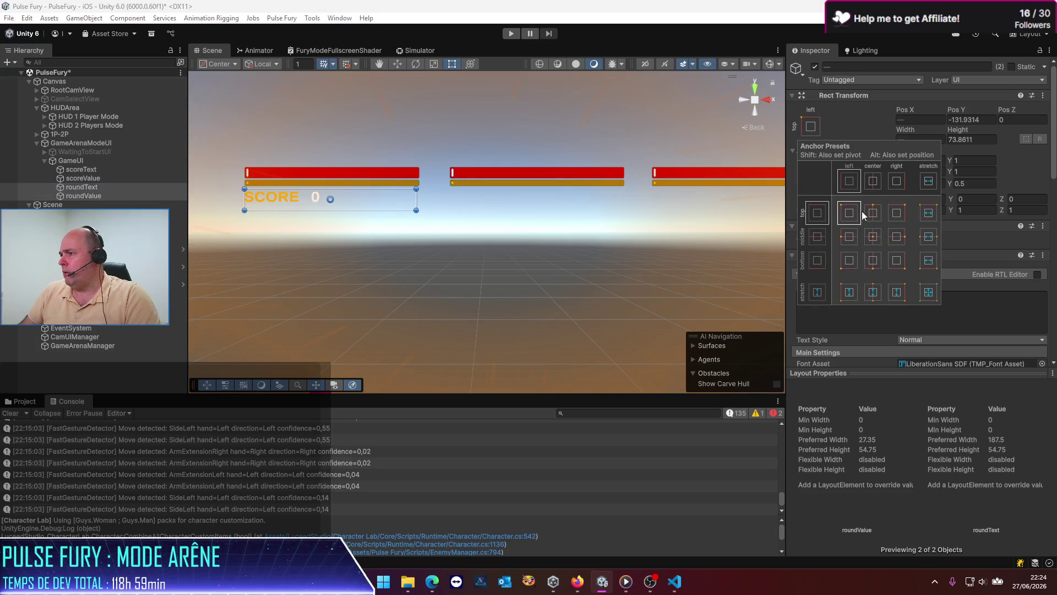
click(826, 34)
text(0.5)
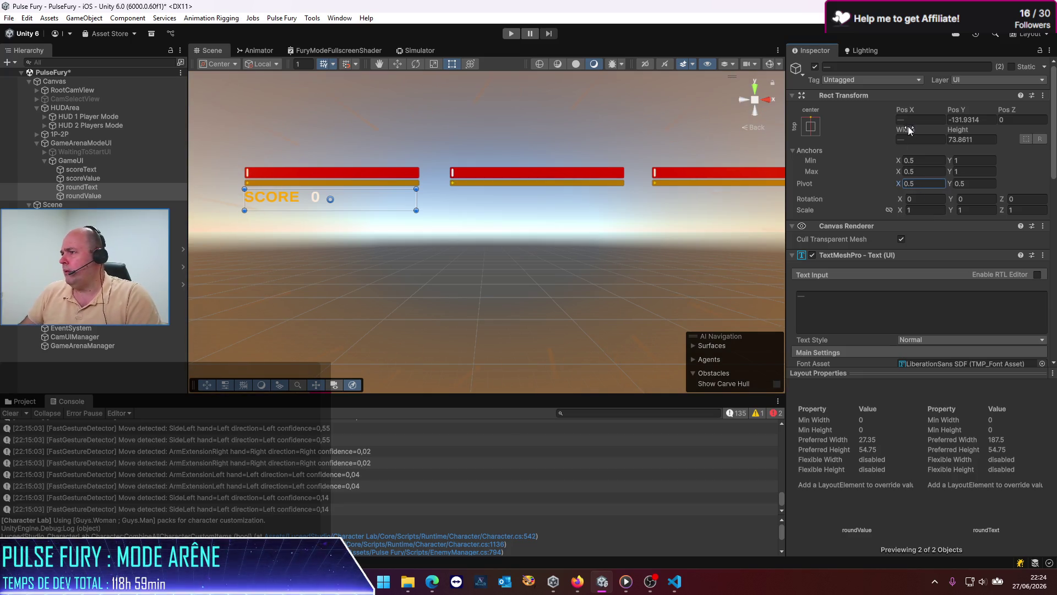
click(909, 120)
text(0)
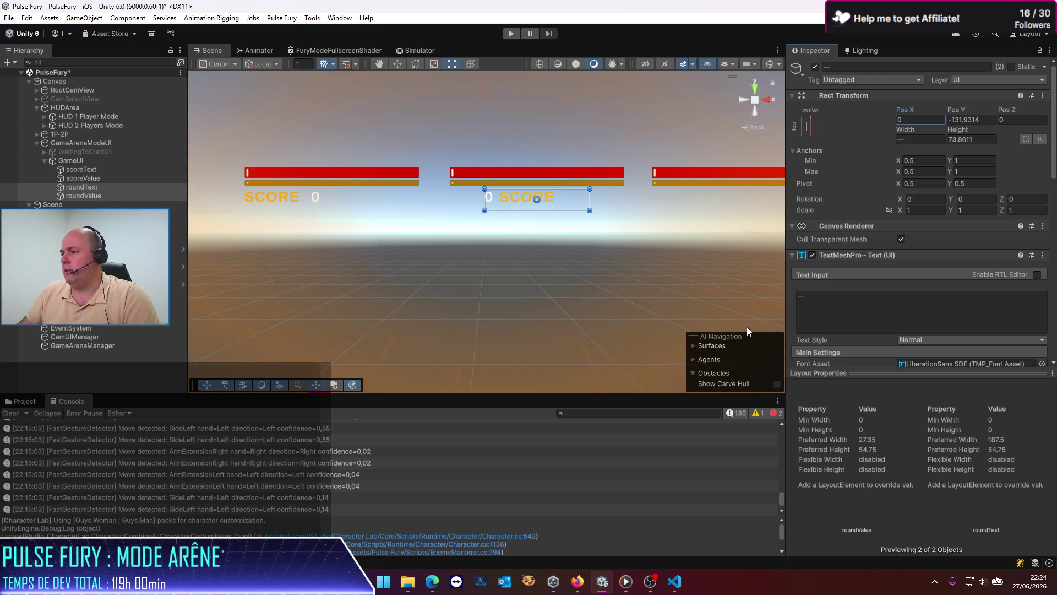
scroll(839, 292, down, 5)
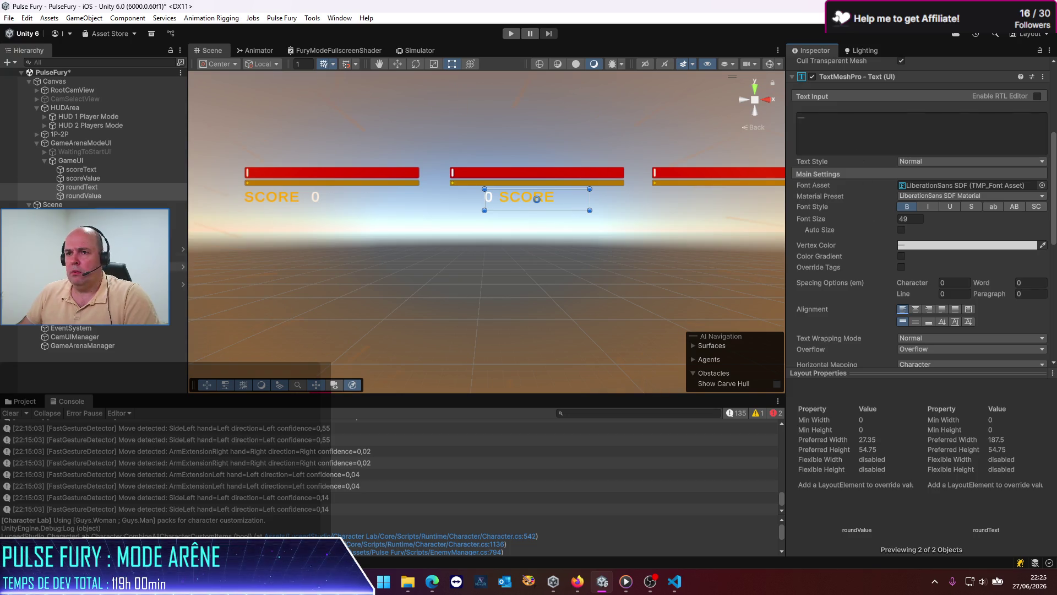
Set roundText's text to ROUND and roundValue's text to 1.
click(81, 187)
click(867, 299)
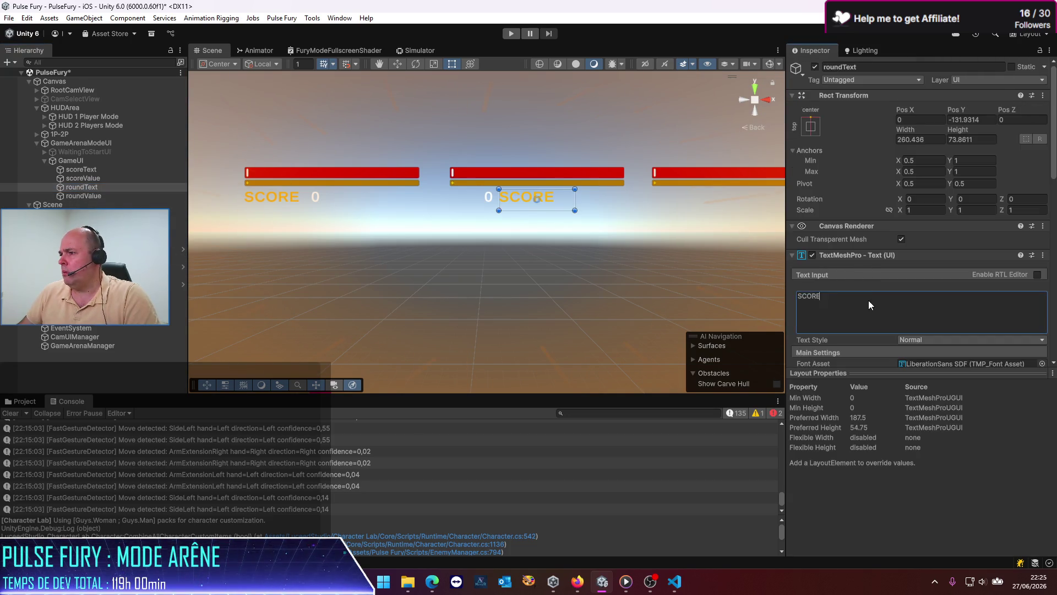
key(ctrl+a)
text(ROUN)
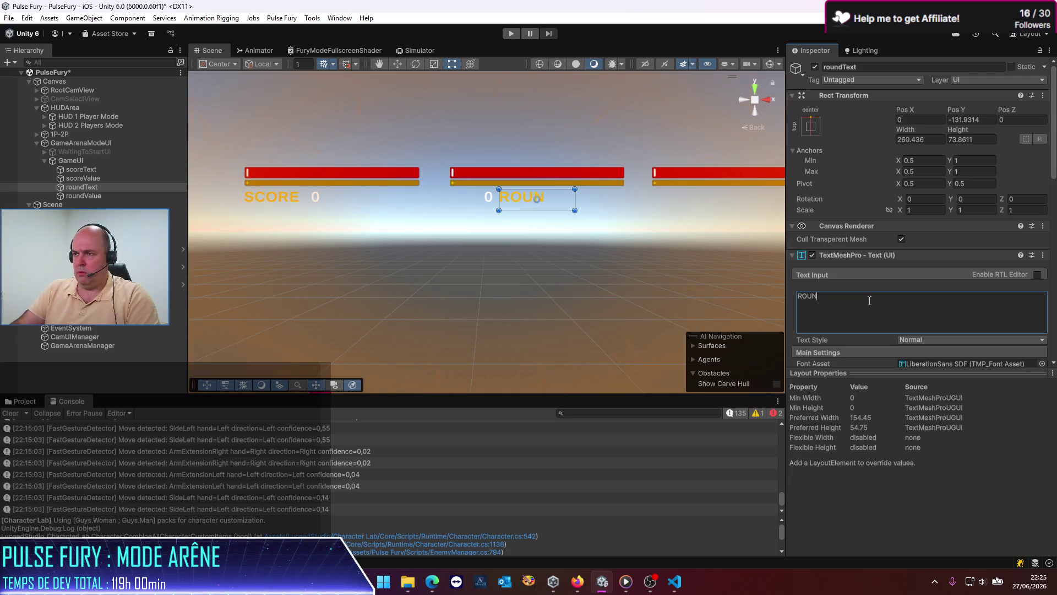
text(D)
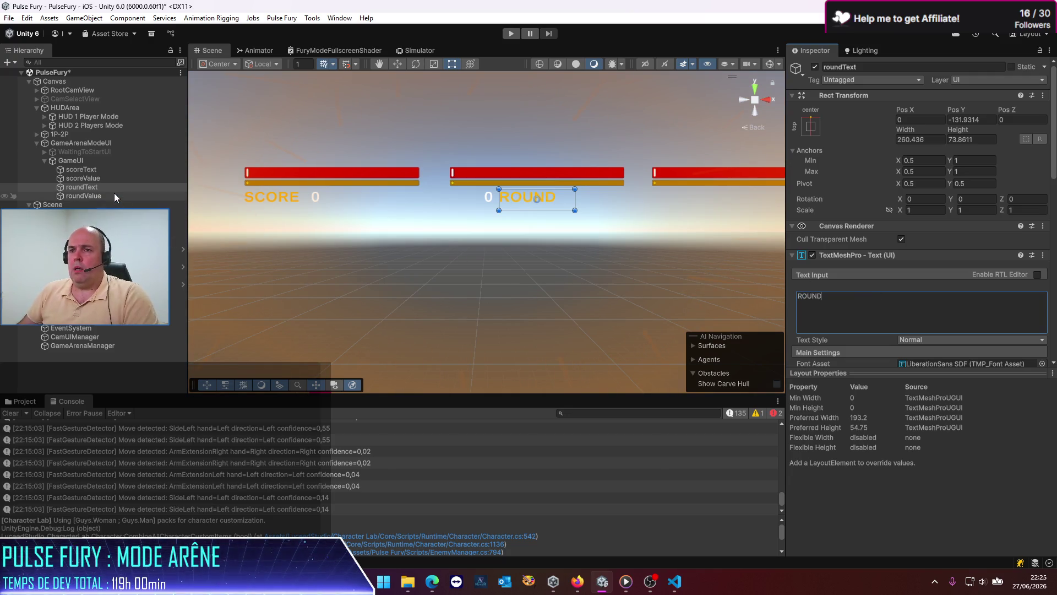
click(116, 196)
click(817, 295)
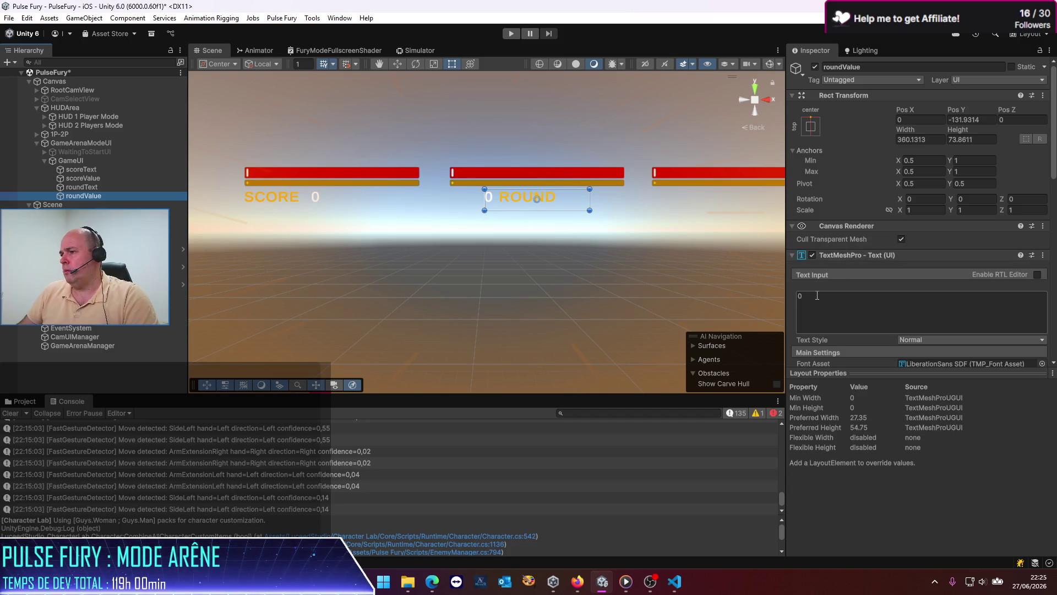
click(817, 296)
text(1)
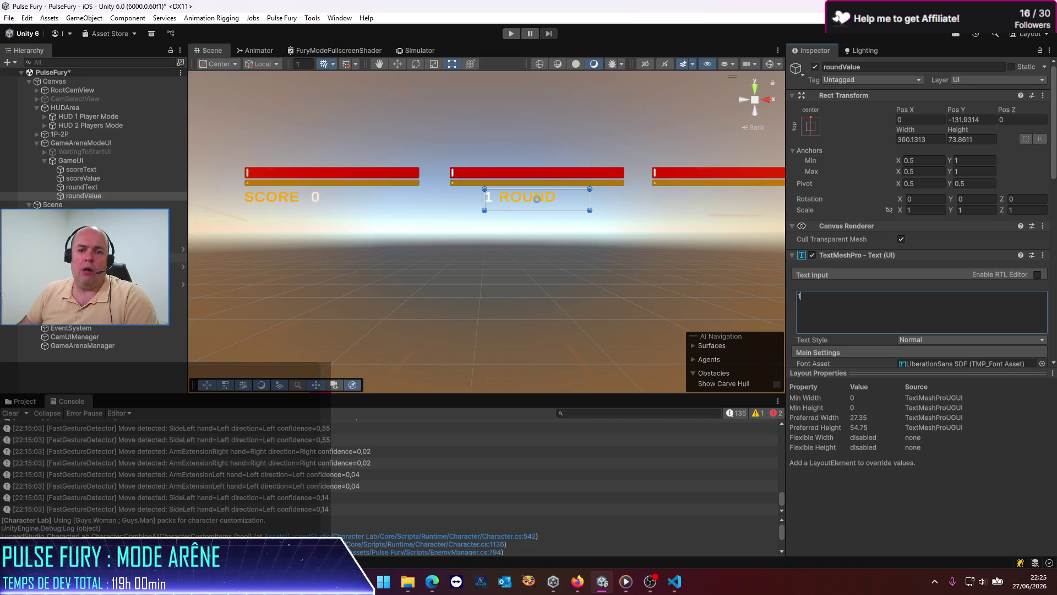
click(110, 257)
Resize the ROUND and 1 boxes so they sit side by side under the centre bar.
click(99, 187)
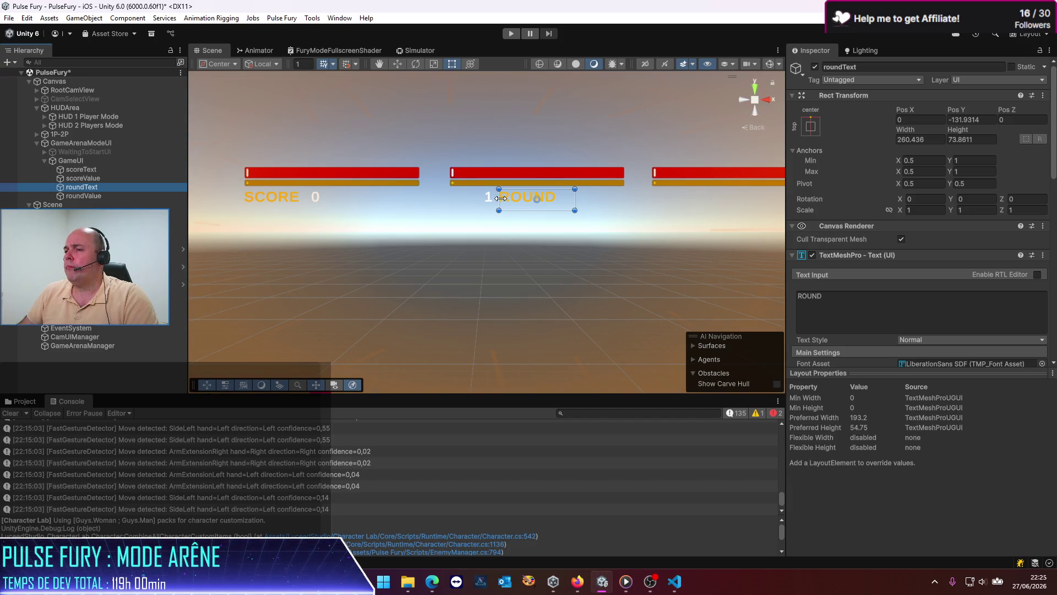
mouse_move(501, 198)
mouse_down()
mouse_move(468, 200)
mouse_move(477, 200)
mouse_up()
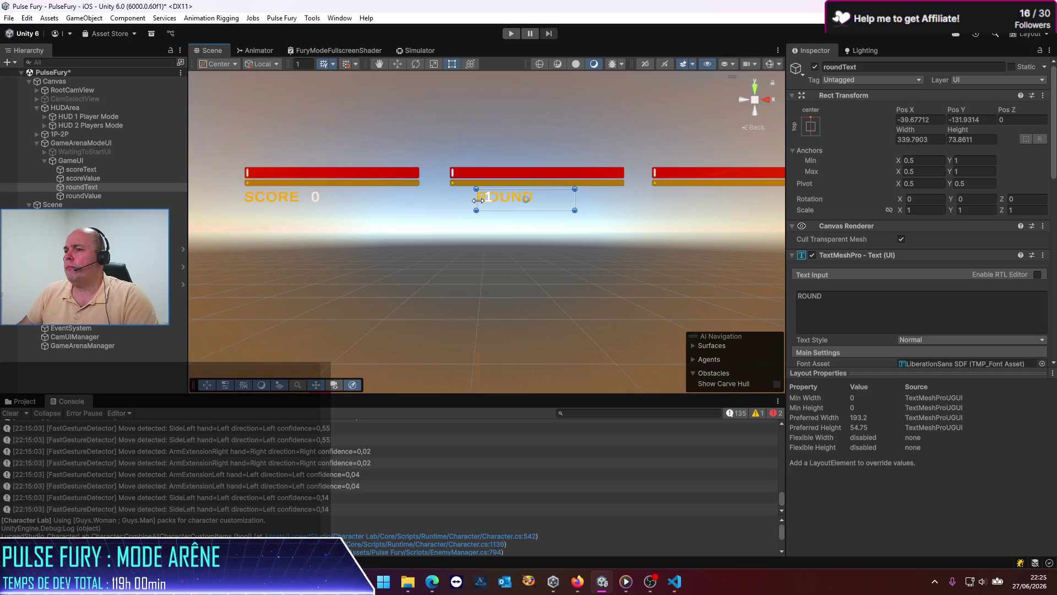
drag(576, 196, 539, 202)
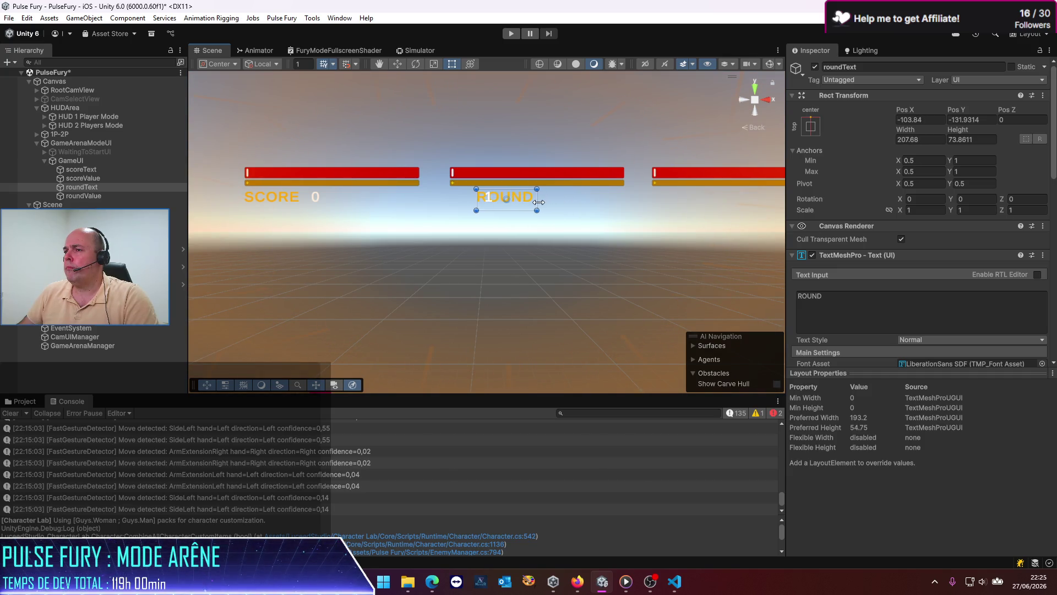
click(94, 197)
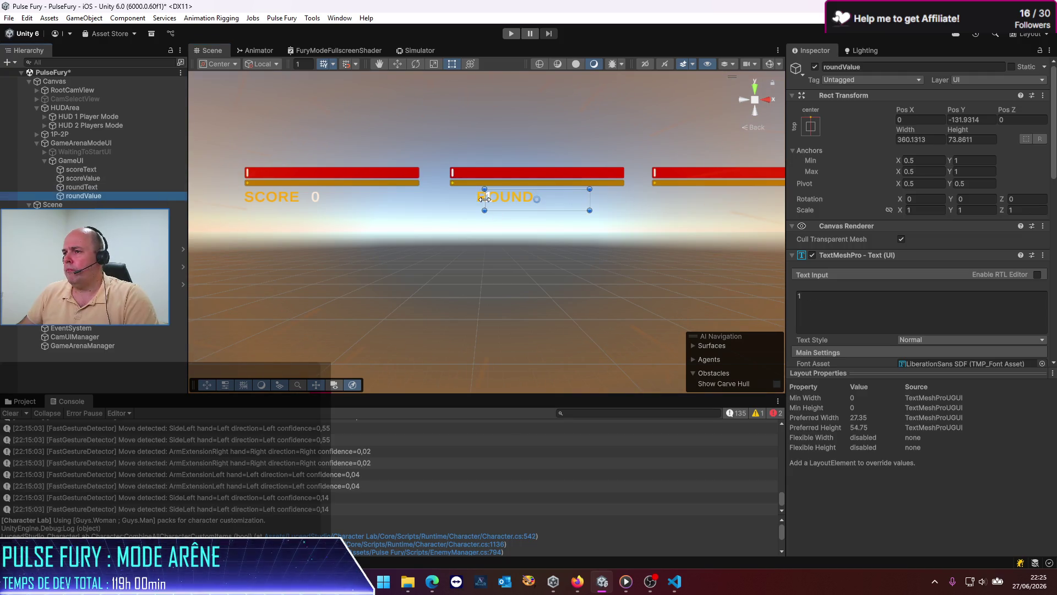
drag(484, 199, 544, 199)
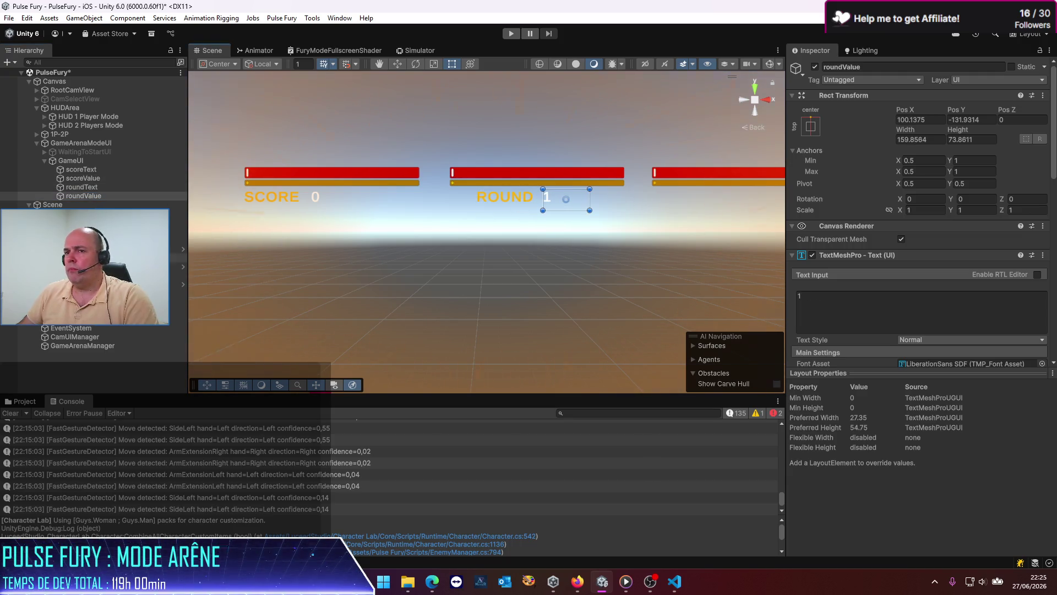
click(89, 257)
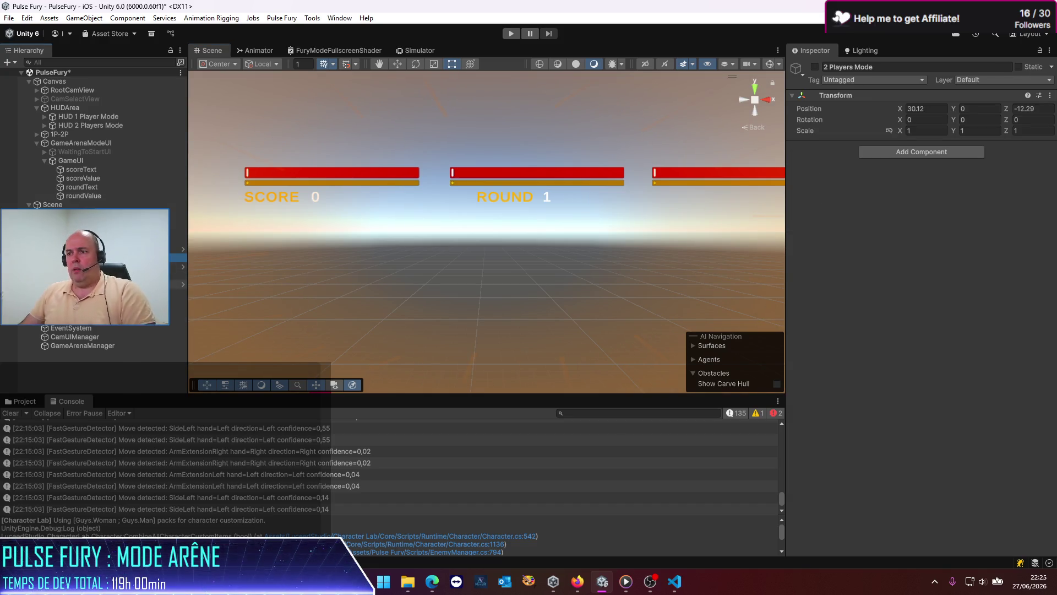
Save the scene and add WaitingToStartUI to Waiting To Start's State Objects To Enable on GameArenaManager.
key(ctrl+s)
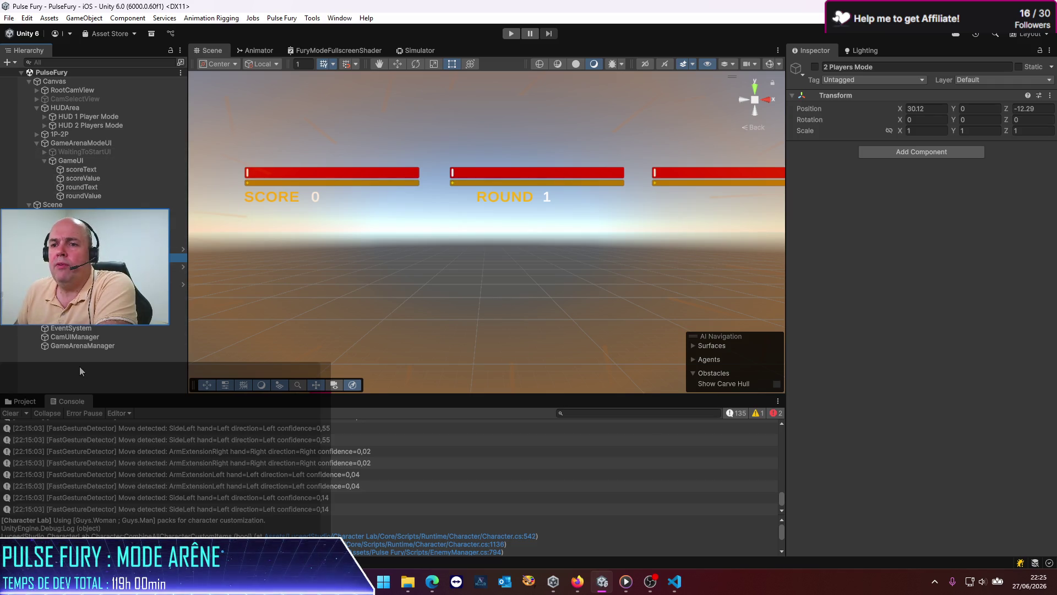
click(82, 345)
scroll(845, 321, down, 2)
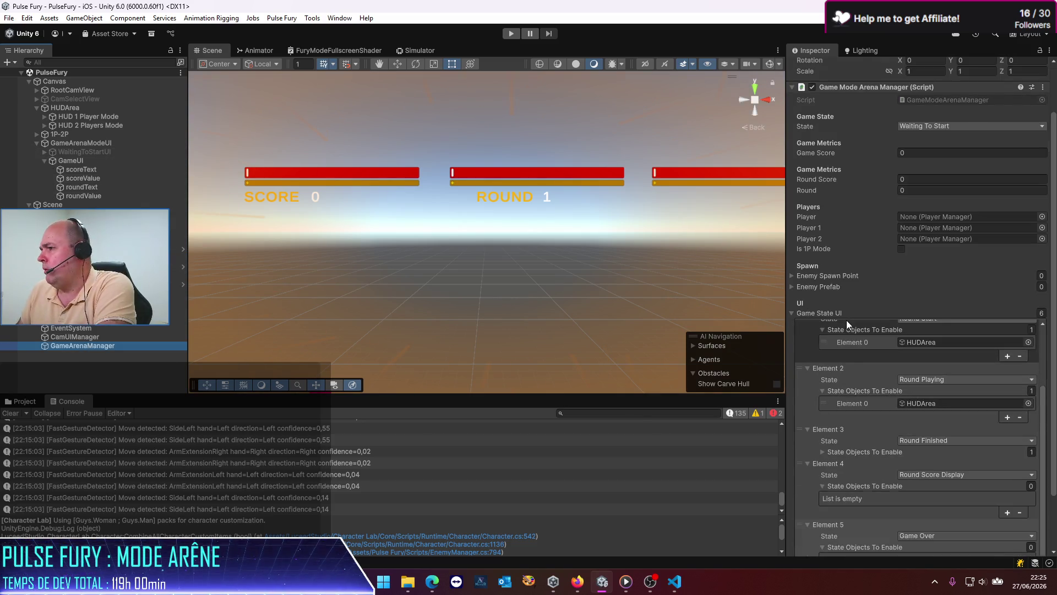
scroll(847, 320, up, 3)
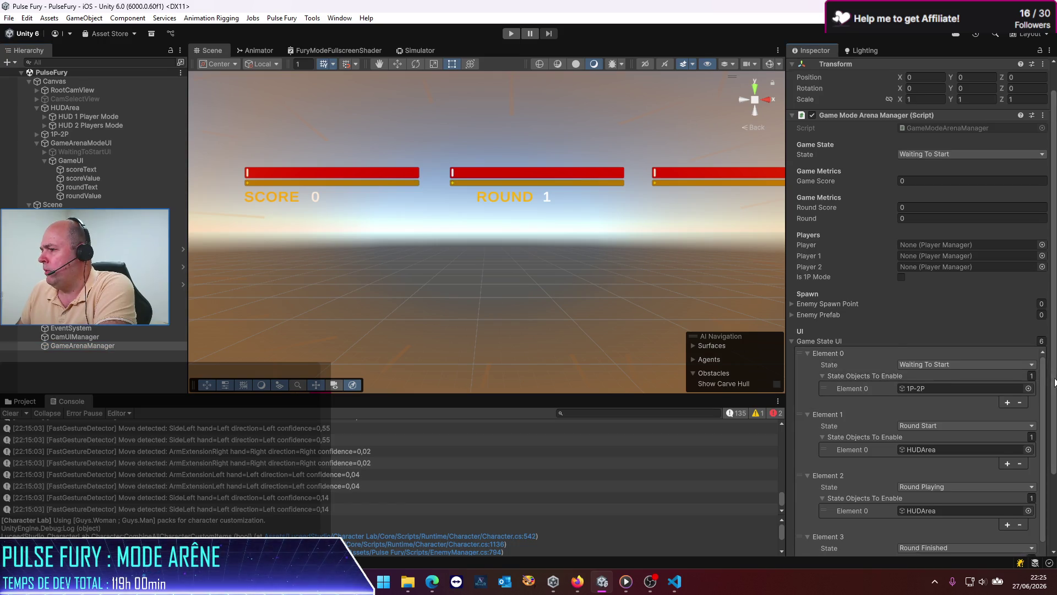
drag(1051, 379, 1052, 424)
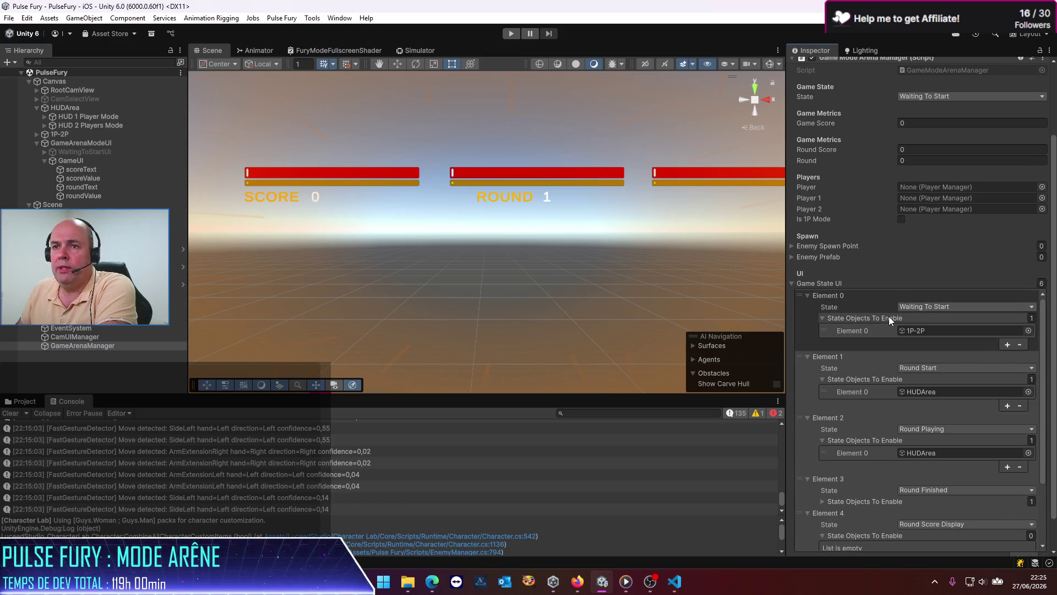
click(1007, 345)
mouse_move(69, 148)
mouse_down()
mouse_move(956, 371)
mouse_move(914, 321)
mouse_move(918, 344)
mouse_up()
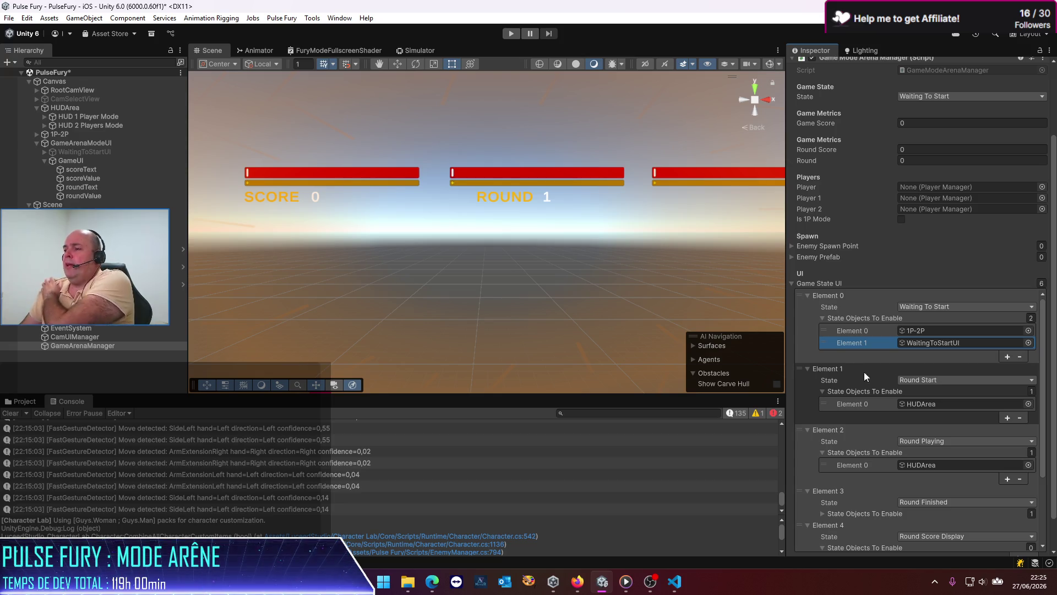
Add GameUI as a second enabled object for the Round Start and Round Playing states.
click(1007, 418)
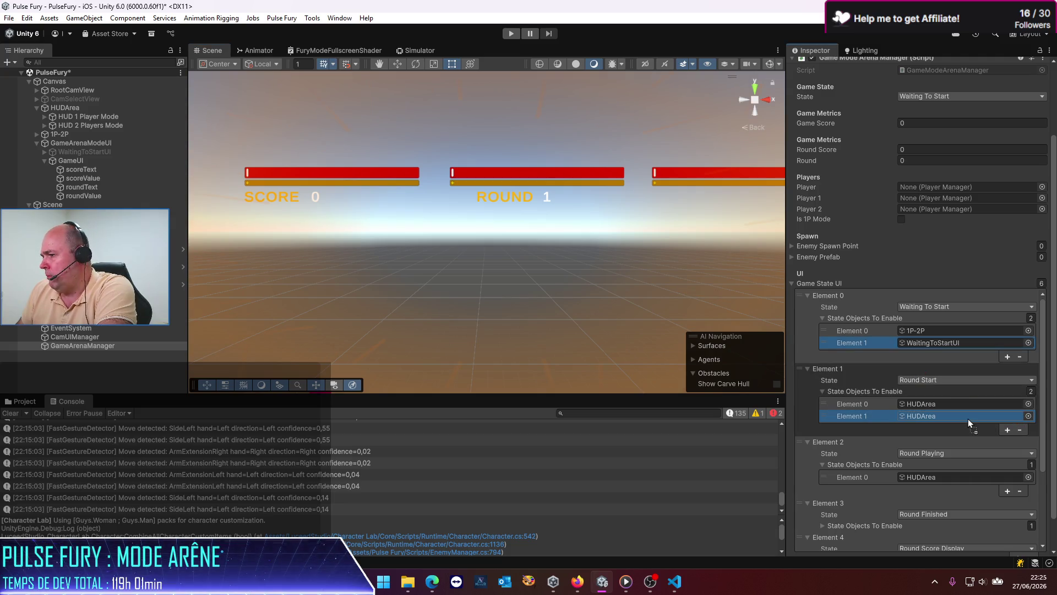
key(ctrl+v)
scroll(960, 416, down, 1)
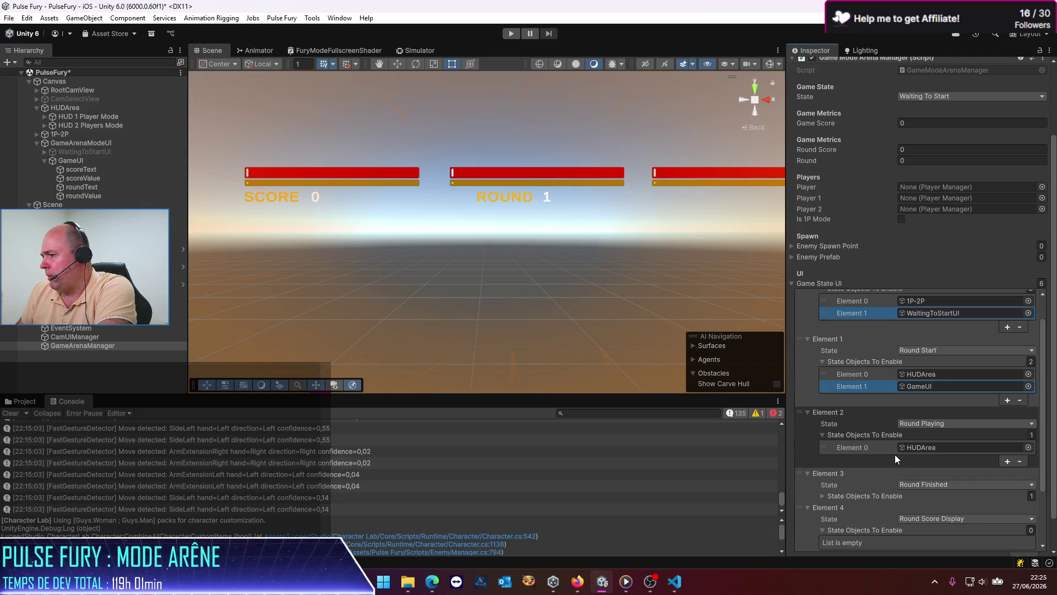
click(1007, 462)
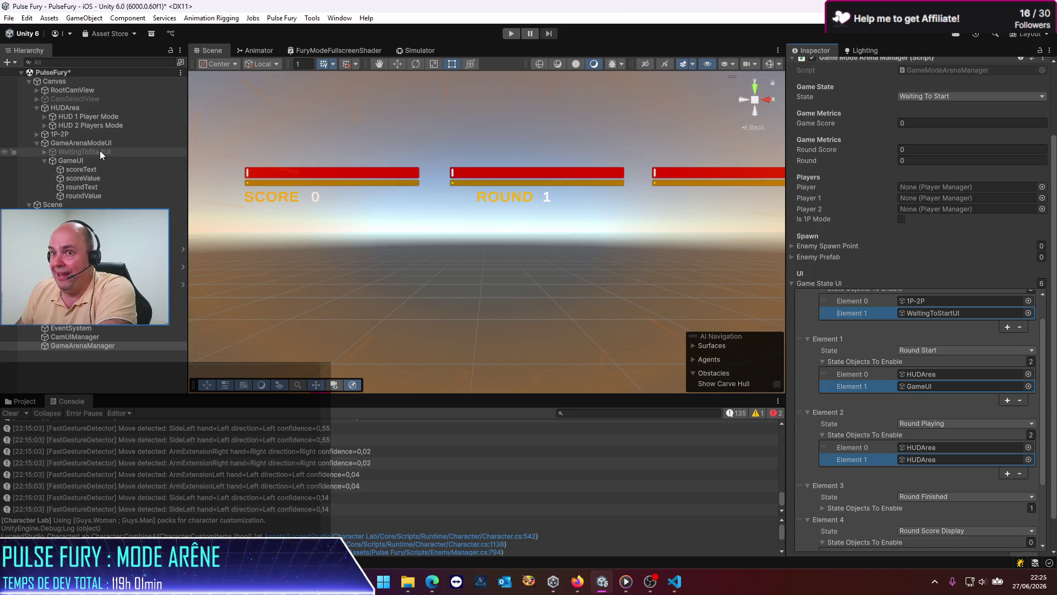
mouse_move(70, 162)
mouse_down()
mouse_move(543, 230)
mouse_move(995, 483)
mouse_move(928, 424)
mouse_move(932, 459)
mouse_up()
scroll(971, 477, down, 4)
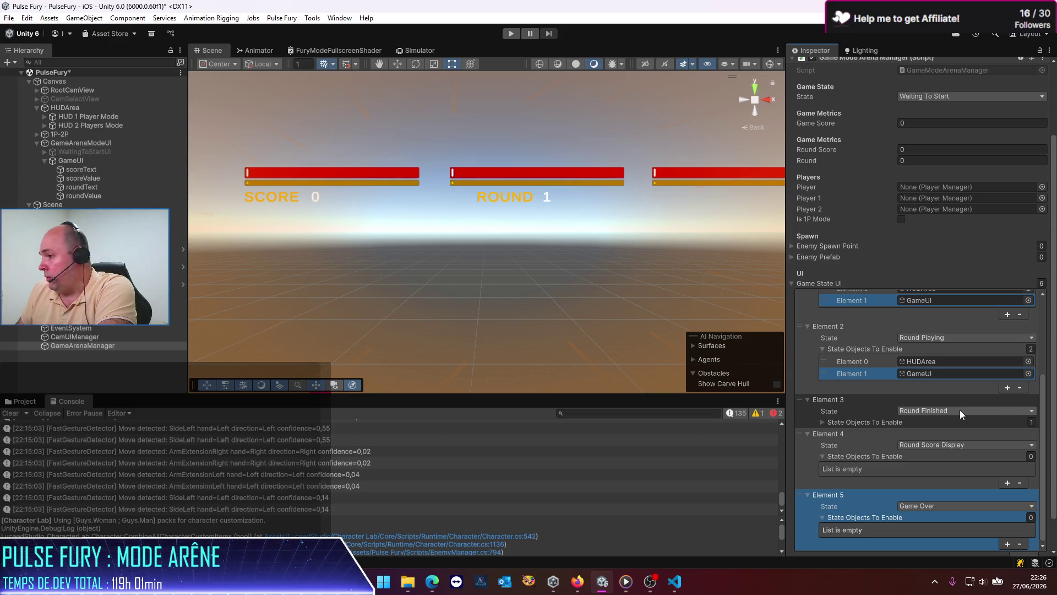
click(821, 422)
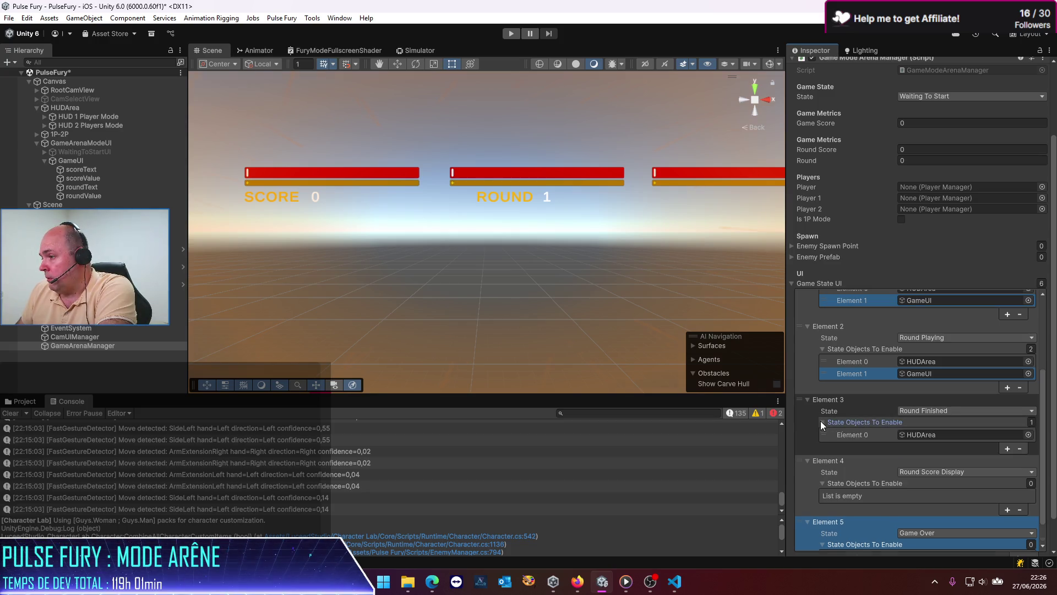
Add GameUI to the objects enabled for Round Finished, Round Score Display and Game Over.
click(1008, 422)
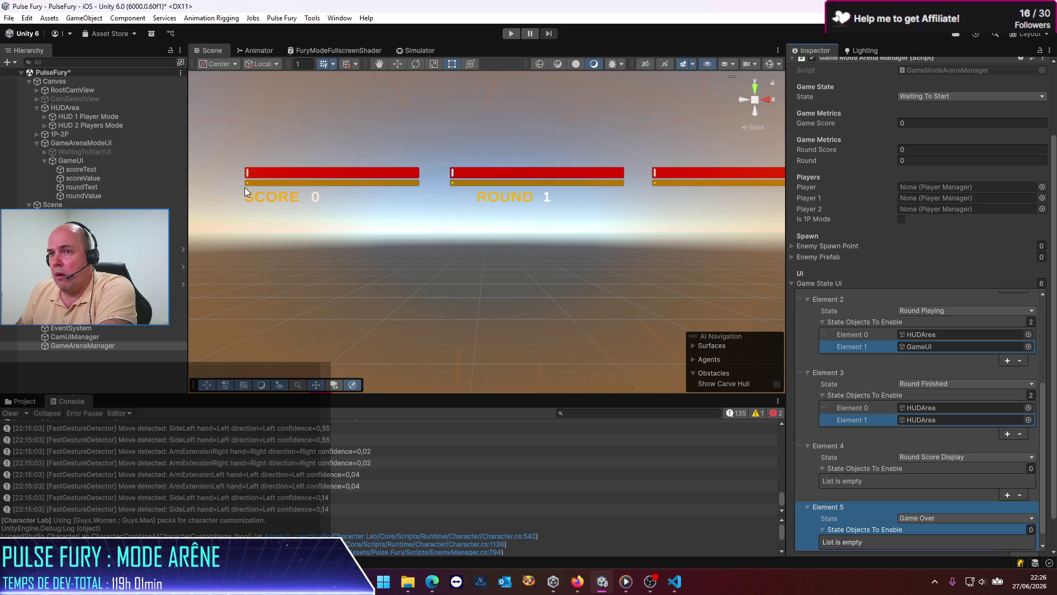
click(61, 160)
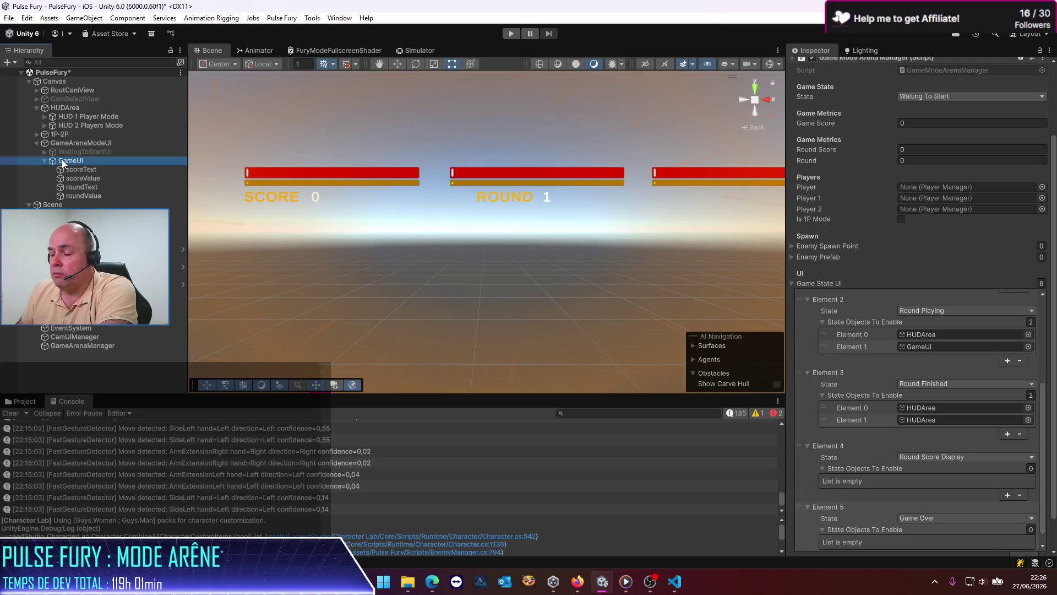
mouse_move(62, 159)
mouse_down()
mouse_move(936, 495)
mouse_move(942, 423)
mouse_up()
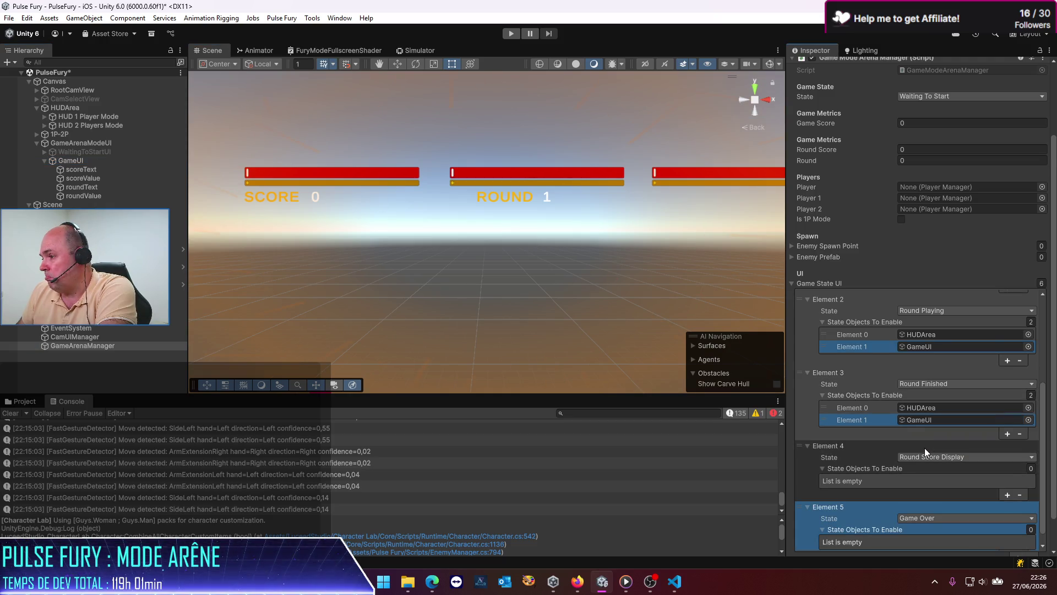
scroll(924, 448, down, 2)
click(1007, 445)
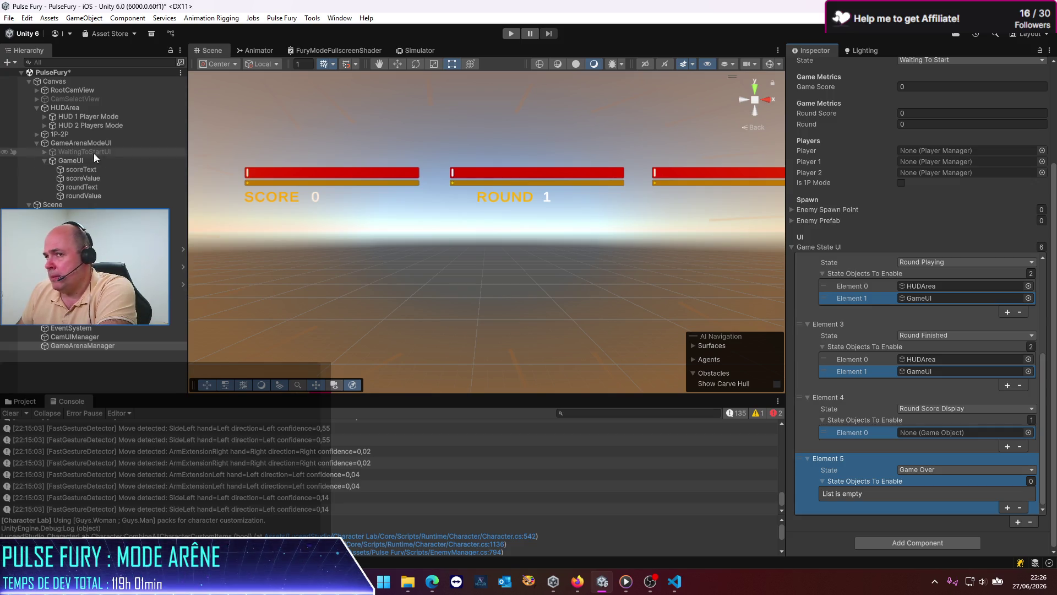
mouse_move(62, 160)
mouse_down()
mouse_move(679, 346)
mouse_move(825, 361)
mouse_move(940, 433)
mouse_up()
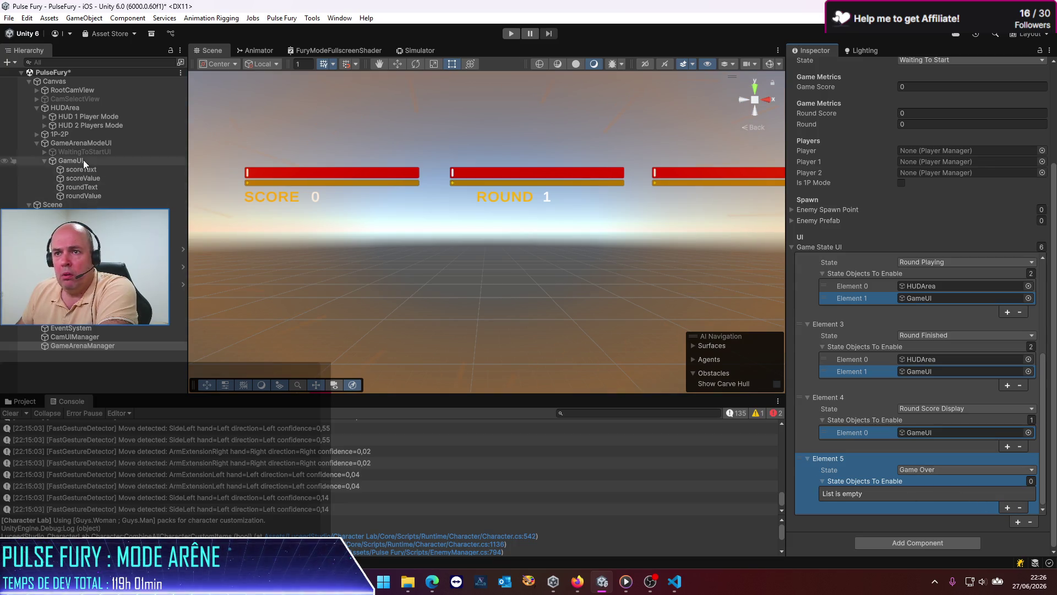
mouse_move(61, 161)
mouse_down()
mouse_move(460, 323)
mouse_move(877, 462)
mouse_move(865, 484)
mouse_up()
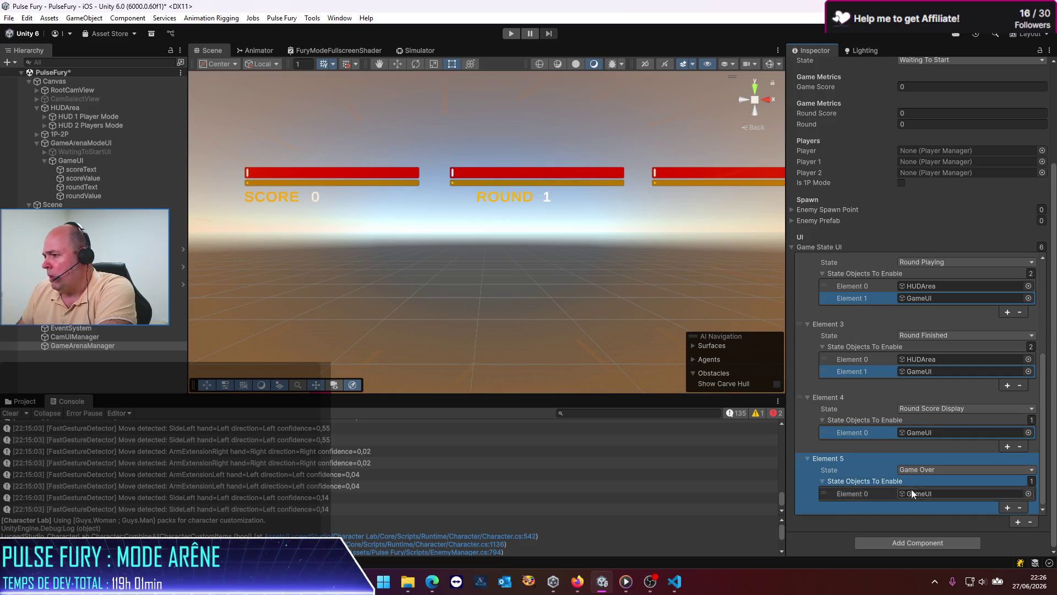
Save the scene and return to the GameModeArenaManager.cs script in VS Code.
scroll(953, 350, up, 3)
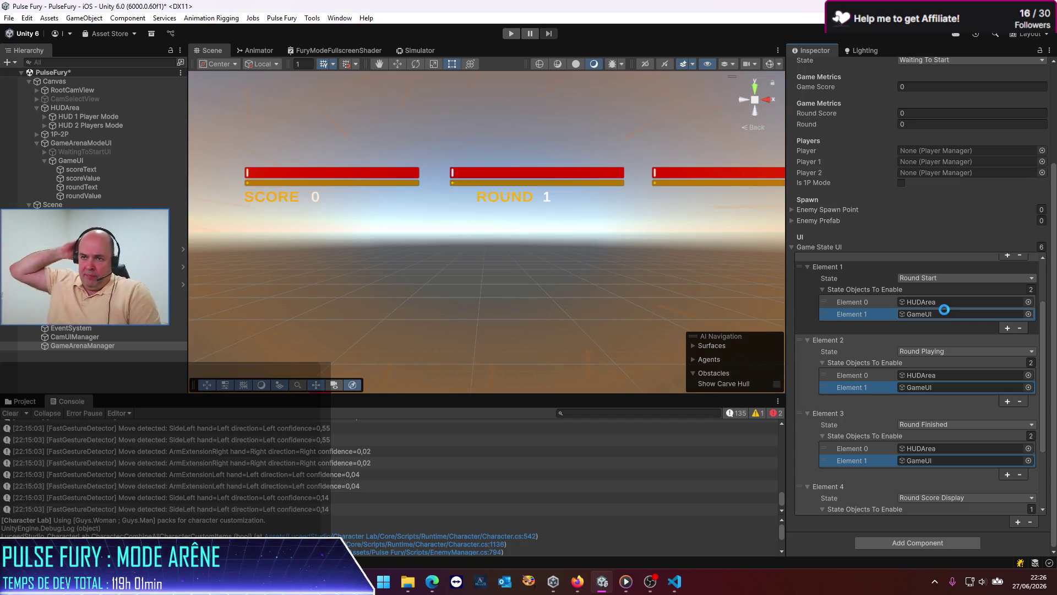
key(ctrl+s)
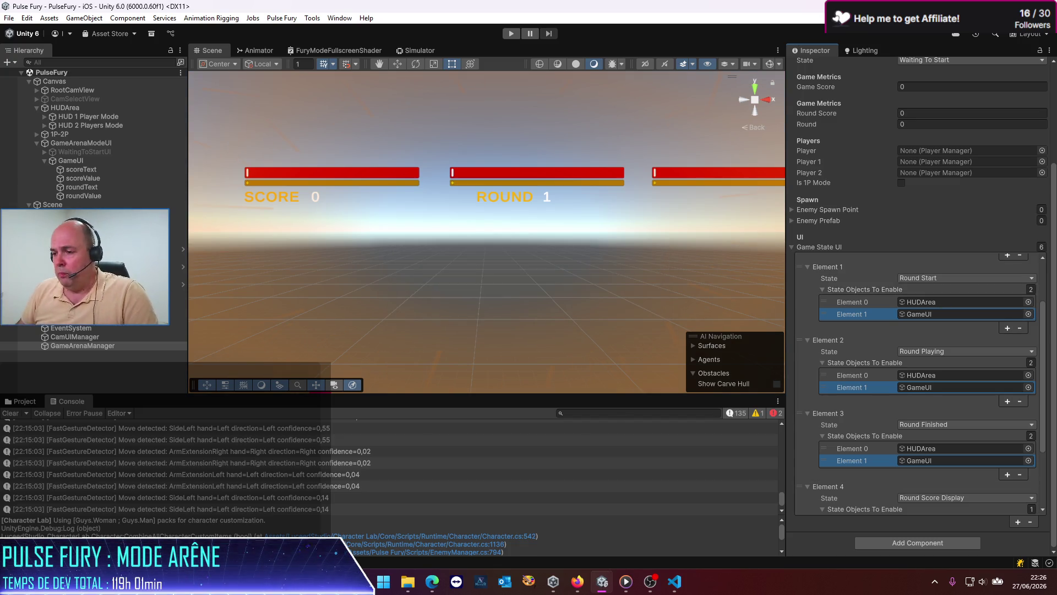
click(680, 583)
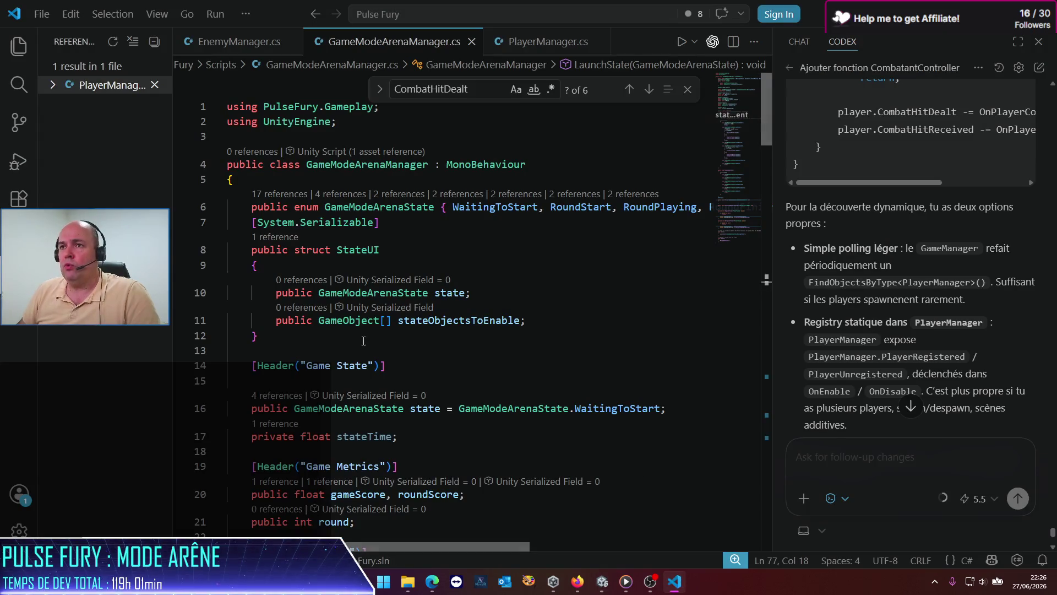
Add a blank line below gameStateUI and the 'using TMPro;' import at the top of GameModeArenaManager.cs.
scroll(386, 387, down, 5)
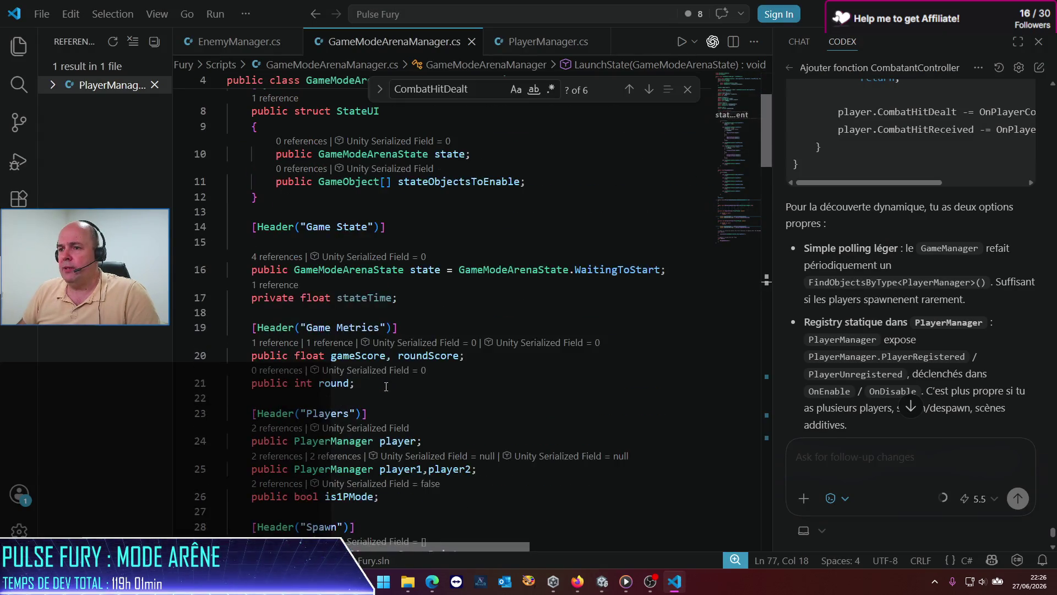
scroll(386, 387, down, 2)
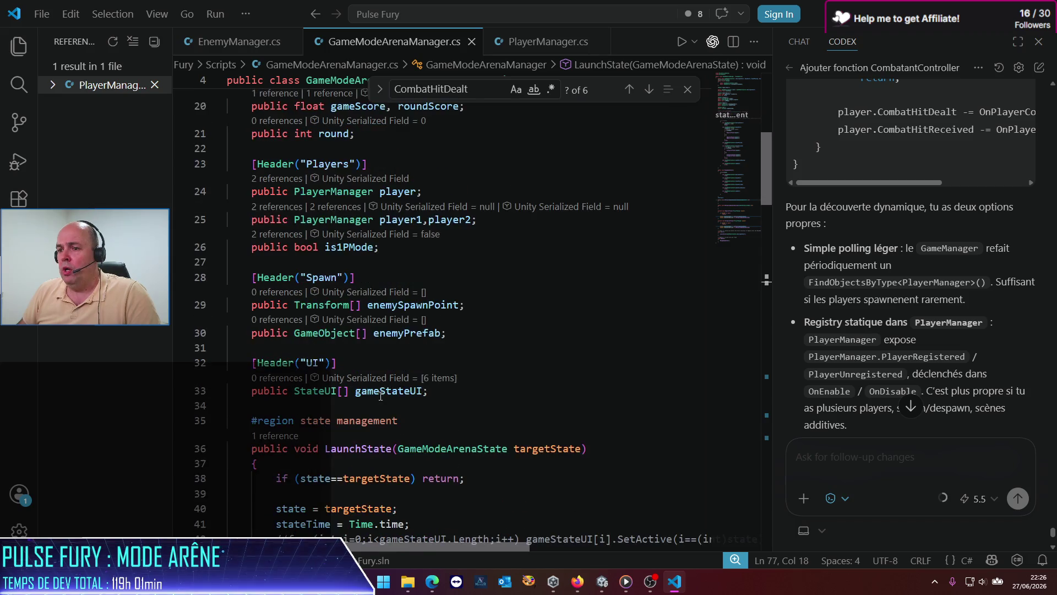
click(444, 395)
key(Return)
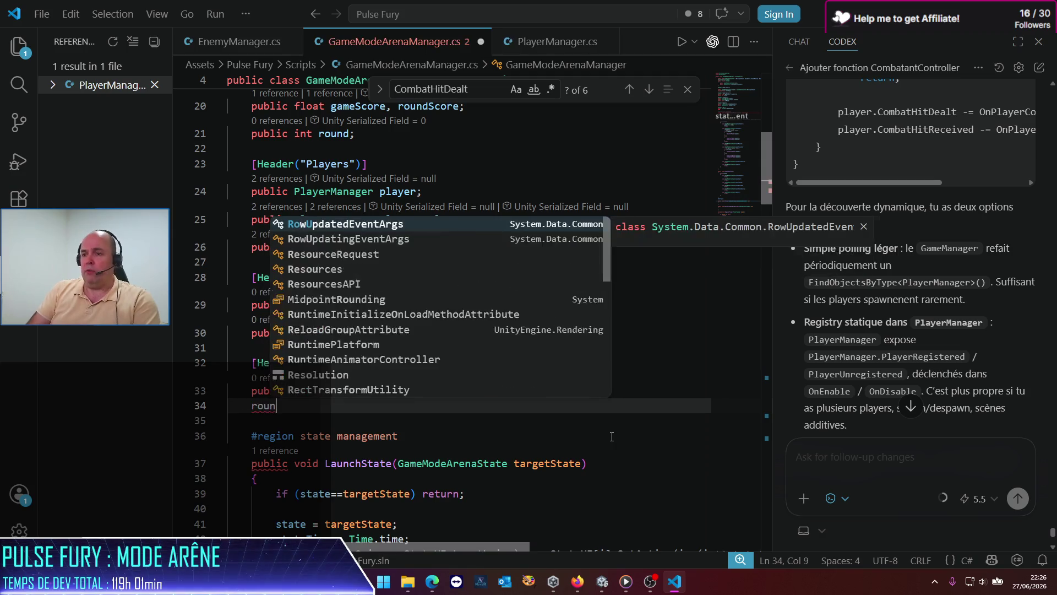
key(BackSpace)
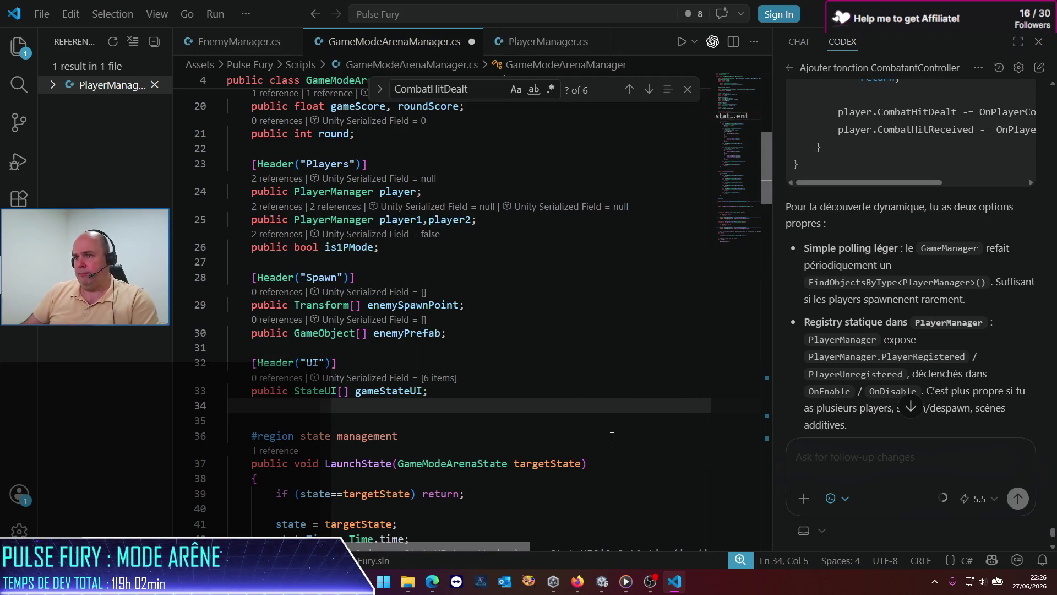
scroll(612, 437, up, 6)
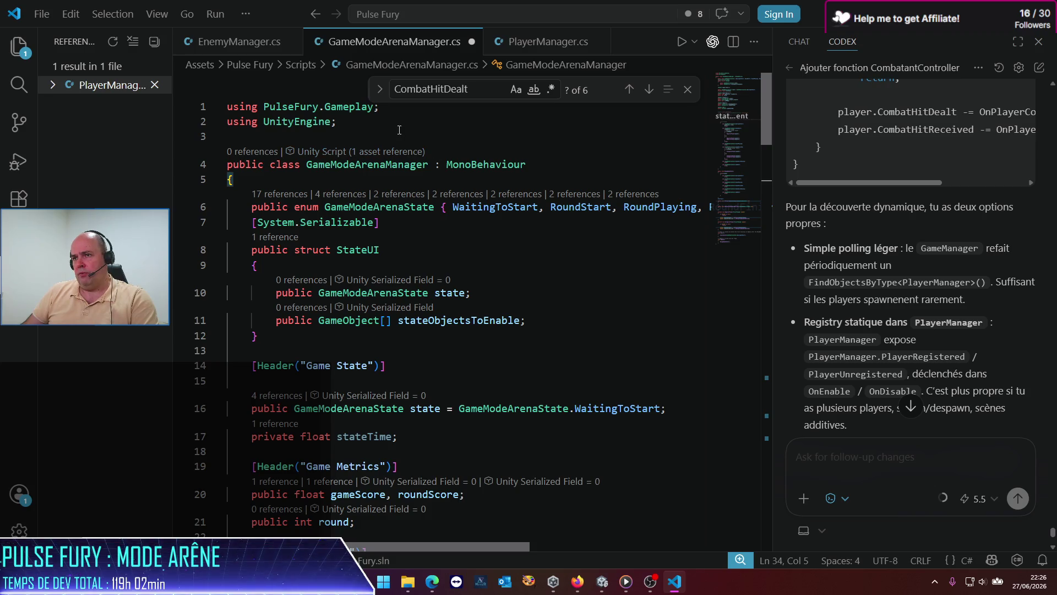
click(400, 130)
text(using T)
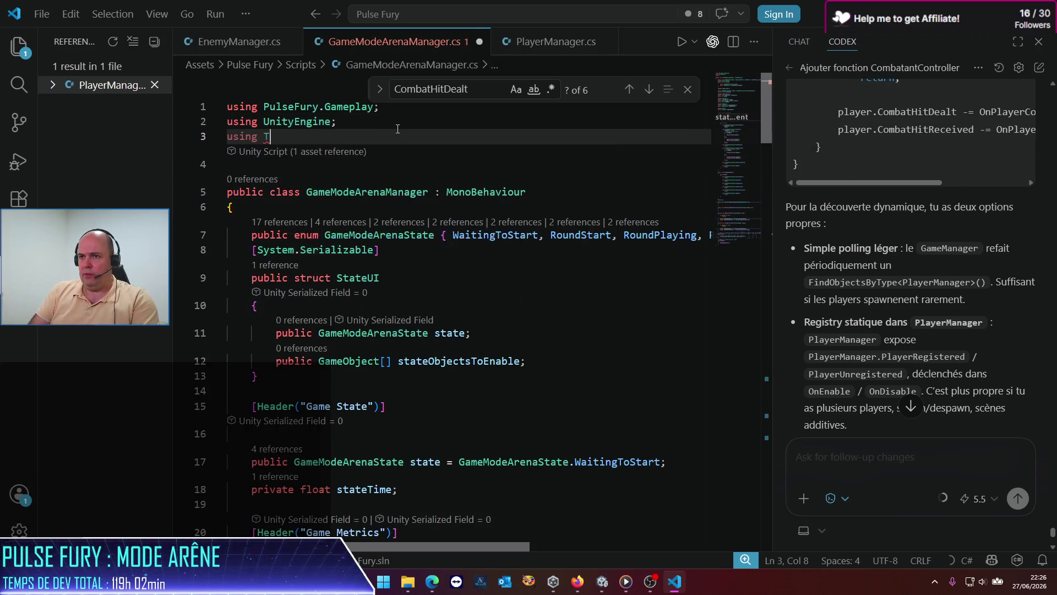
key(Tab)
text(;)
Start a 'public TextMeshProUGUI' field declaration on the new line below gameStateUI.
scroll(229, 512, down, 2)
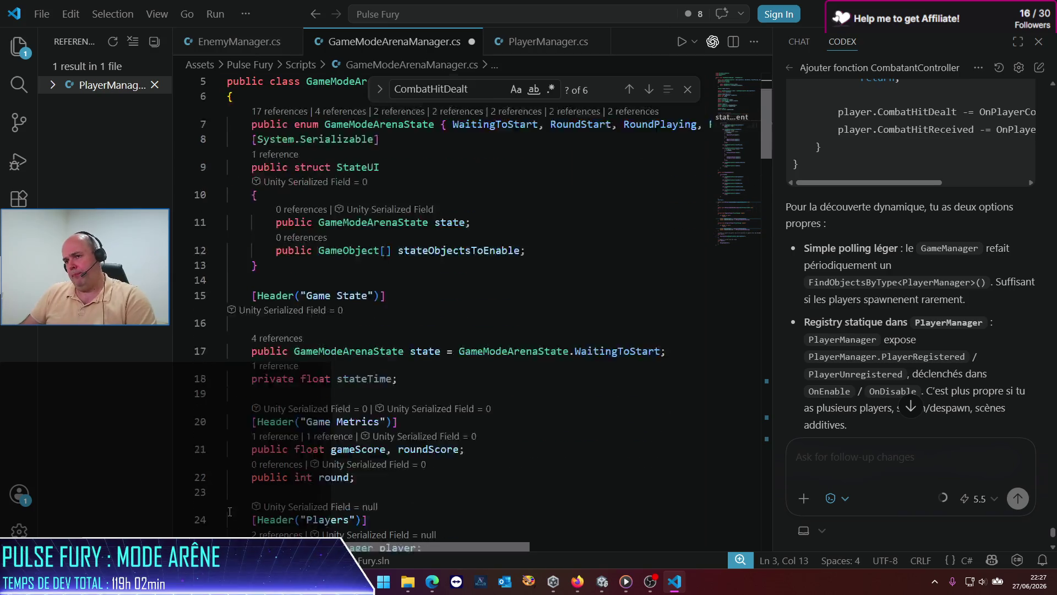
scroll(230, 511, down, 6)
click(301, 357)
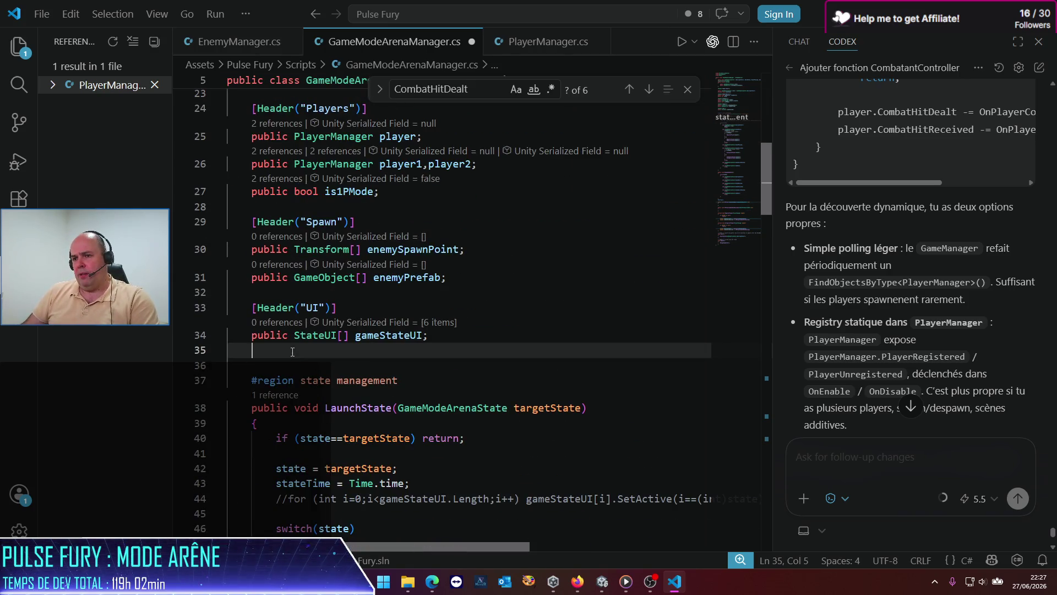
text(public)
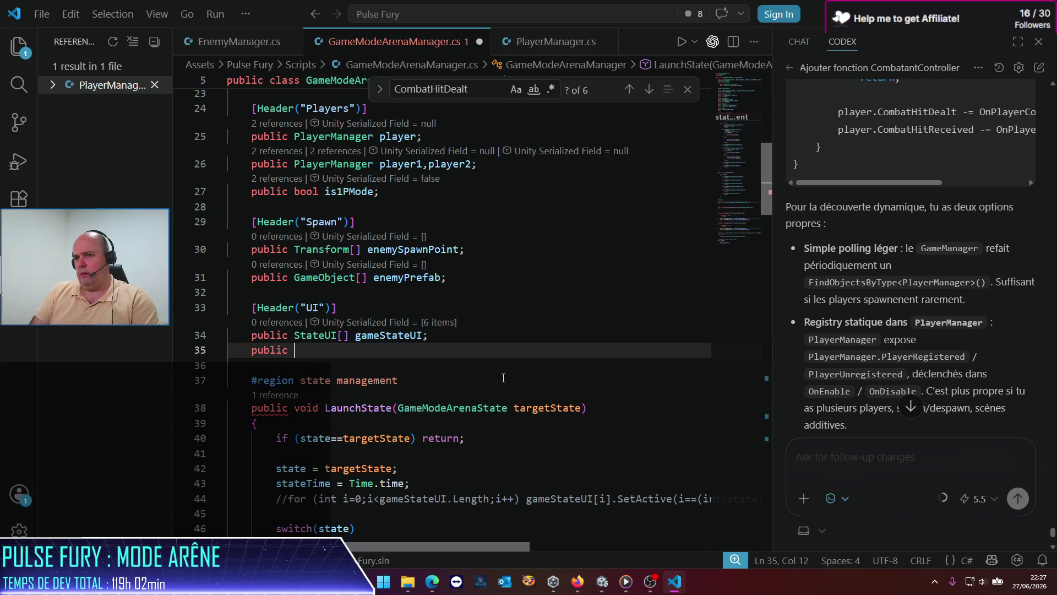
text( TextMes)
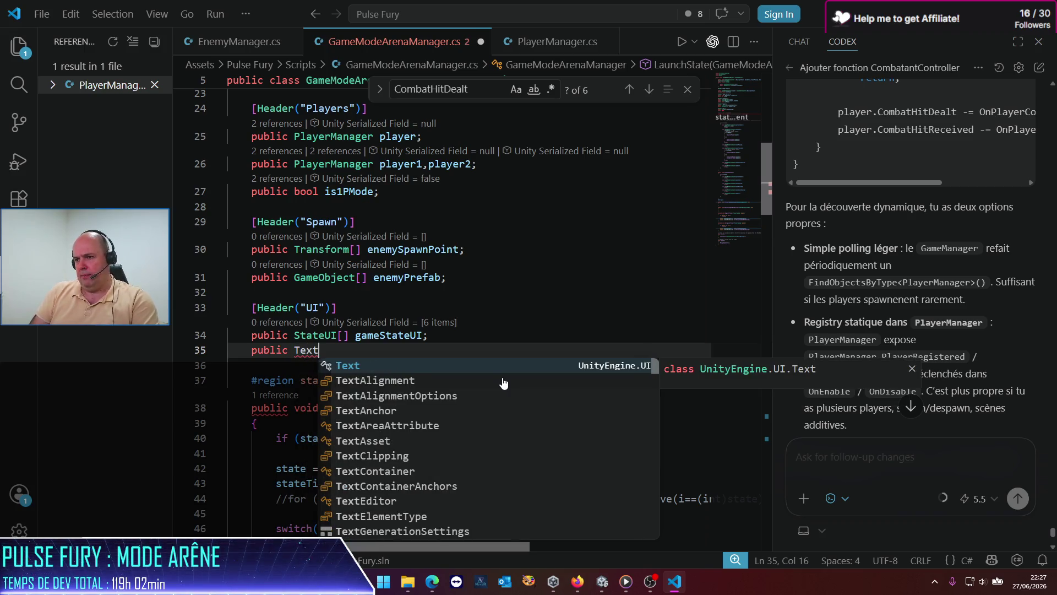
key(Down)
key(Tab)
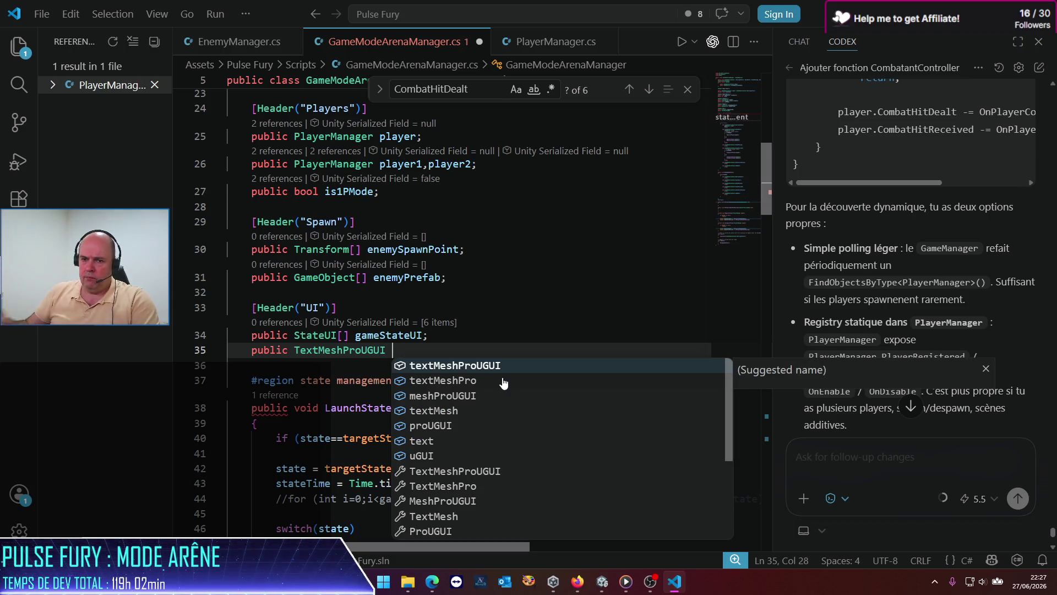
key(Escape)
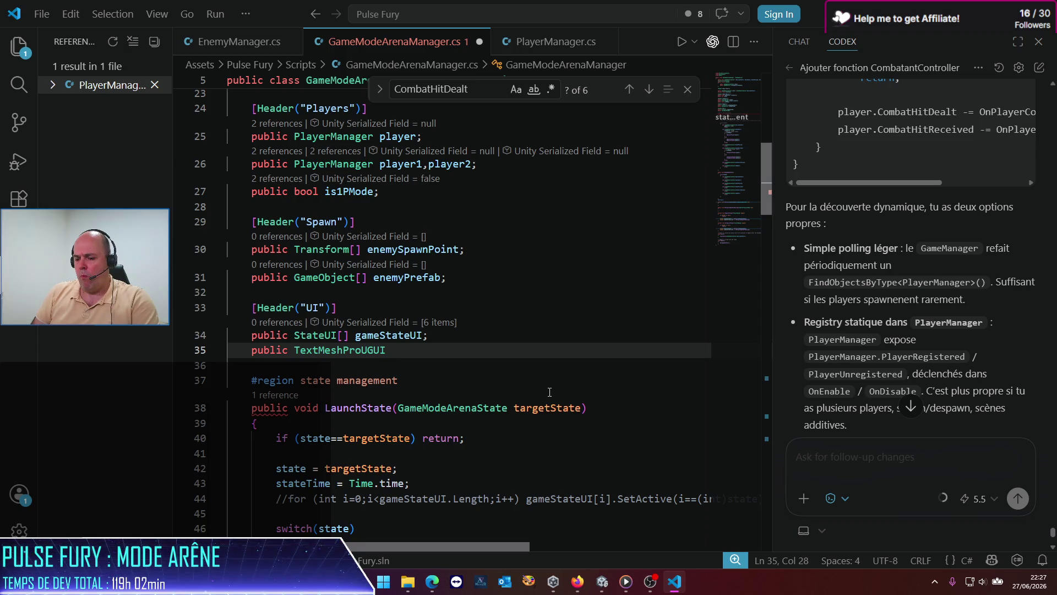
Finish the field as 'public TextMeshProUGUI roundLabel, scoreLabel;' and save the script.
text(round)
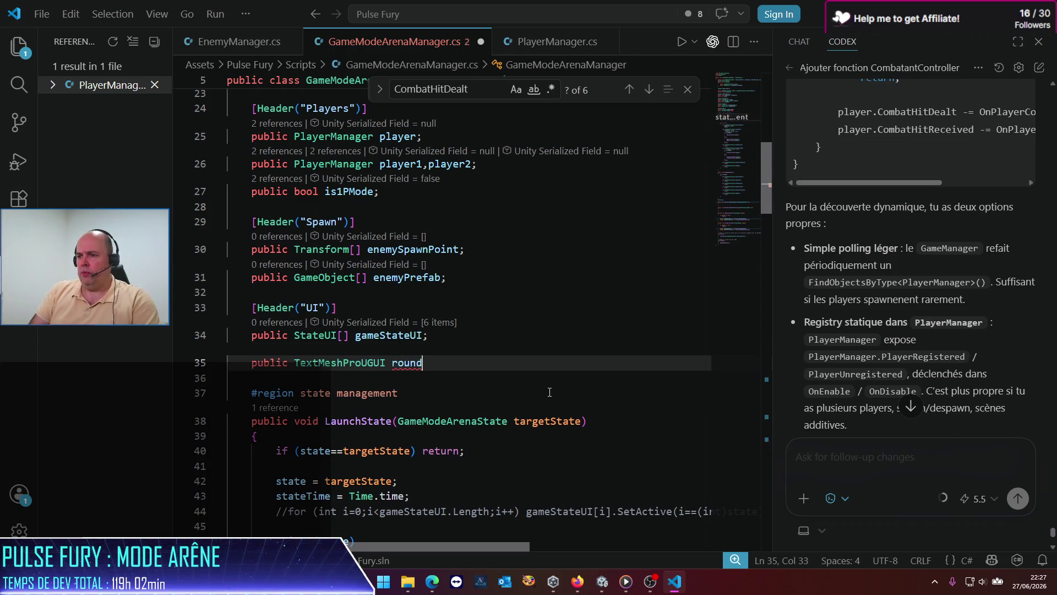
text(Label)
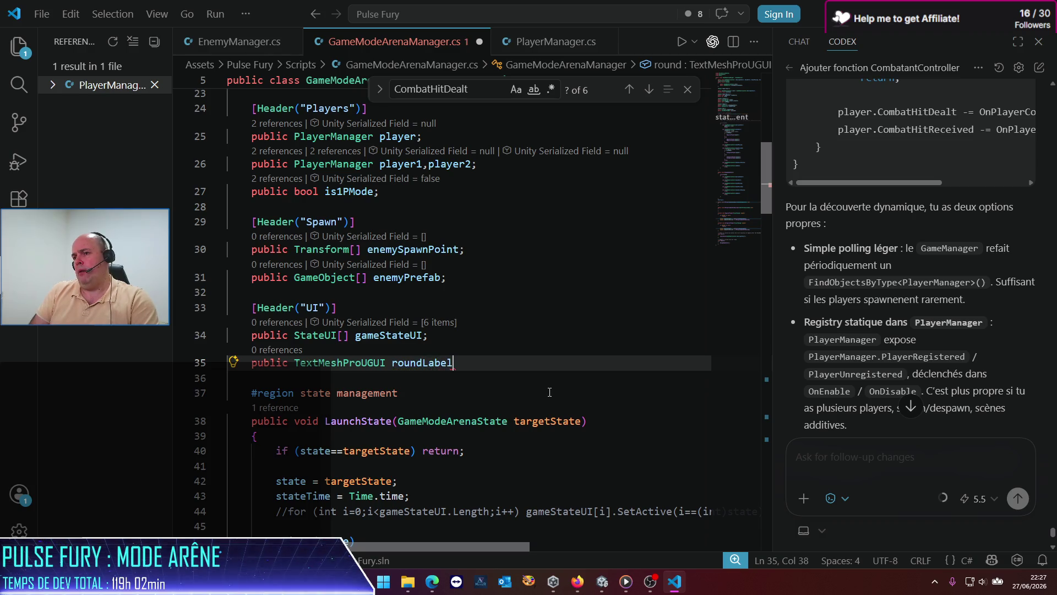
text(,)
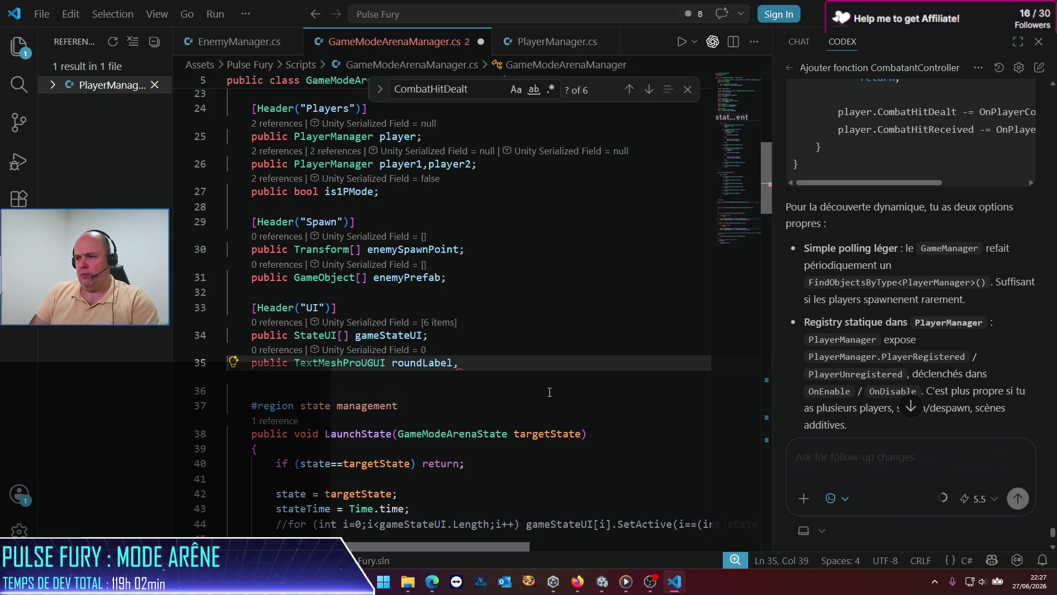
text( scoreLabel;)
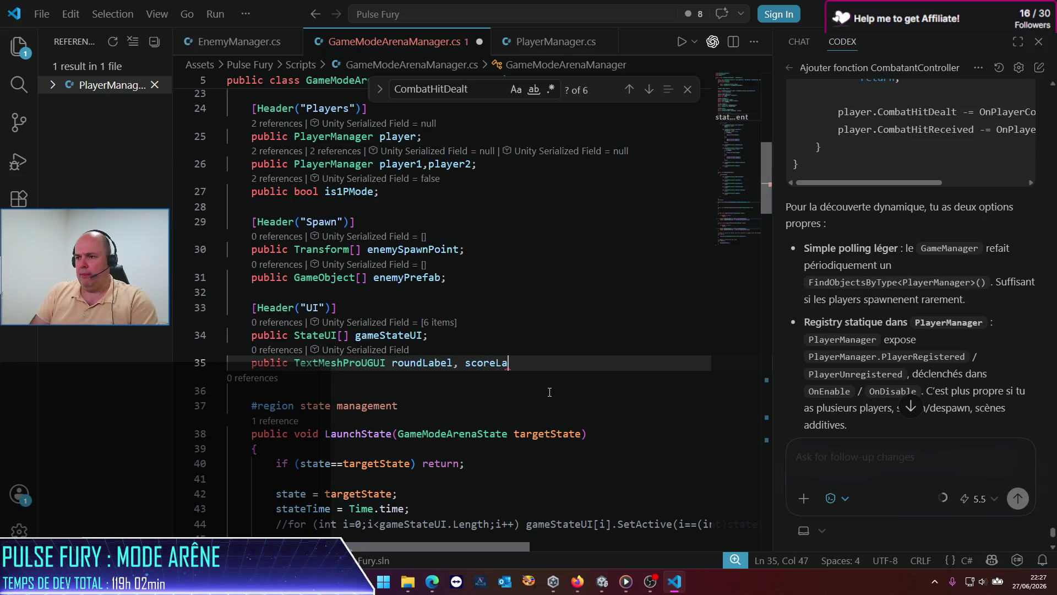
key(ctrl+s)
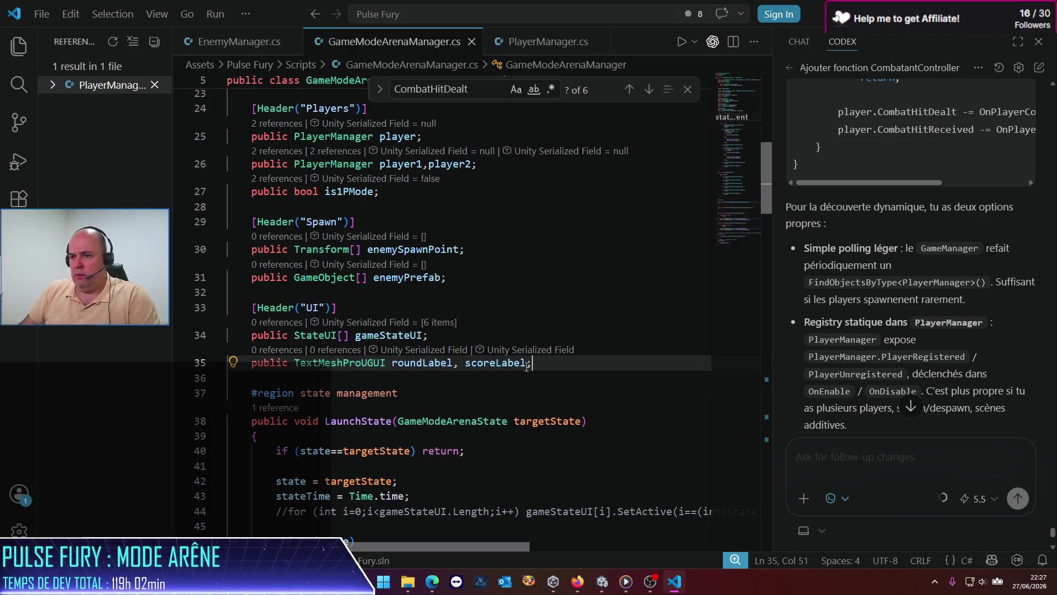
key(Down)
key(Down)
key(Down)
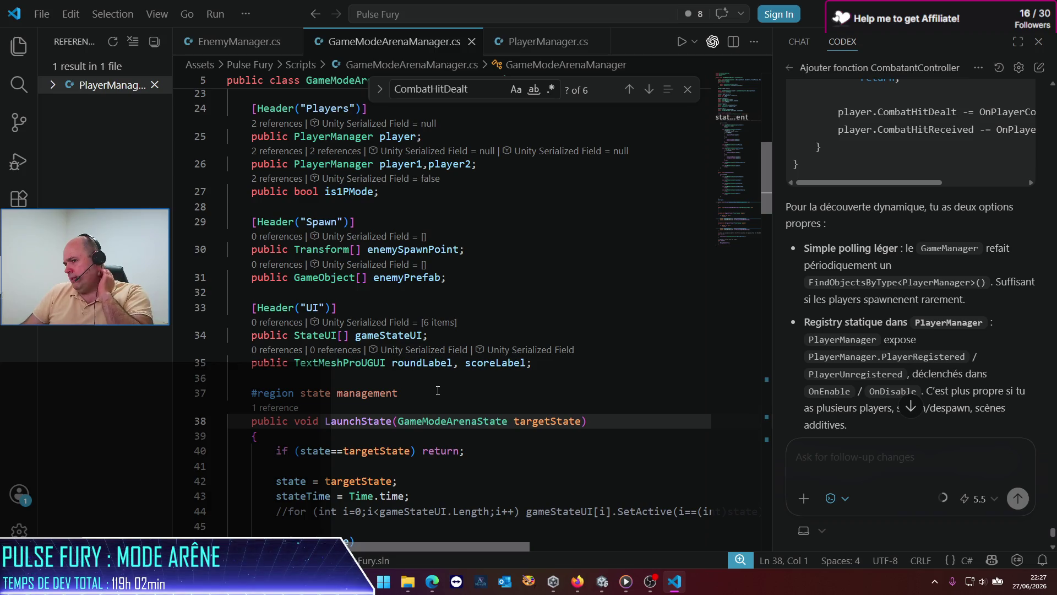
Check the roundLabel and scoreLabel names, then go to the roundScore reset in RoundStart.
double_click(496, 363)
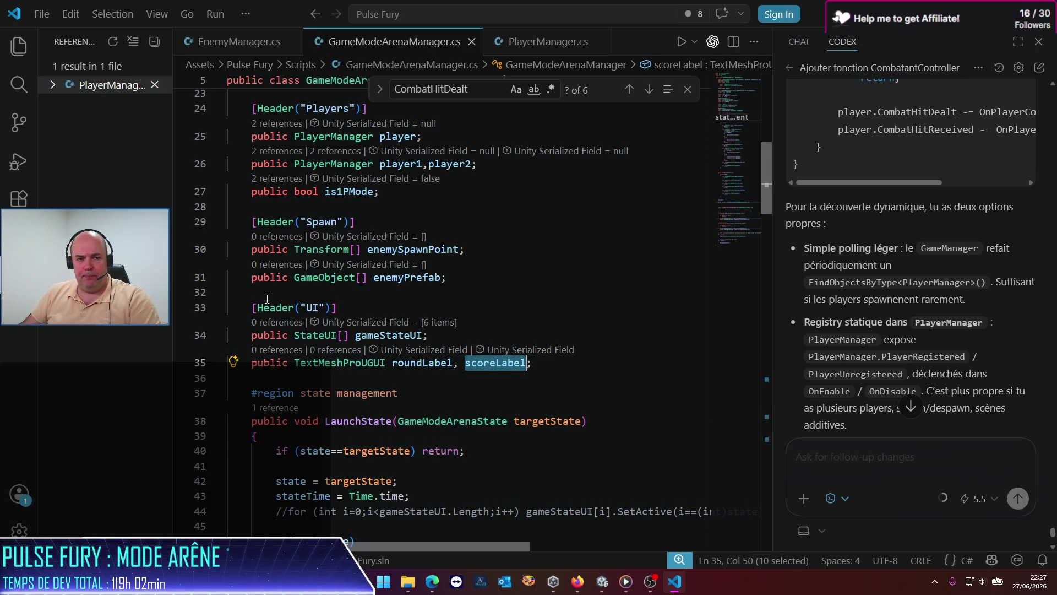
double_click(420, 362)
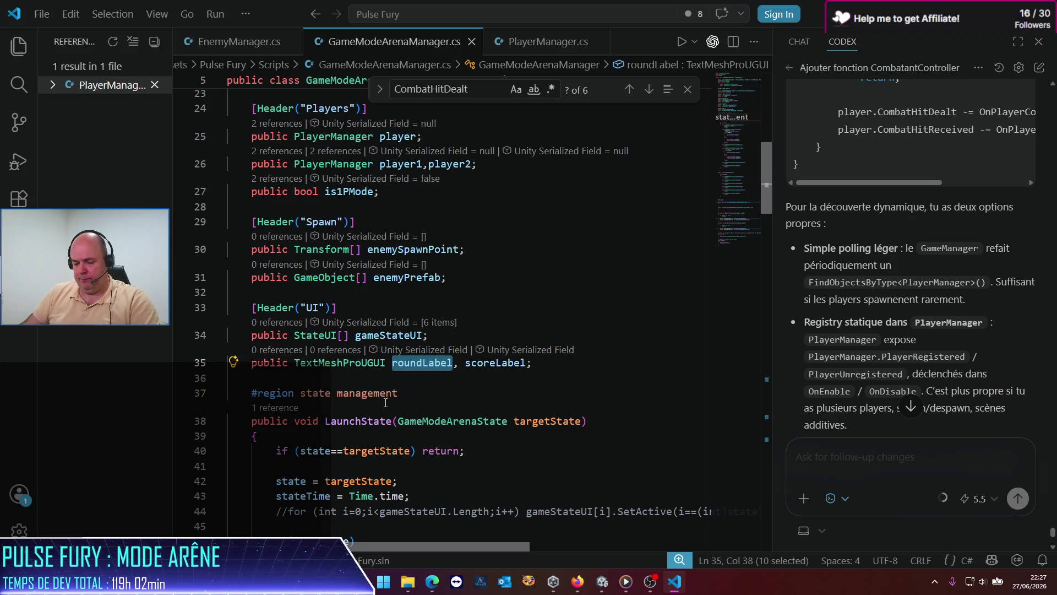
scroll(361, 393, down, 6)
scroll(360, 393, up, 4)
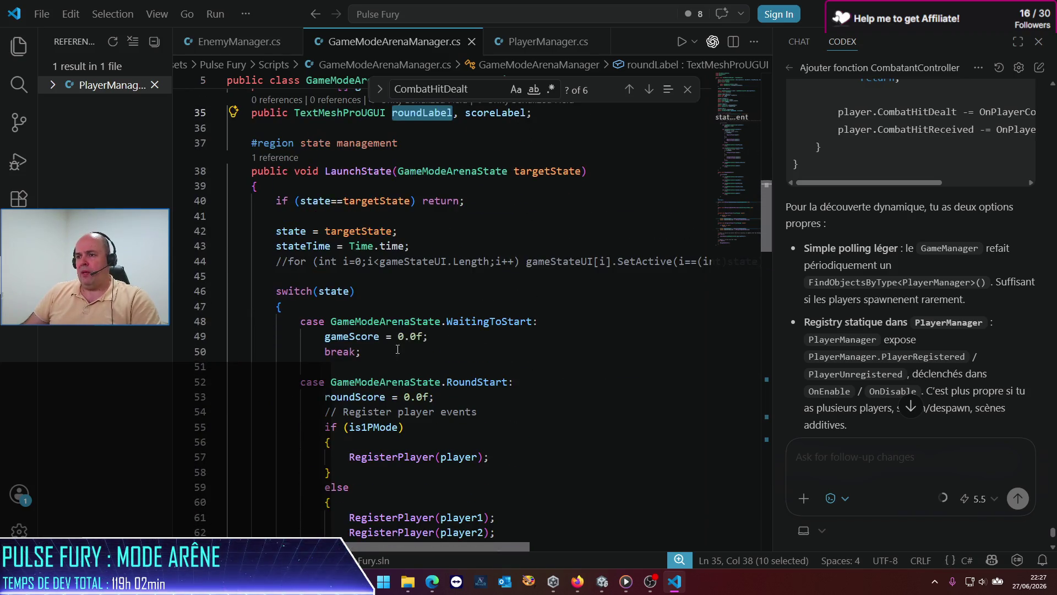
scroll(400, 316, down, 3)
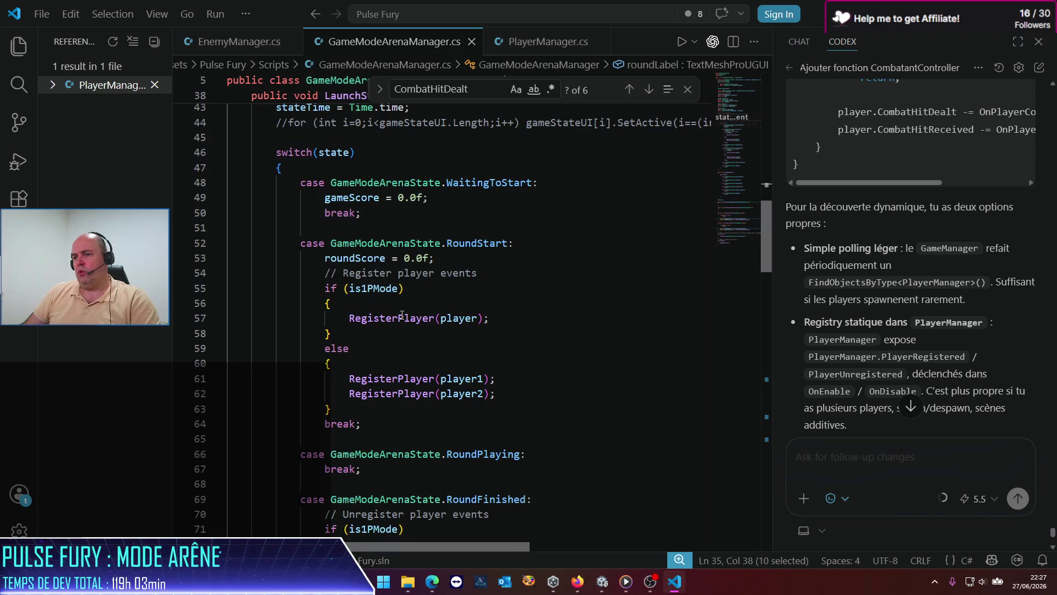
click(449, 261)
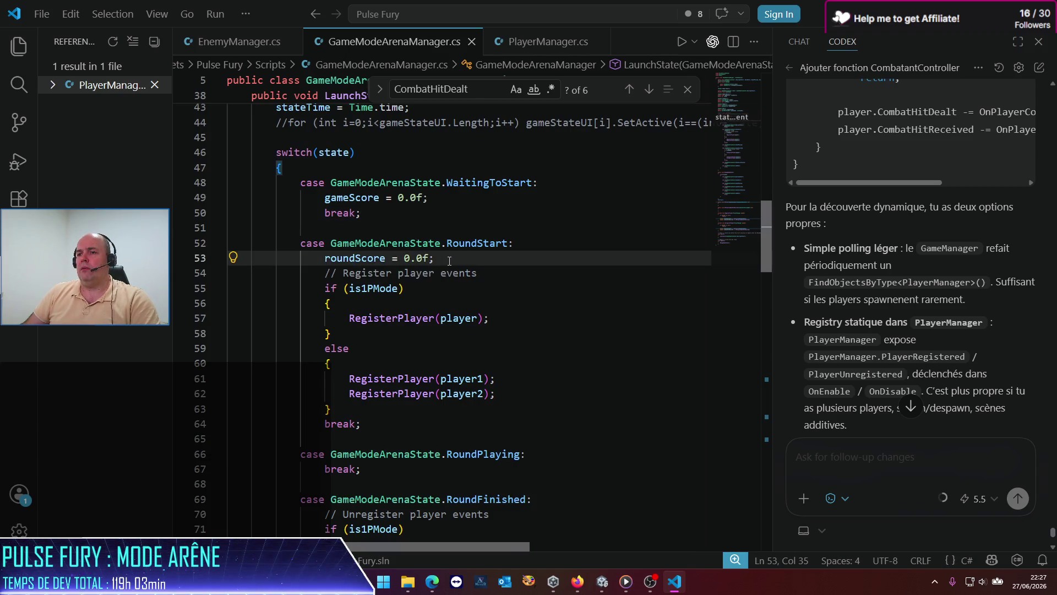
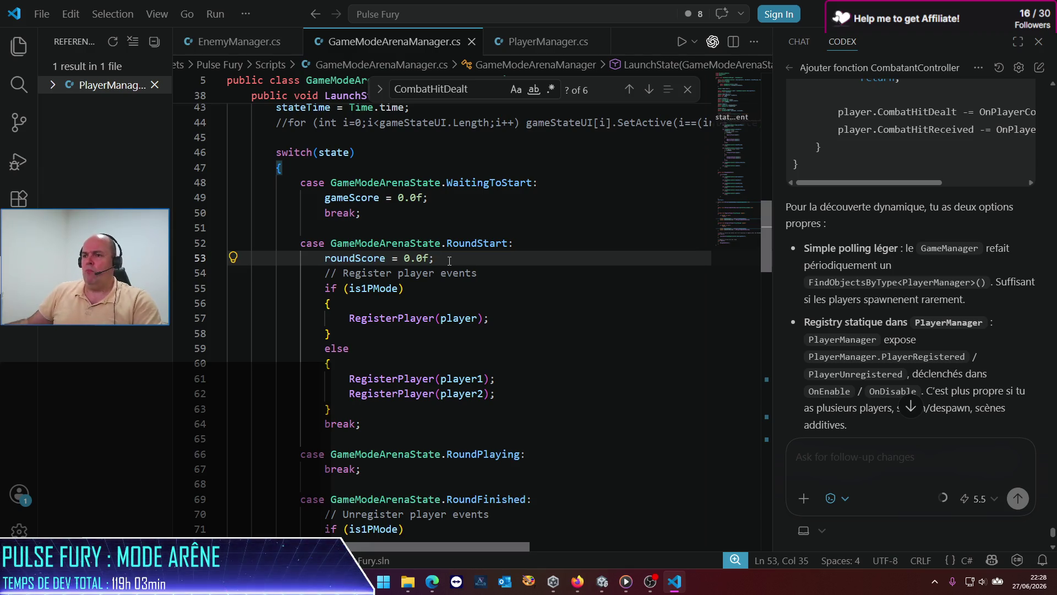
Add "round = 0;" after the gameScore reset in WaitingToStart and save.
click(445, 199)
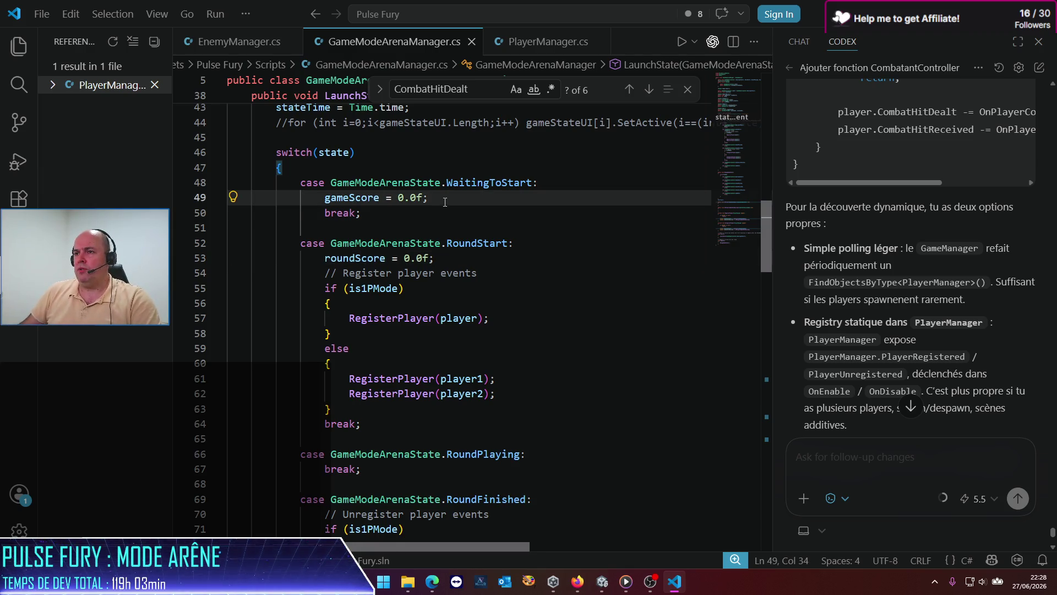
key(Return)
text(round)
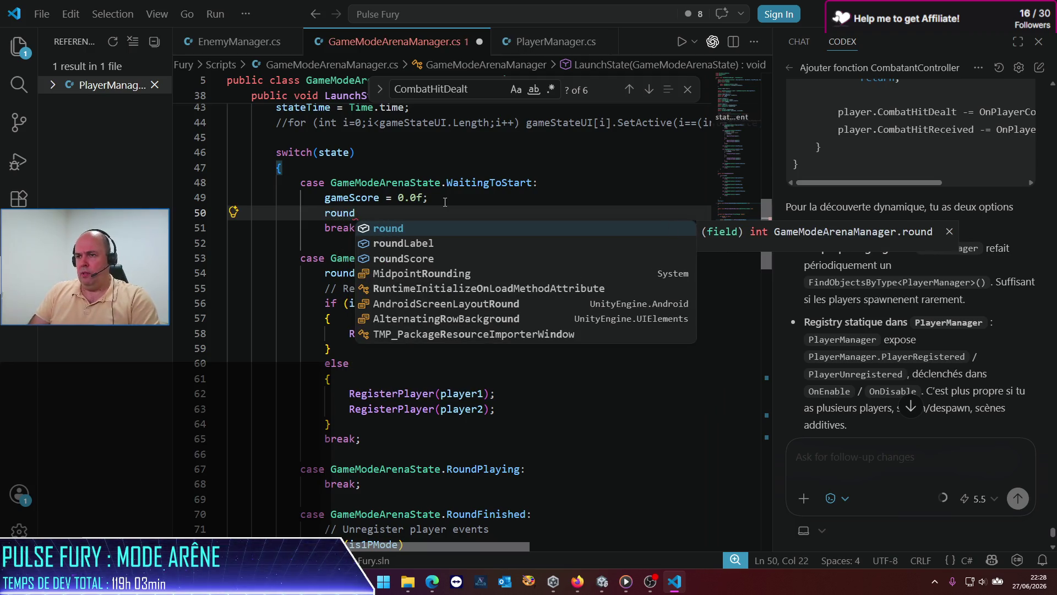
text( = 0;)
key(ctrl+s)
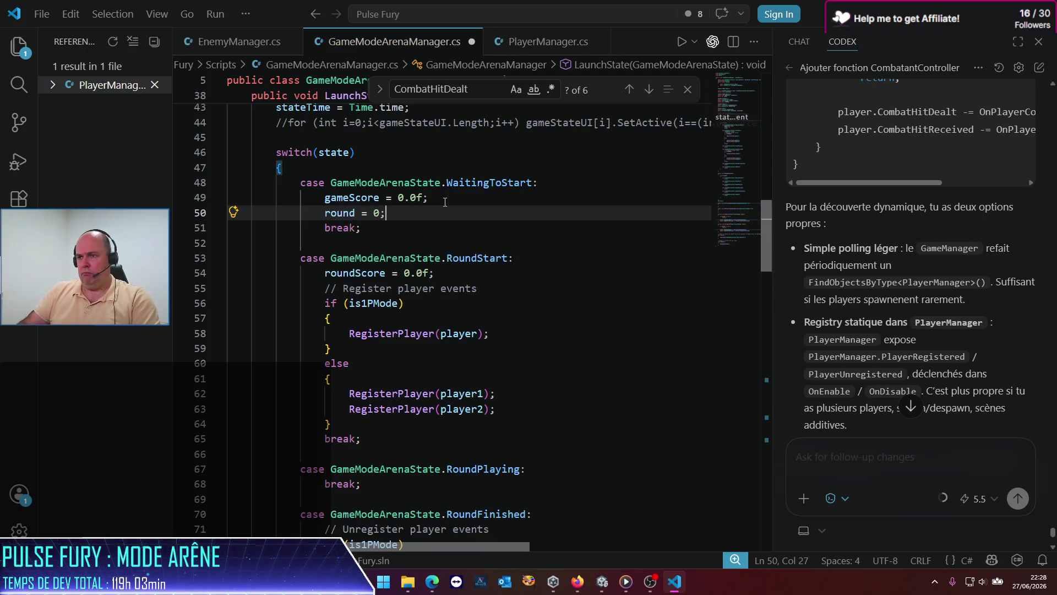
In RoundStart, add a "// UI feed" comment and roundLabel.text = round.ToString(); and save.
key(Down)
key(Down)
key(Down)
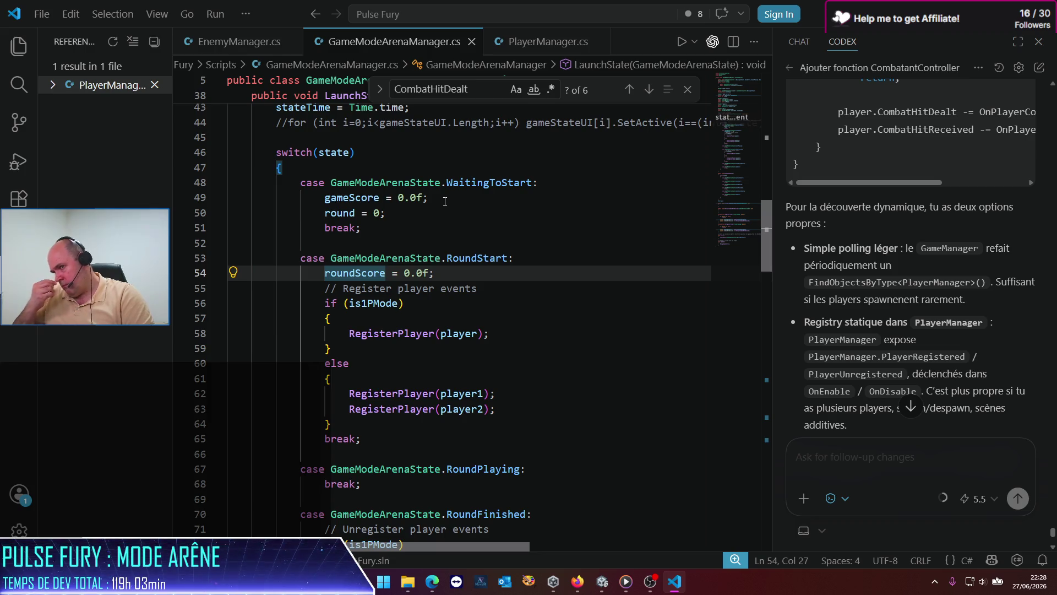
click(362, 422)
key(Return)
key(Return)
text(// )
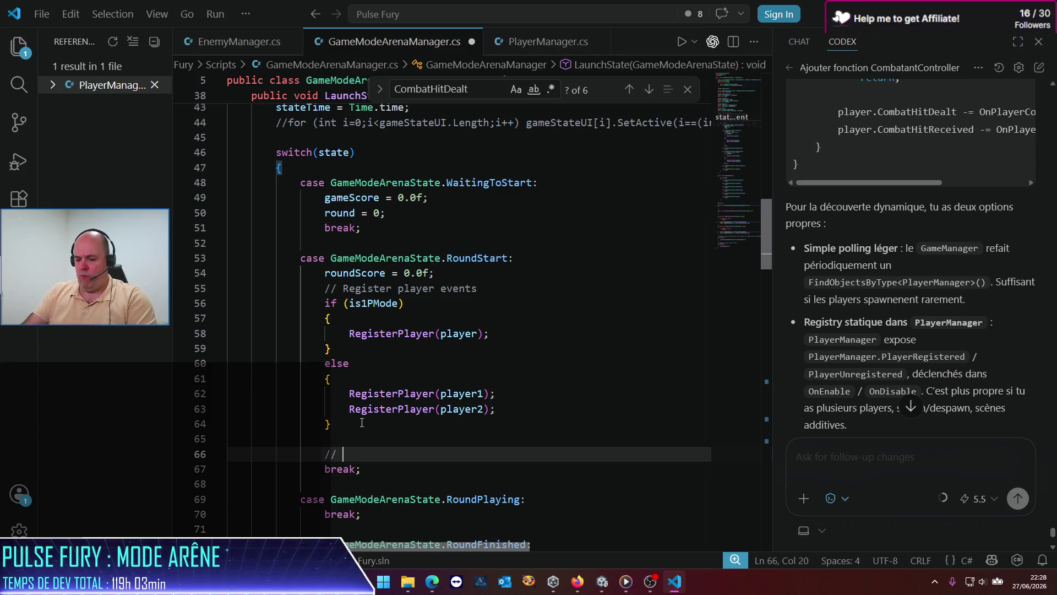
text(UI feed)
key(Return)
text(r)
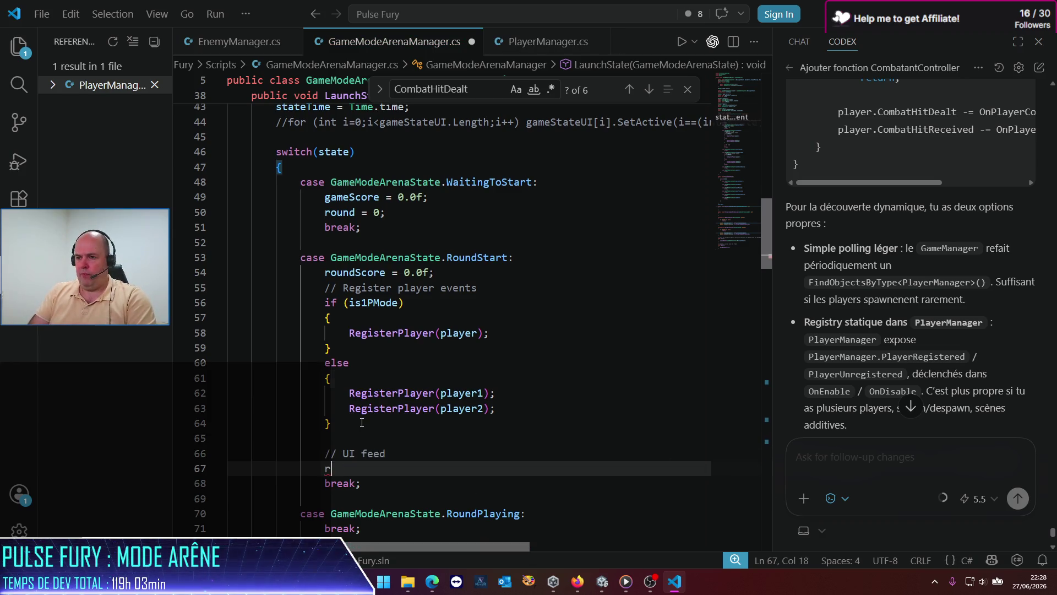
text(oundLabel.t)
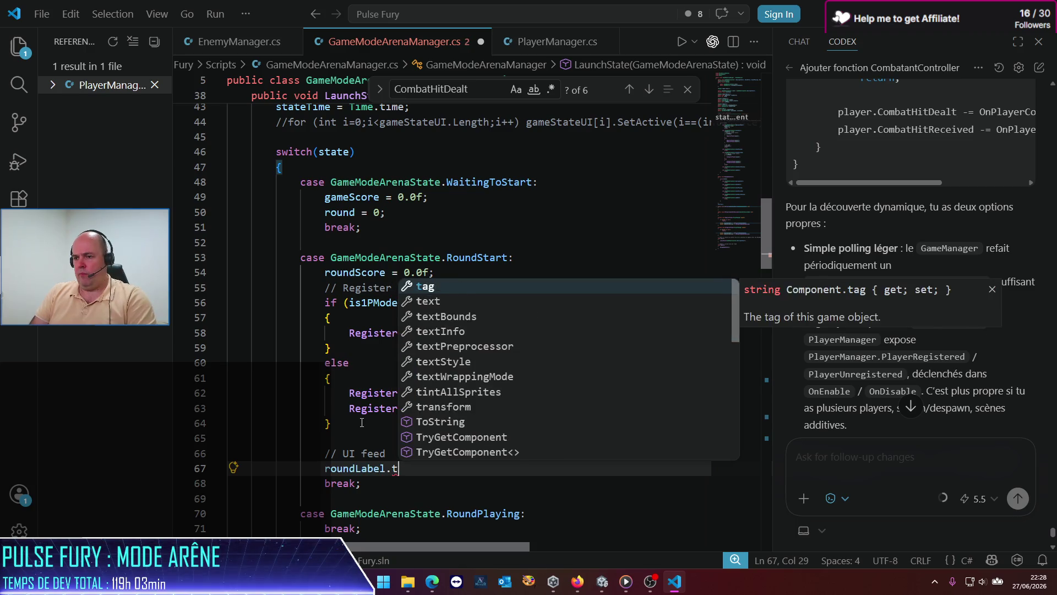
text(ex)
key(Tab)
text(= )
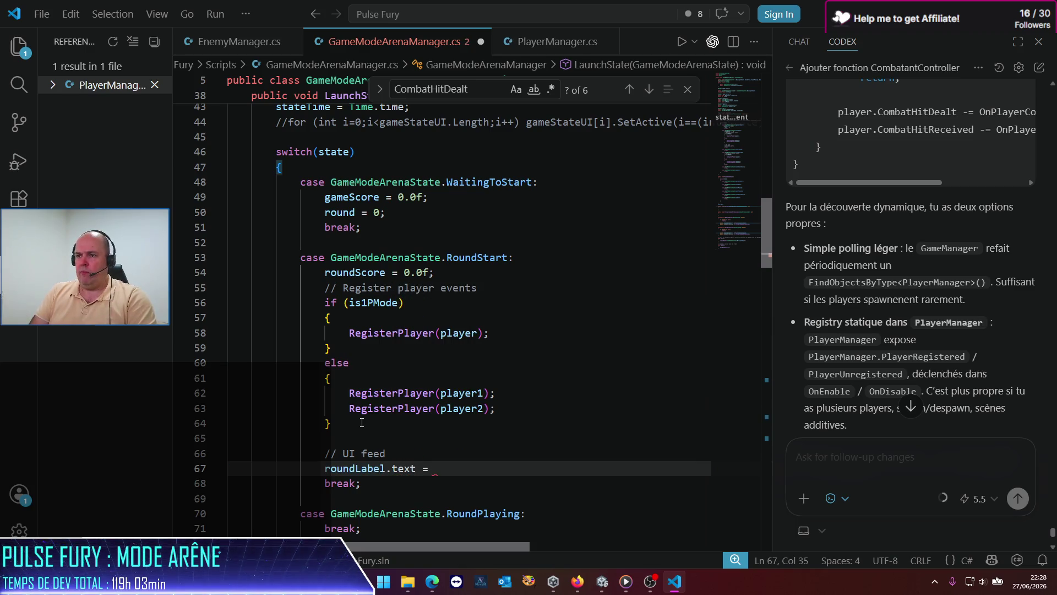
text(round.to)
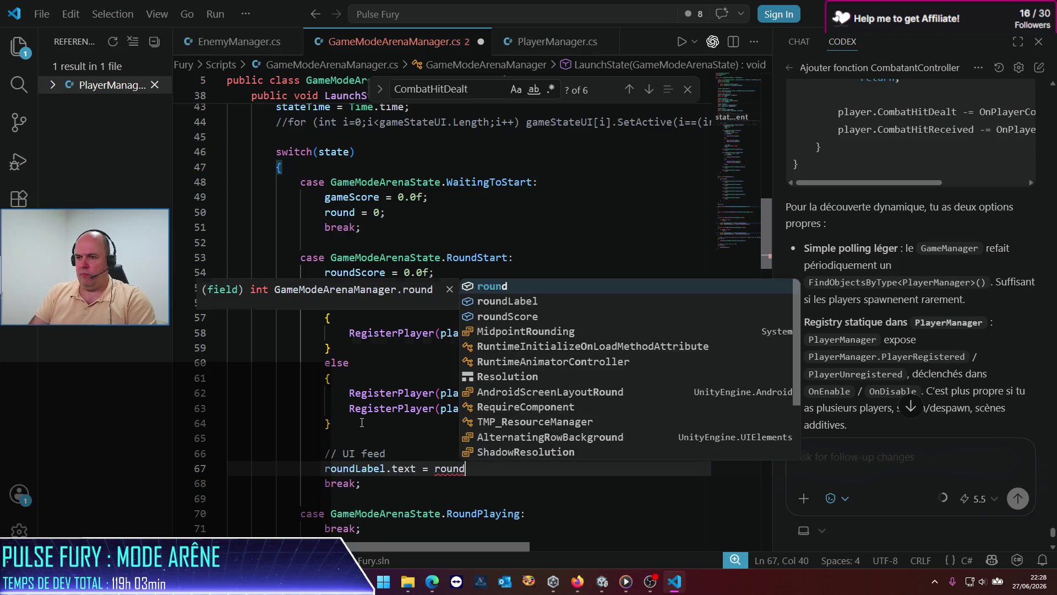
key(Tab)
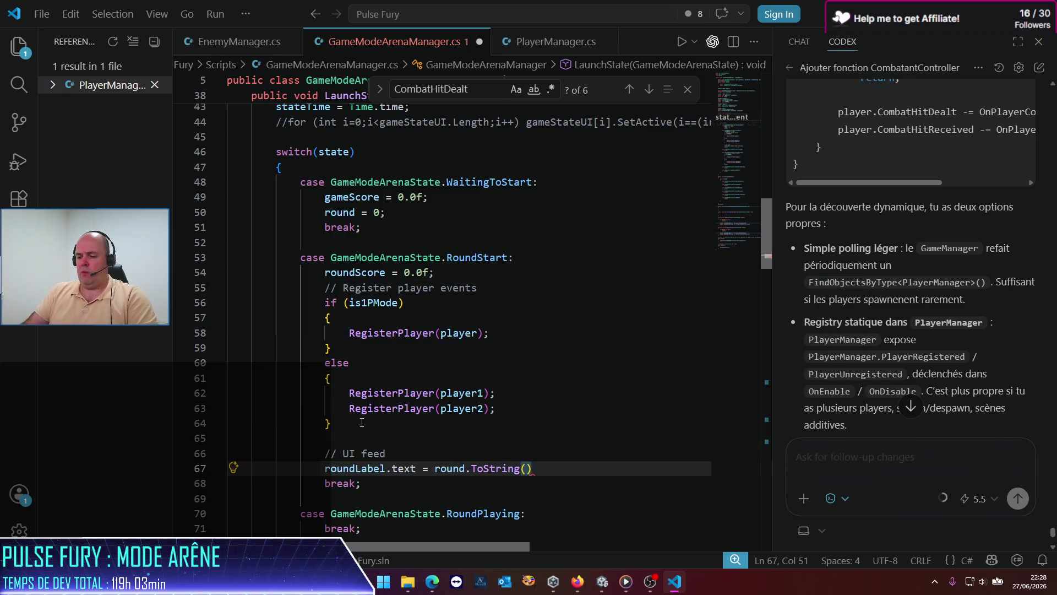
text(;)
key(ctrl+s)
scroll(450, 350, down, 9)
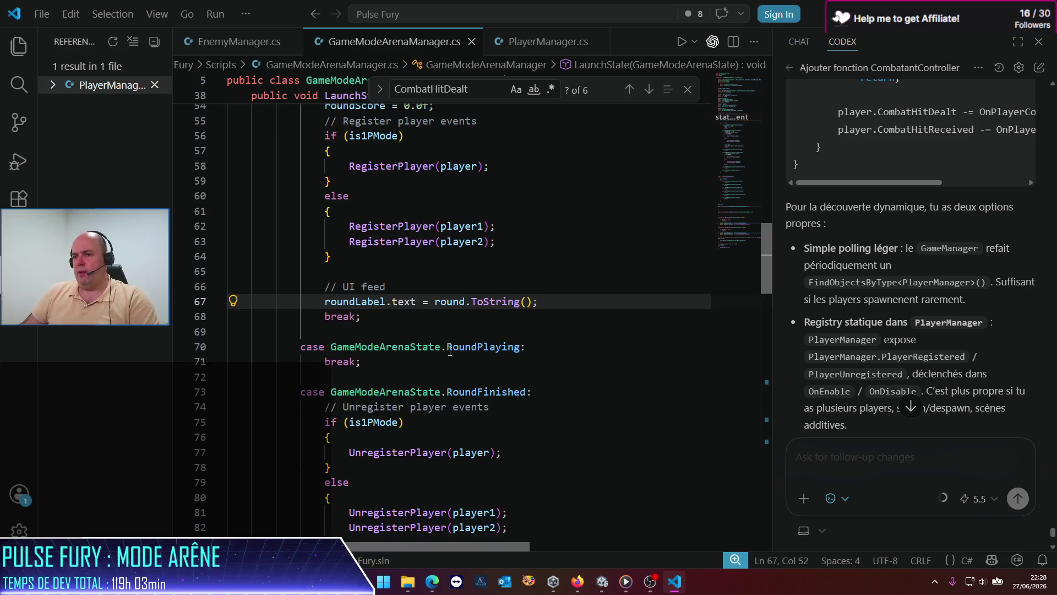
scroll(452, 376, down, 4)
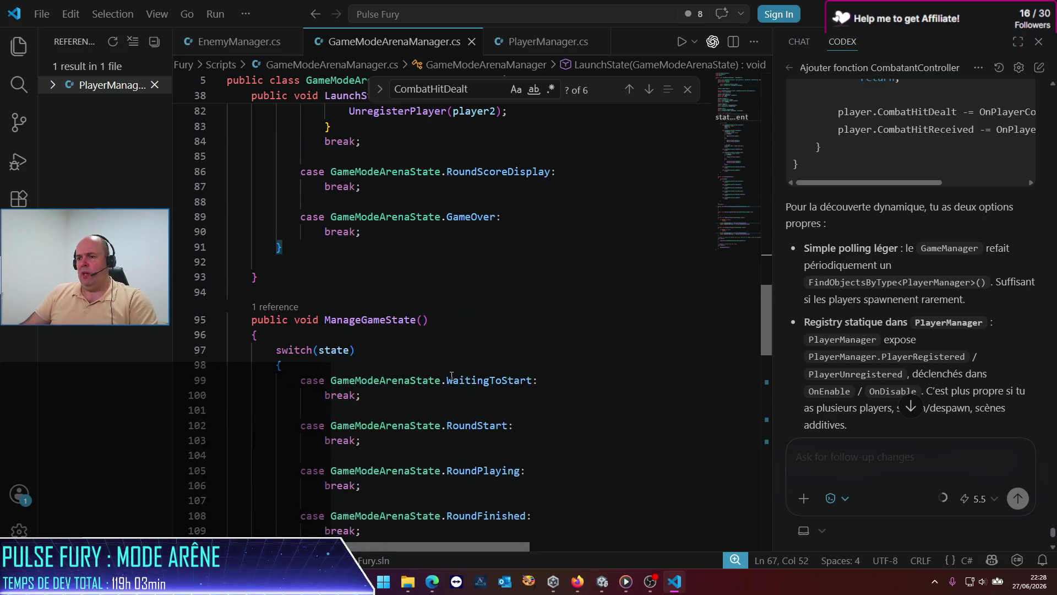
scroll(450, 376, up, 3)
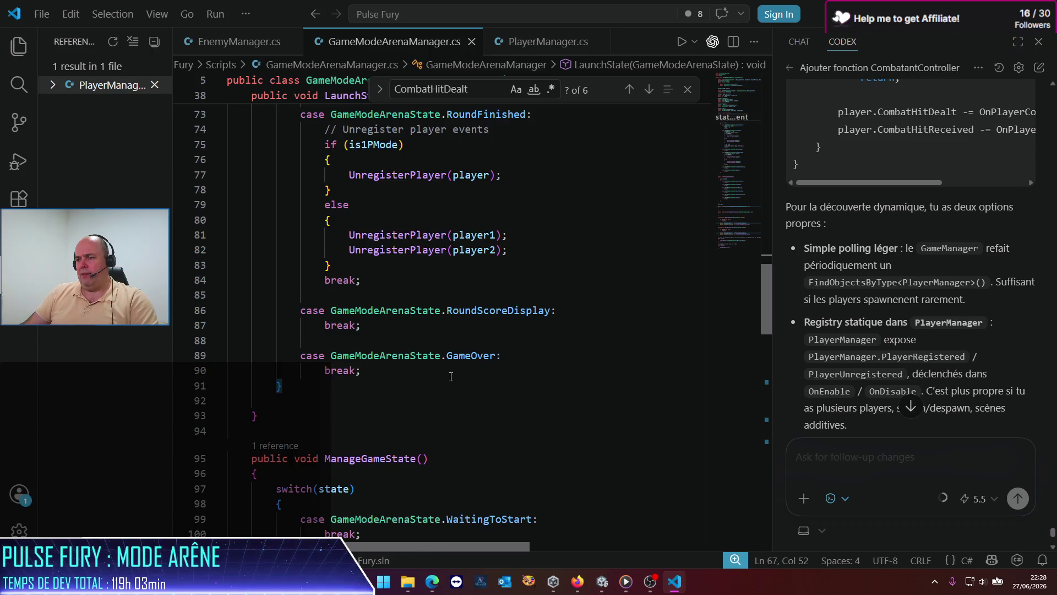
scroll(451, 377, down, 4)
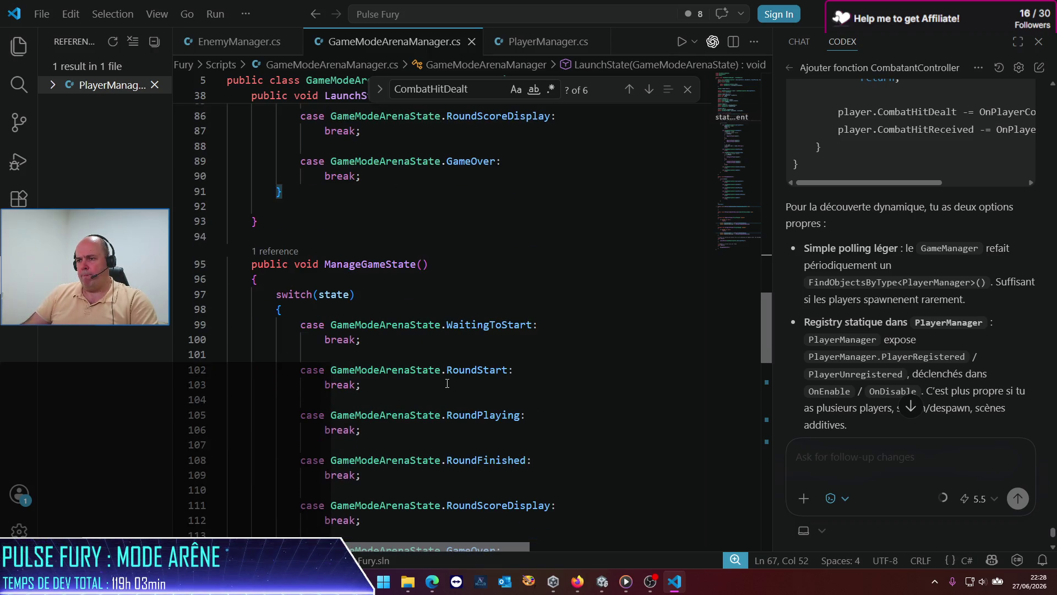
scroll(447, 383, down, 2)
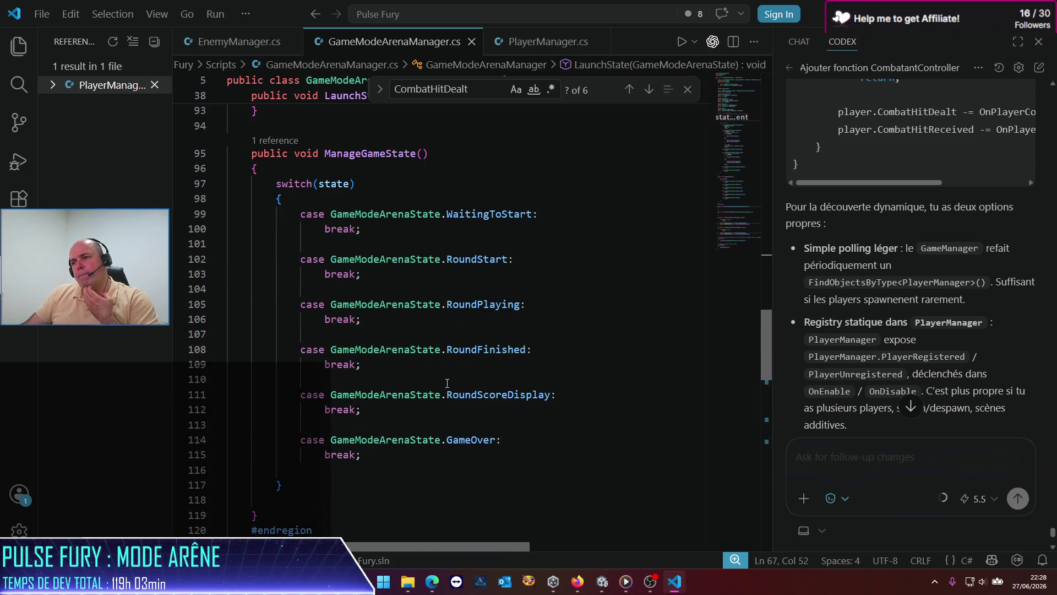
Add scoreLabel.text=(gameScore+roundScore).ToString(); to the RoundPlaying case and save.
click(534, 306)
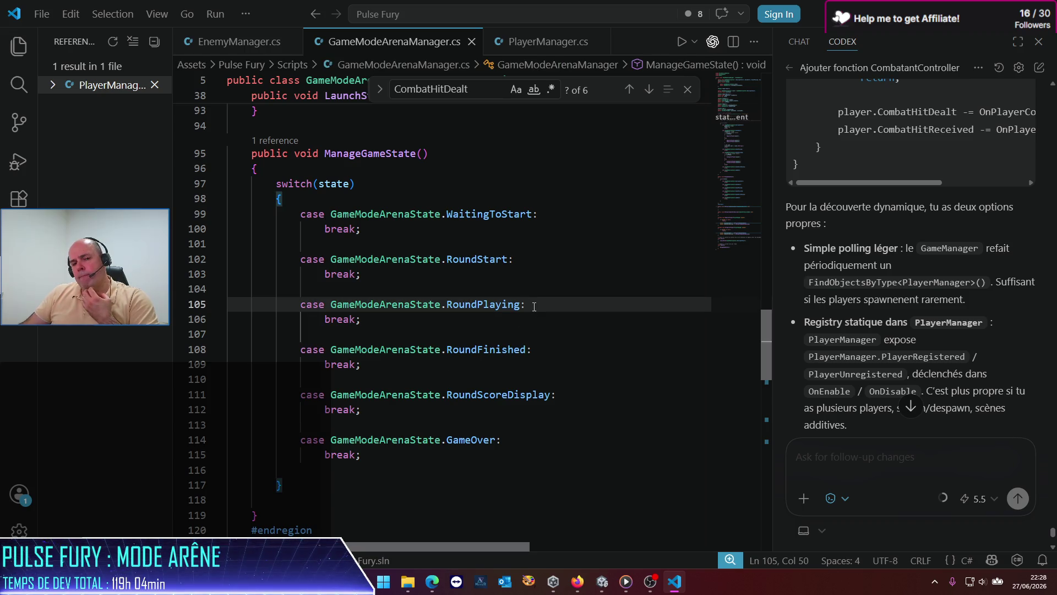
key(Return)
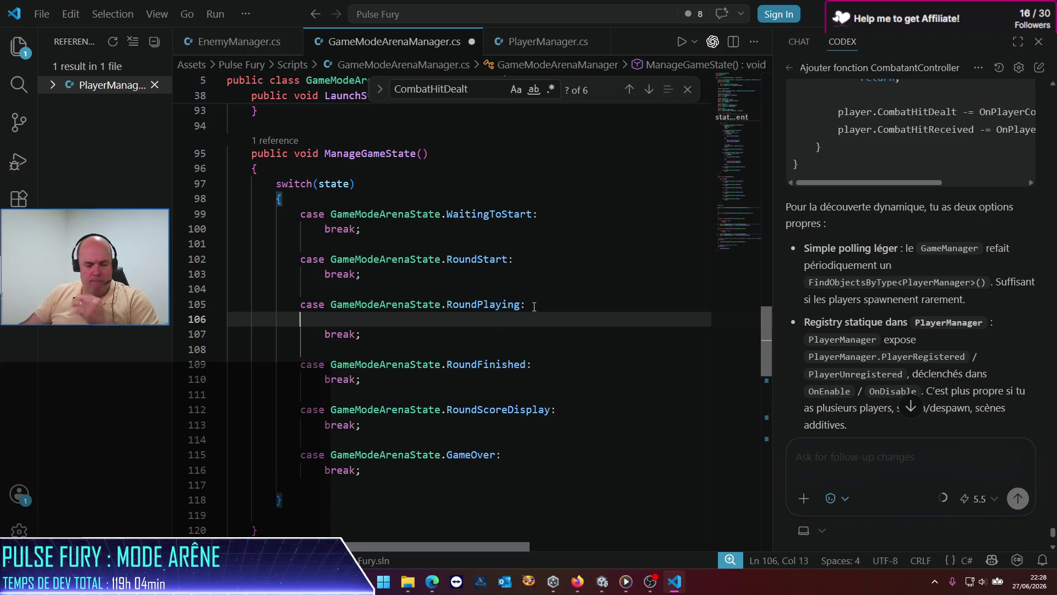
text(scoreLabel)
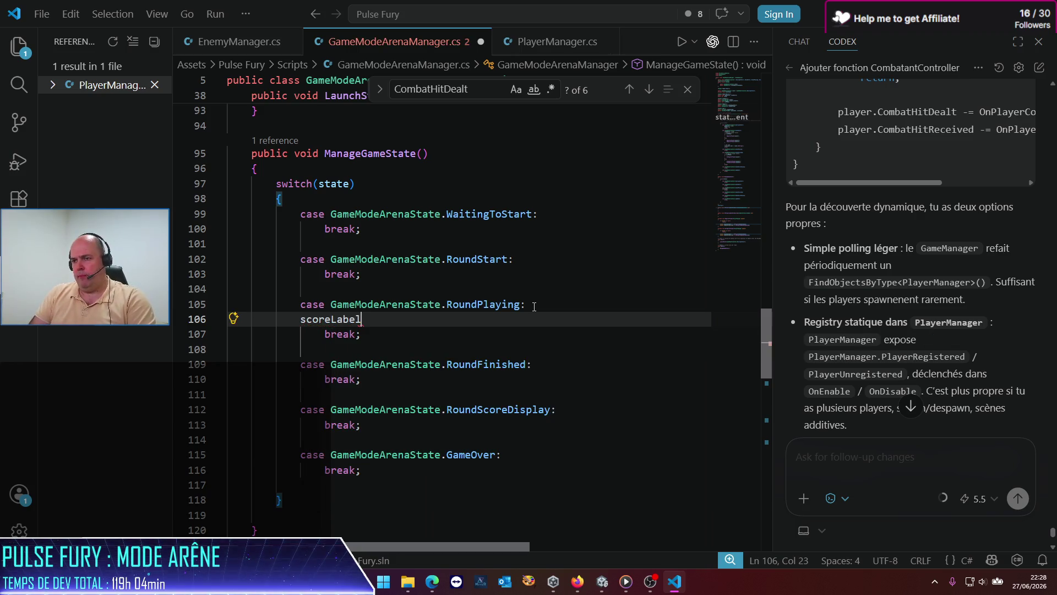
text(.text=)
text(()
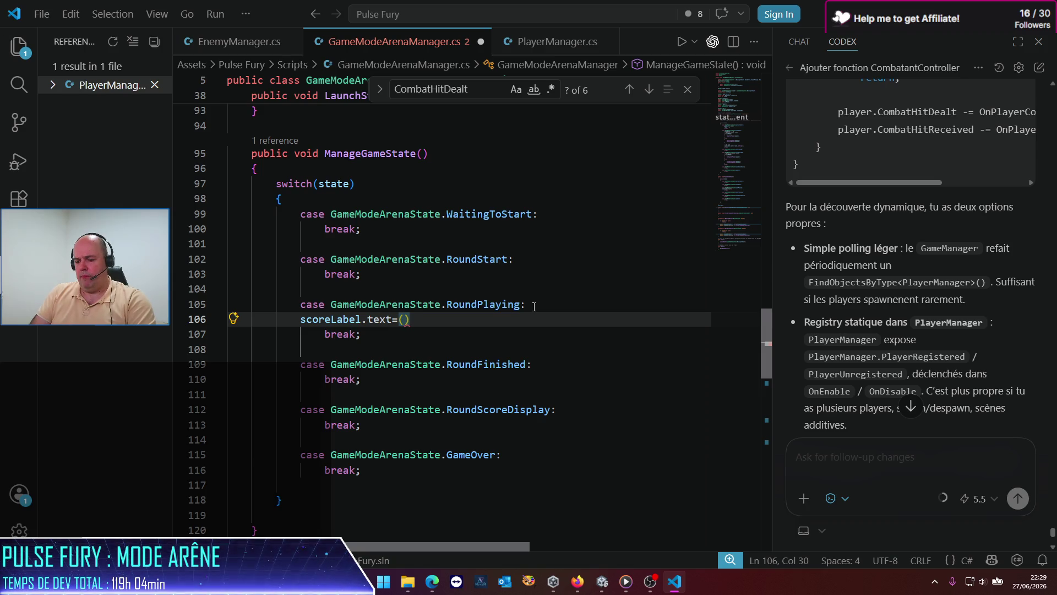
text(score)
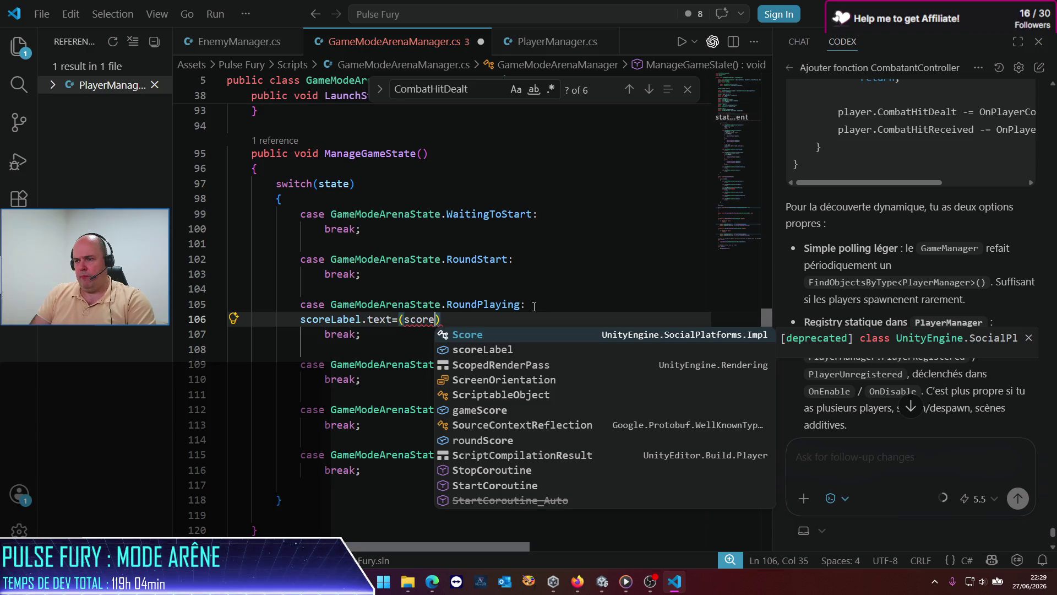
key(BackSpace)
key(BackSpace)
key(BackSpace)
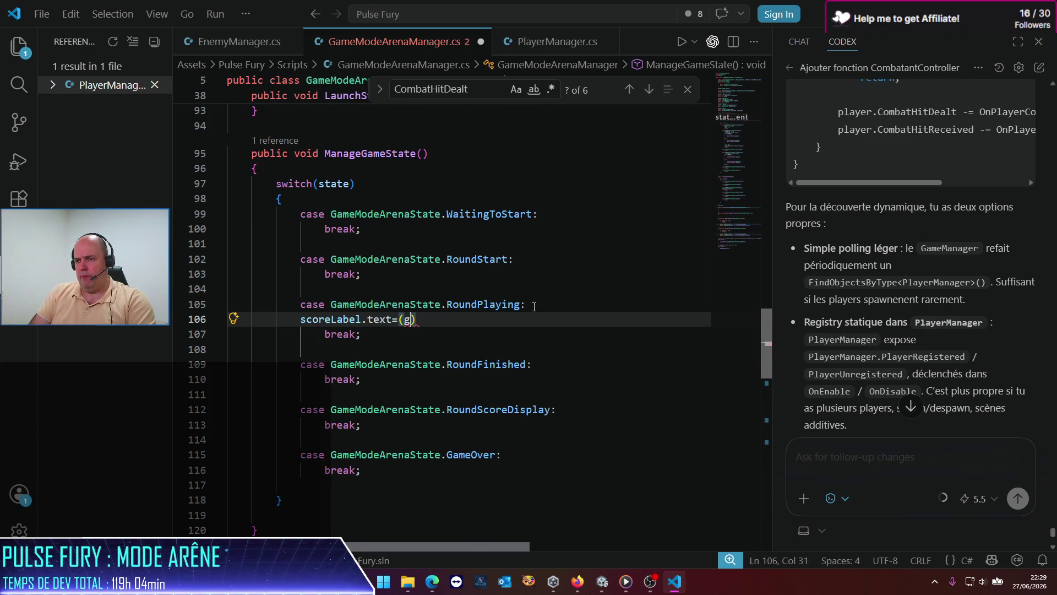
text(gameS)
key(Tab)
text(+round)
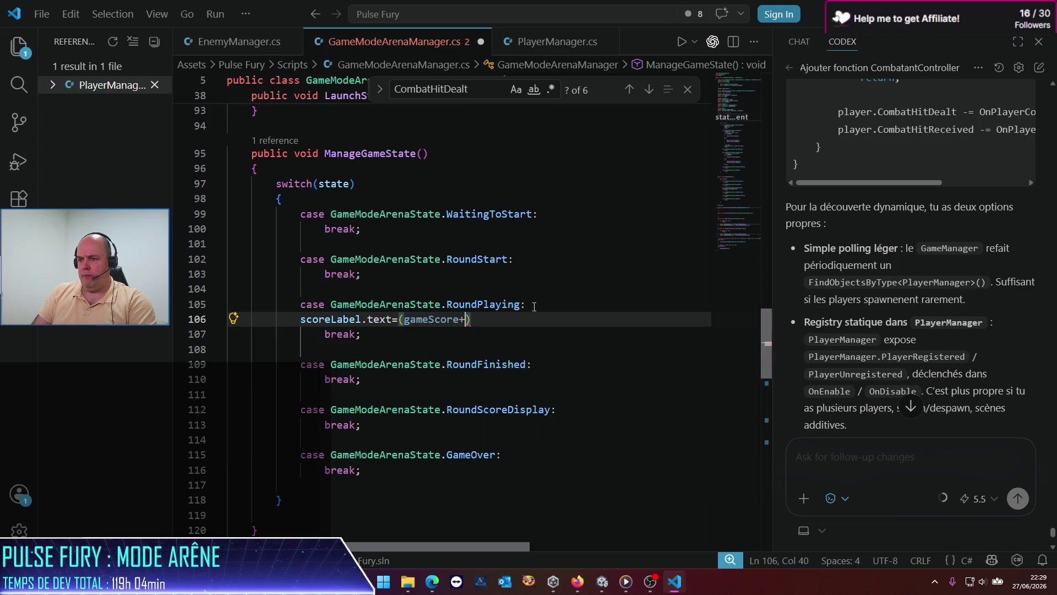
text(S)
key(Tab)
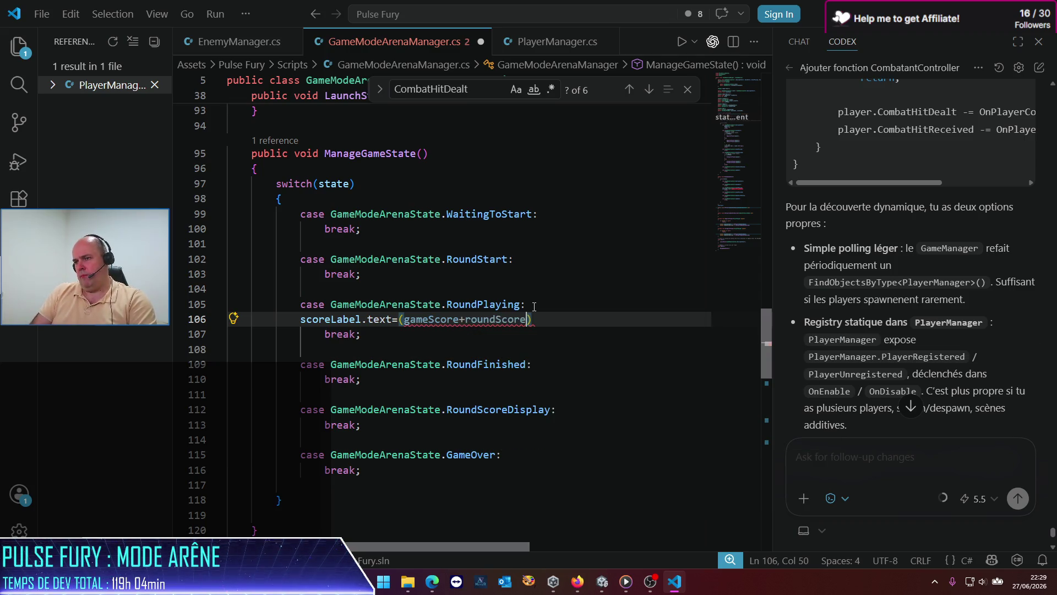
text(.ToS)
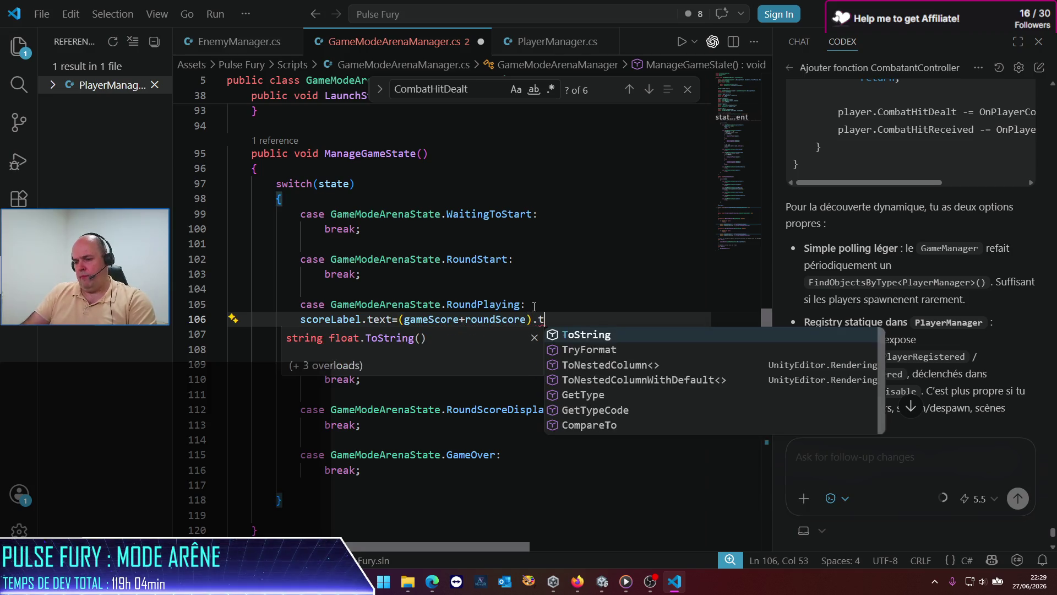
key(Tab)
text(();)
key(ctrl+s)
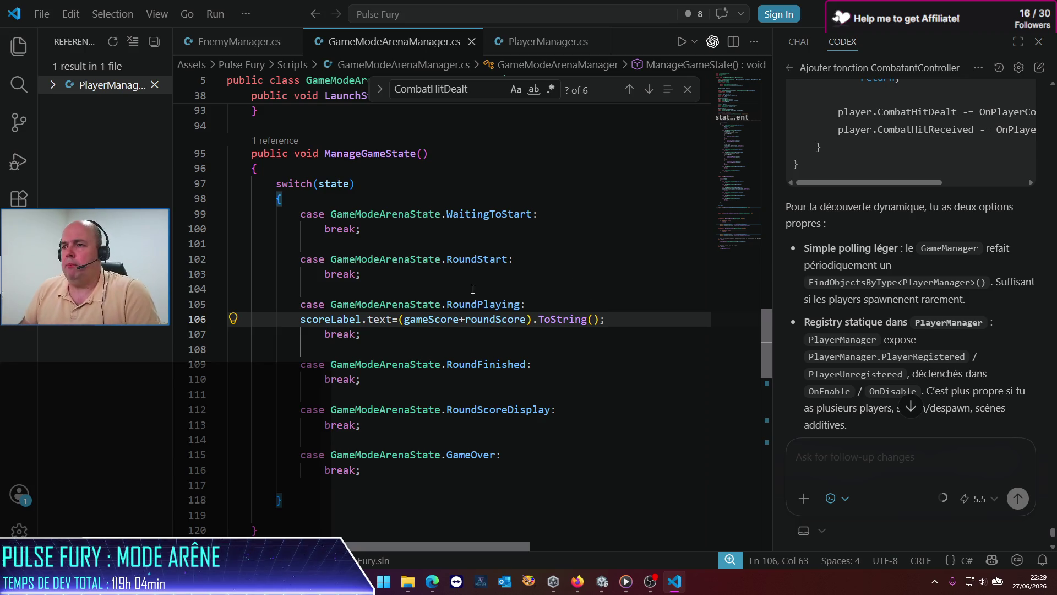
click(460, 319)
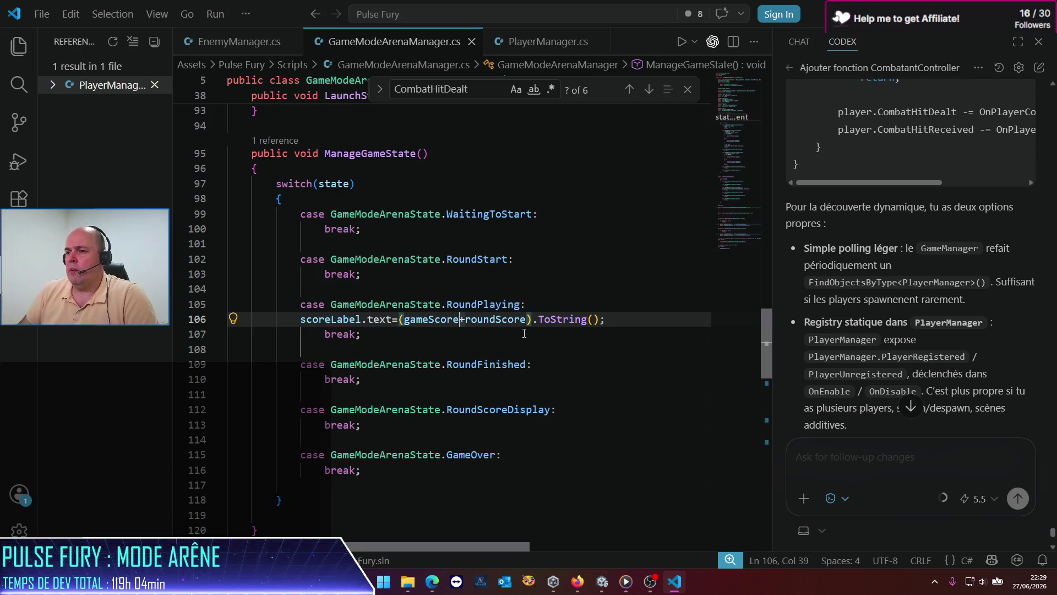
scroll(527, 333, up, 8)
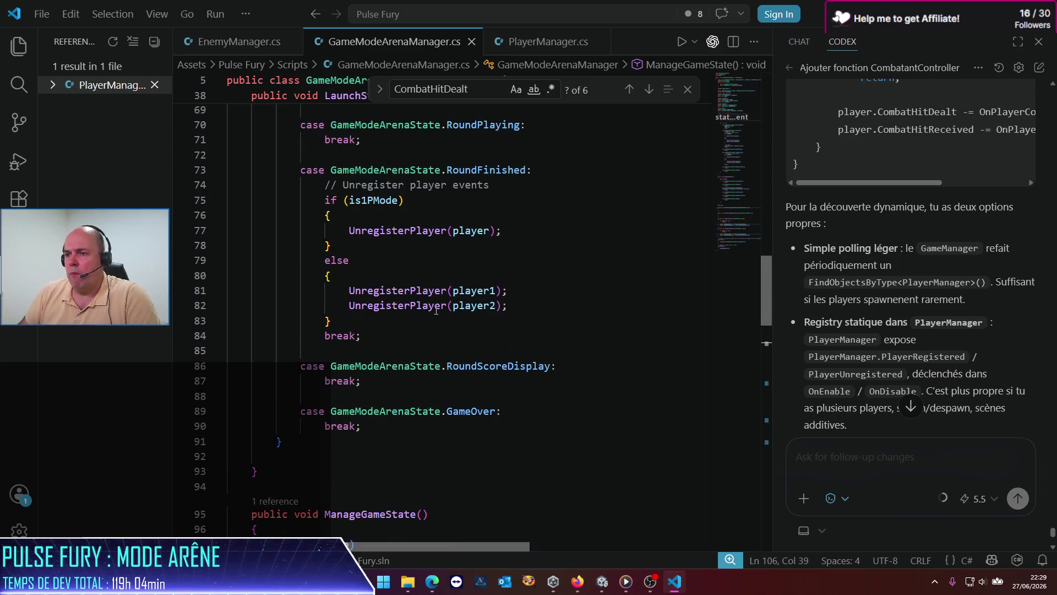
Add gameScore+=roundScore; after the unregister block in RoundFinished and save.
click(353, 320)
key(Return)
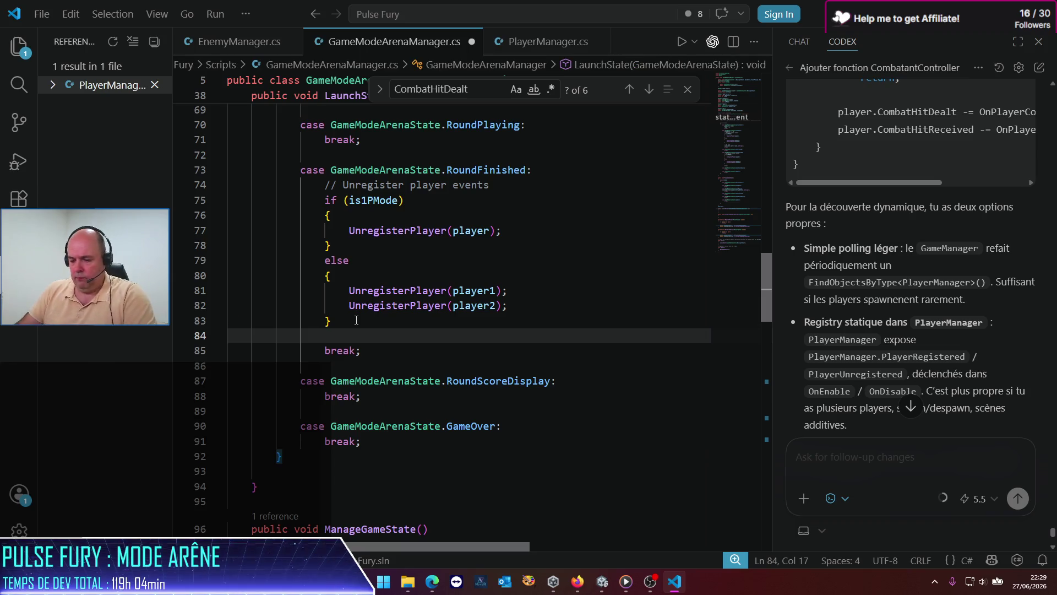
text(gameScore)
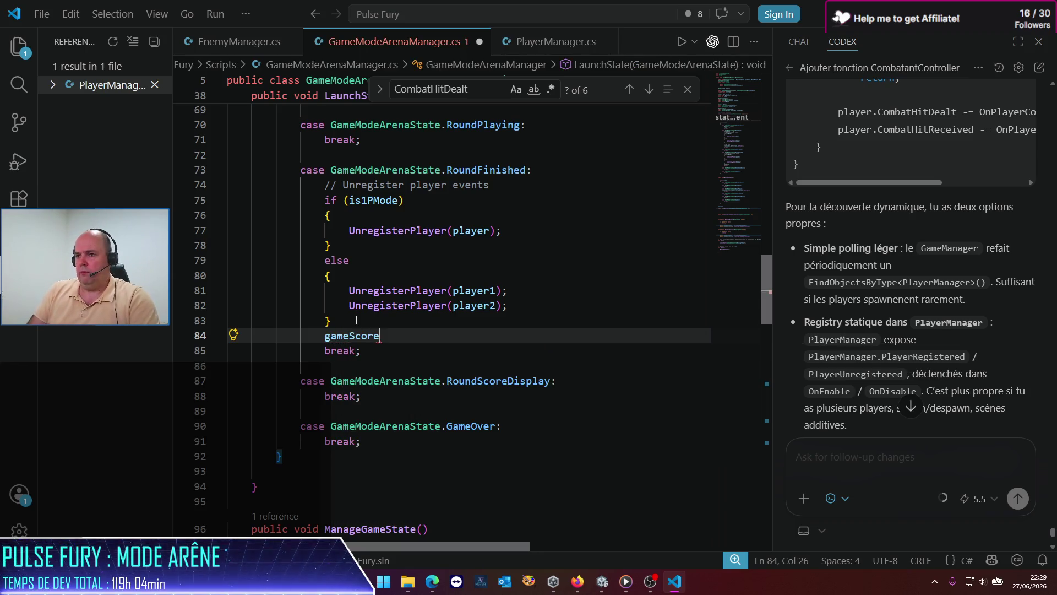
text(+=Ro)
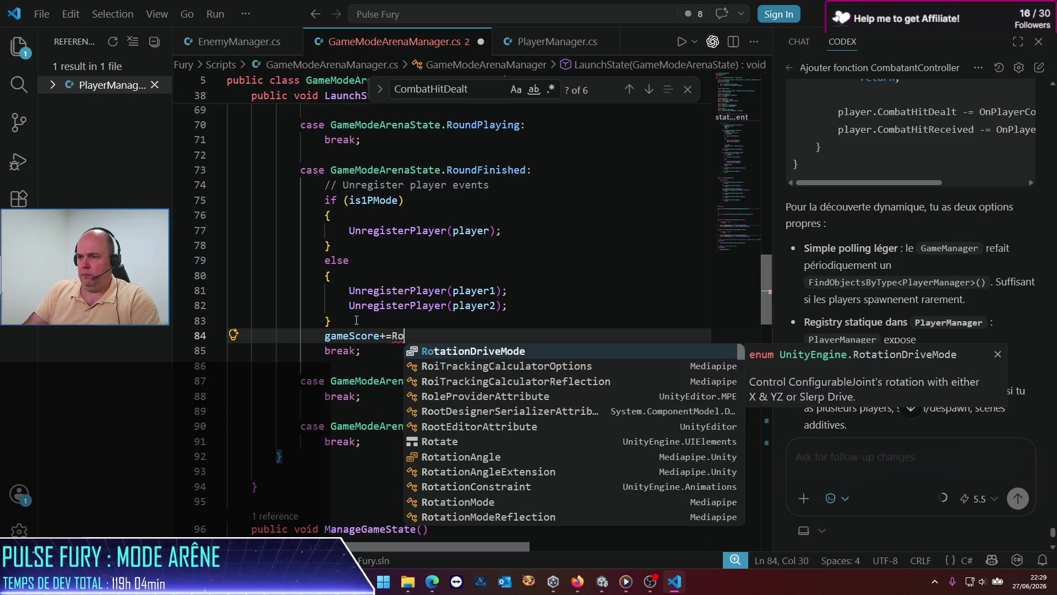
key(BackSpace)
key(BackSpace)
text(roundSc)
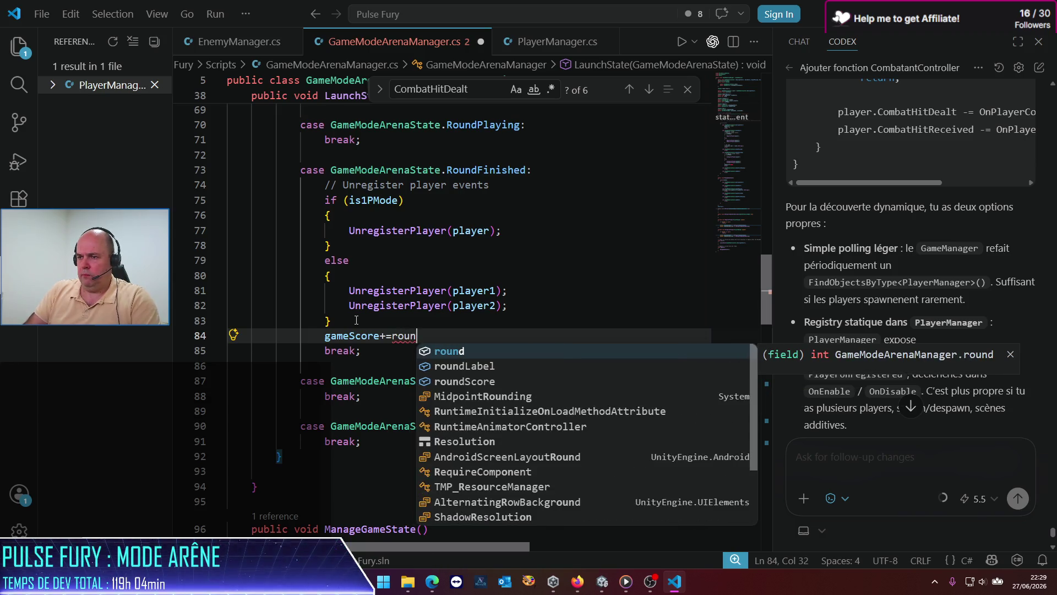
key(Tab)
text(;)
key(Return)
key(ctrl+s)
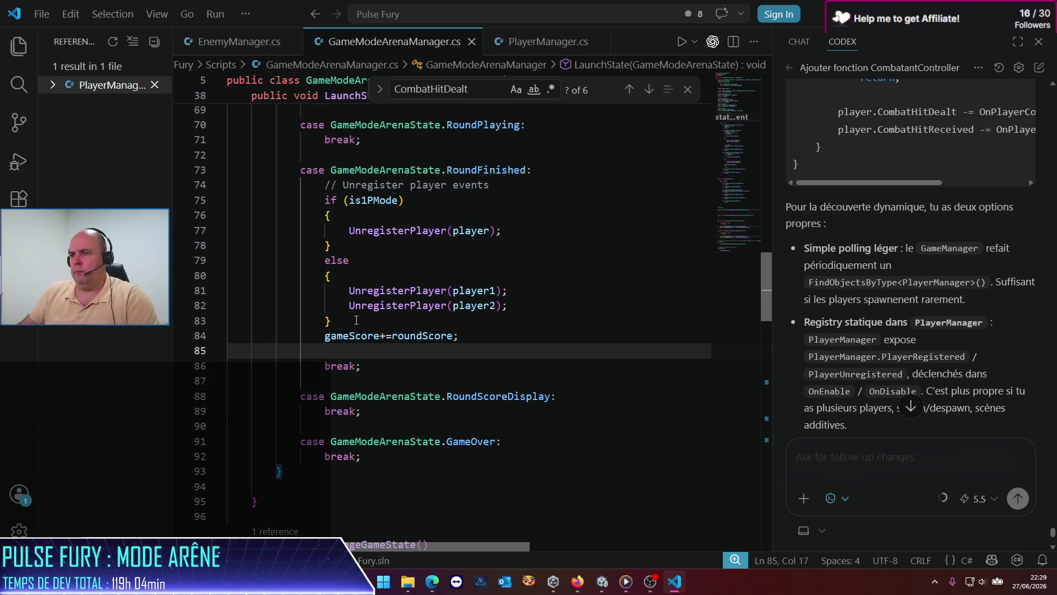
scroll(485, 291, down, 2)
scroll(485, 291, down, 5)
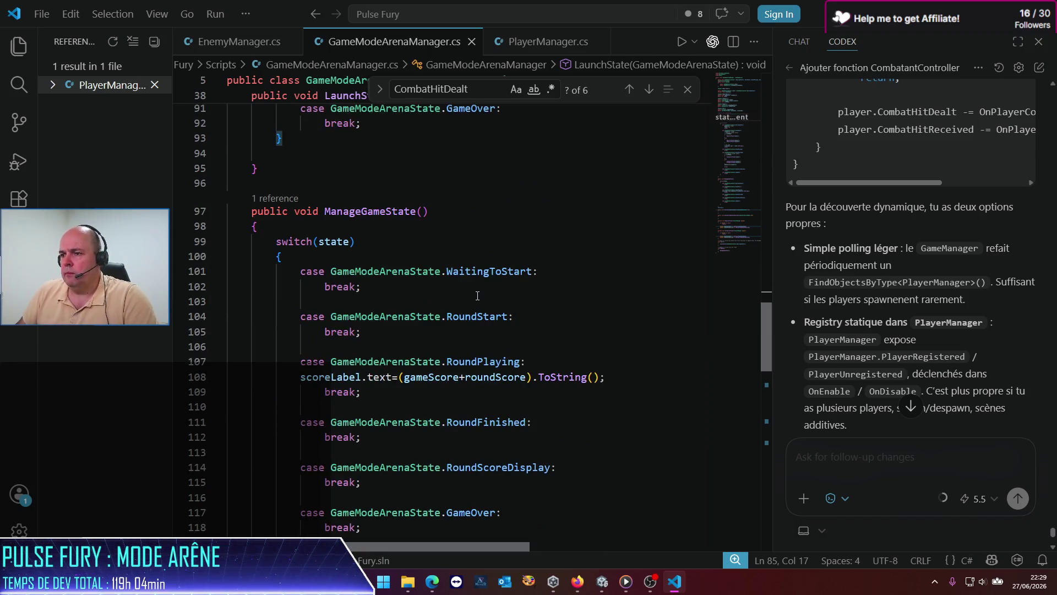
Copy the scoreLabel statement from RoundPlaying into RoundFinished.
click(301, 377)
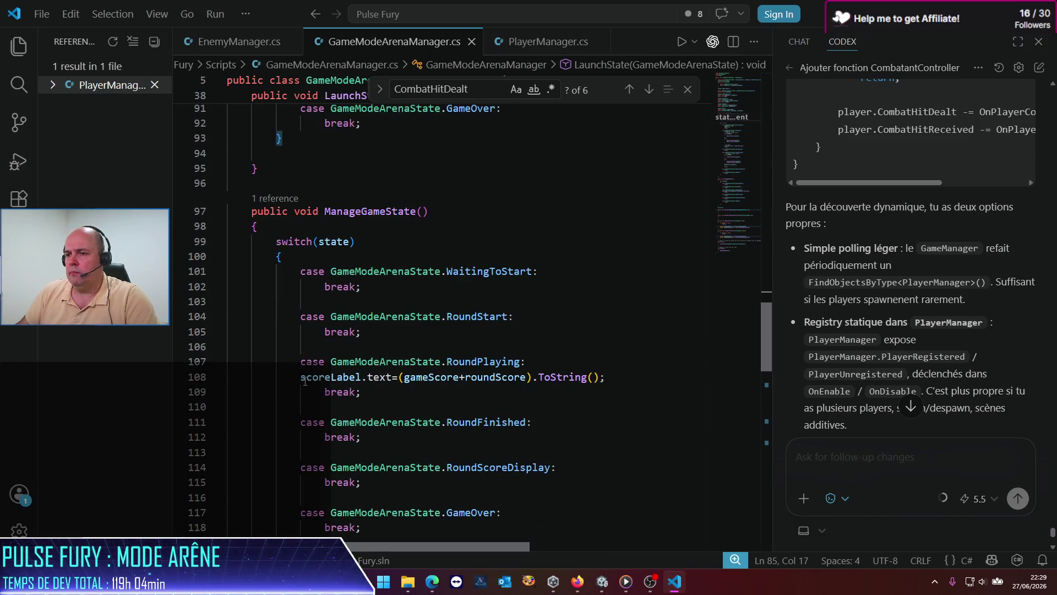
key(Tab)
key(shift+End)
key(ctrl+c)
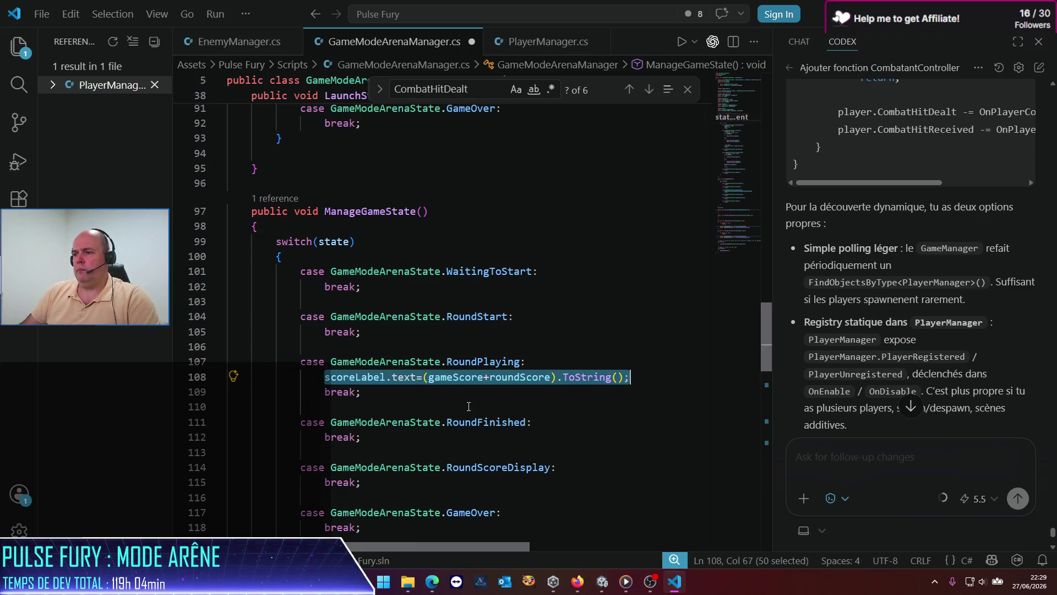
scroll(277, 343, up, 5)
scroll(296, 331, up, 3)
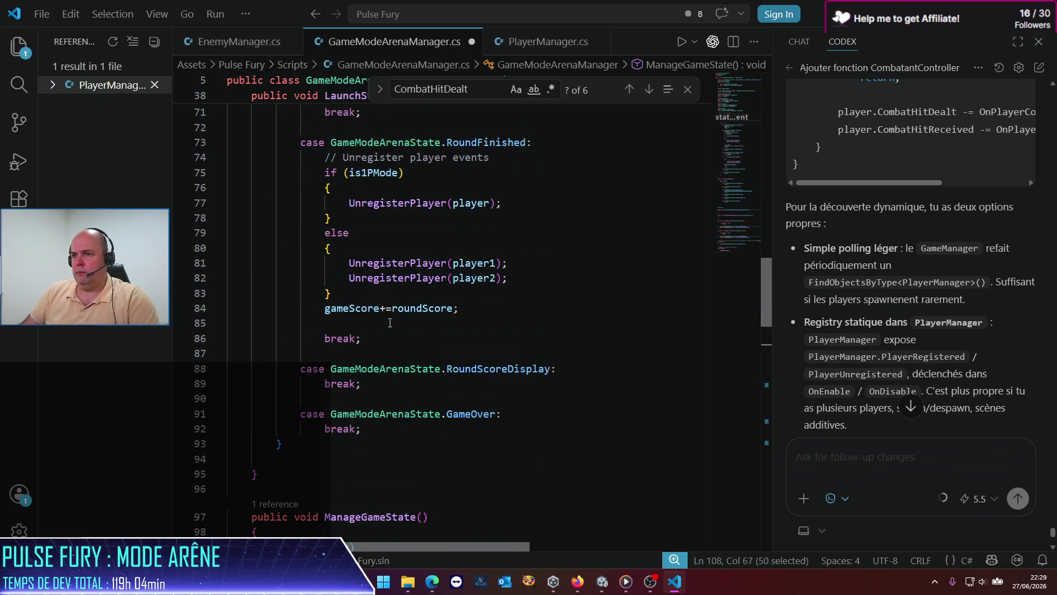
click(236, 324)
key(ctrl+v)
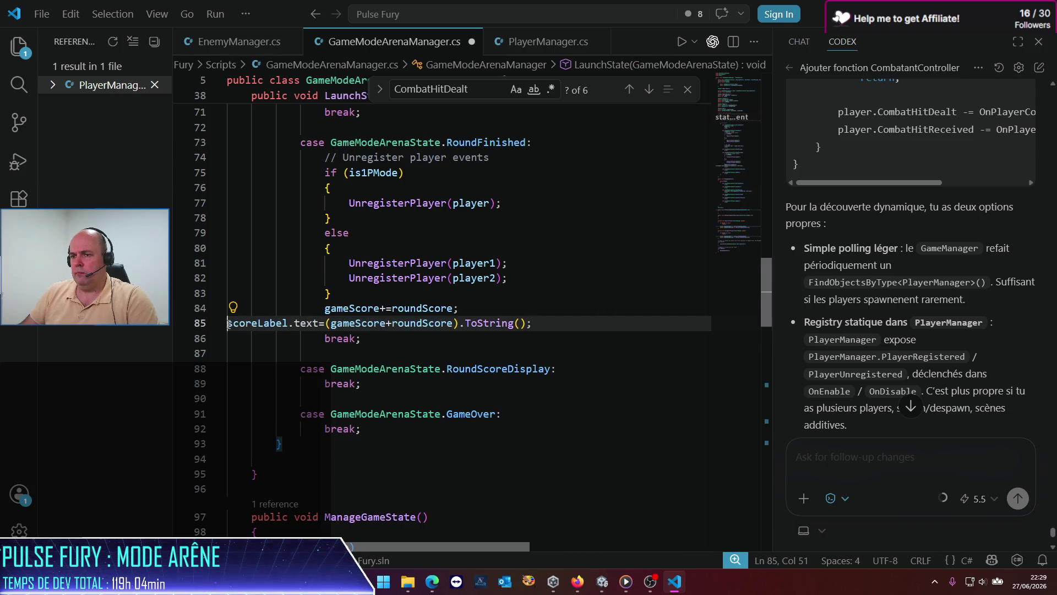
click(229, 323)
key(Tab)
key(Tab)
key(Tab)
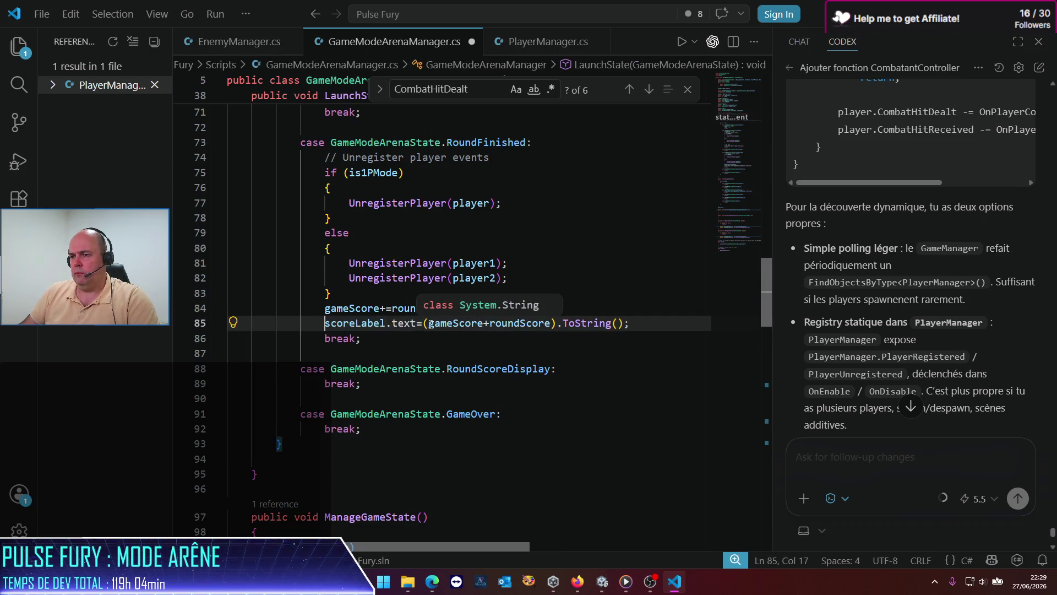
Strip +roundScore and the parentheses so scoreLabel shows only gameScore, and save.
click(493, 323)
double_click(532, 325)
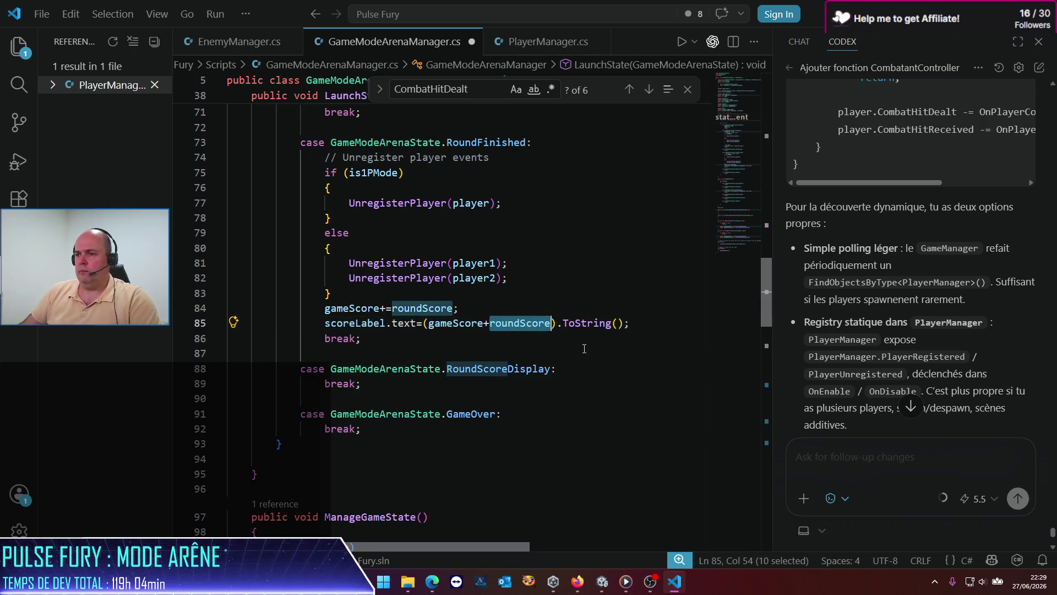
key(BackSpace)
key(BackSpace)
key(Delete)
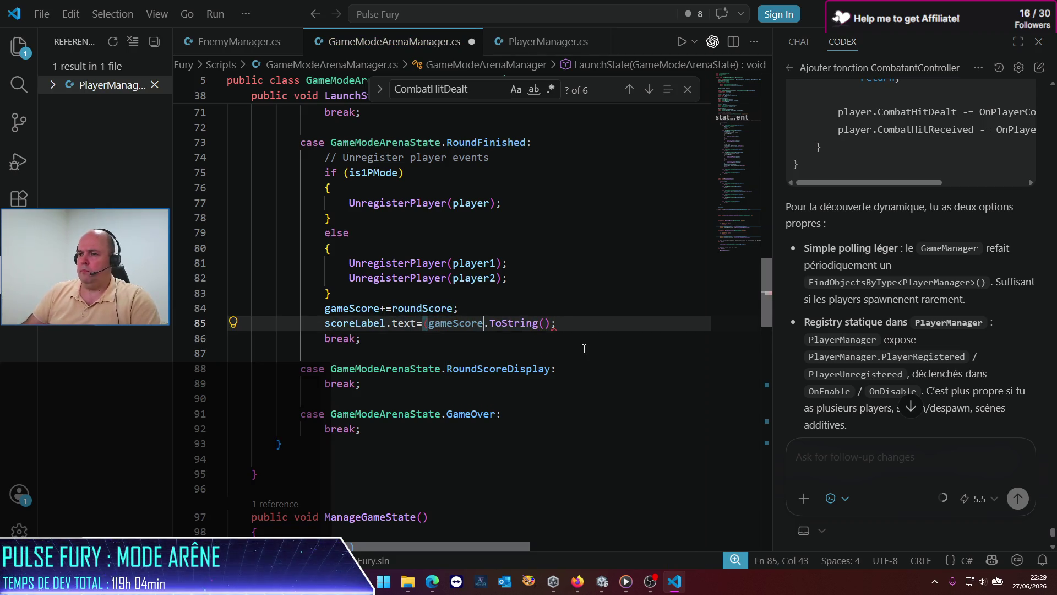
key(Left)
key(Left)
key(Left)
key(Left)
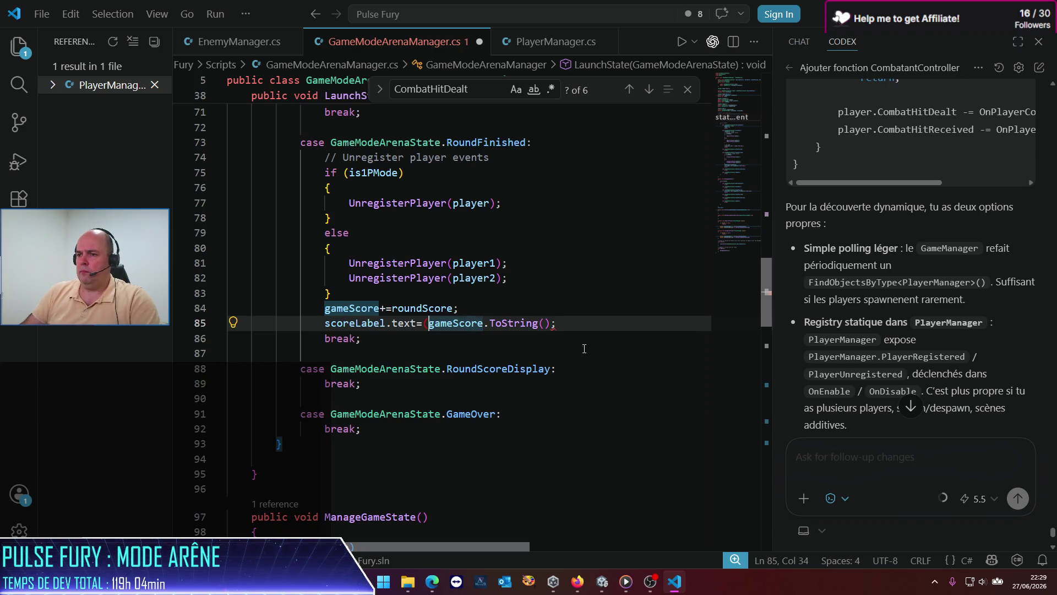
key(BackSpace)
key(ctrl+s)
key(Return)
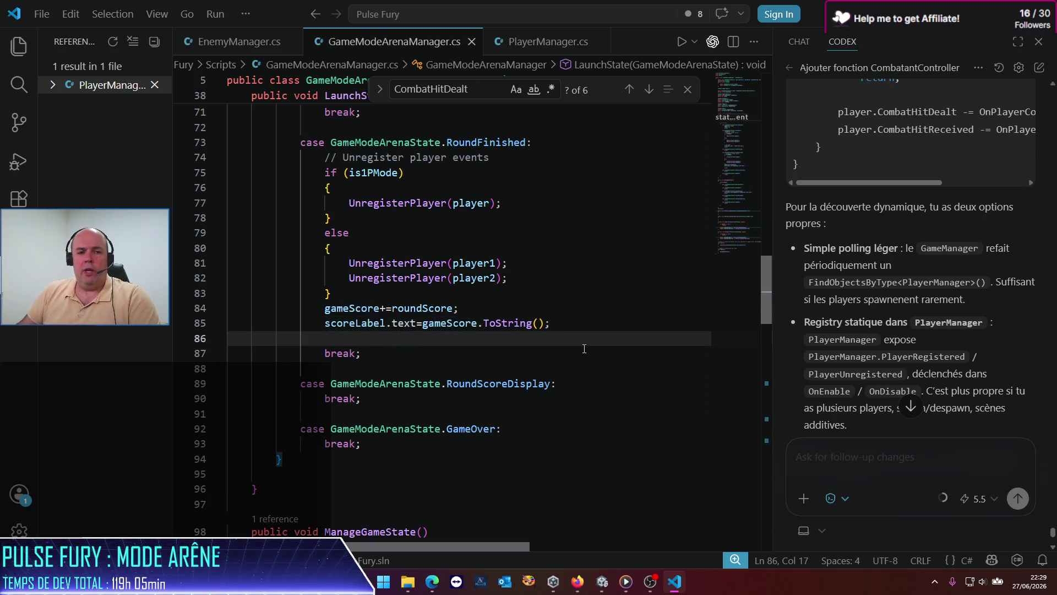
scroll(438, 400, down, 7)
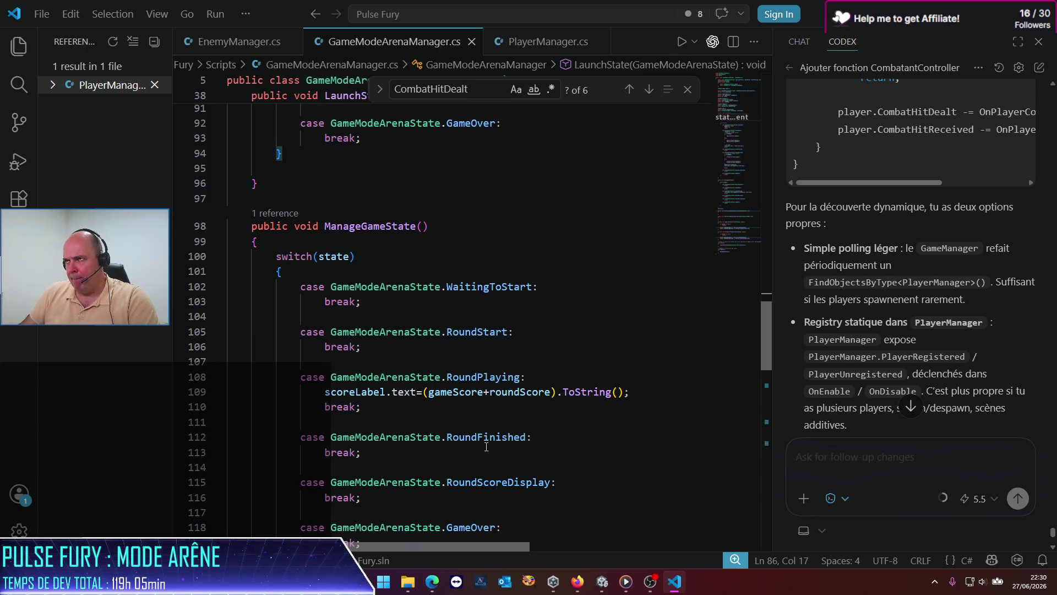
scroll(486, 446, up, 20)
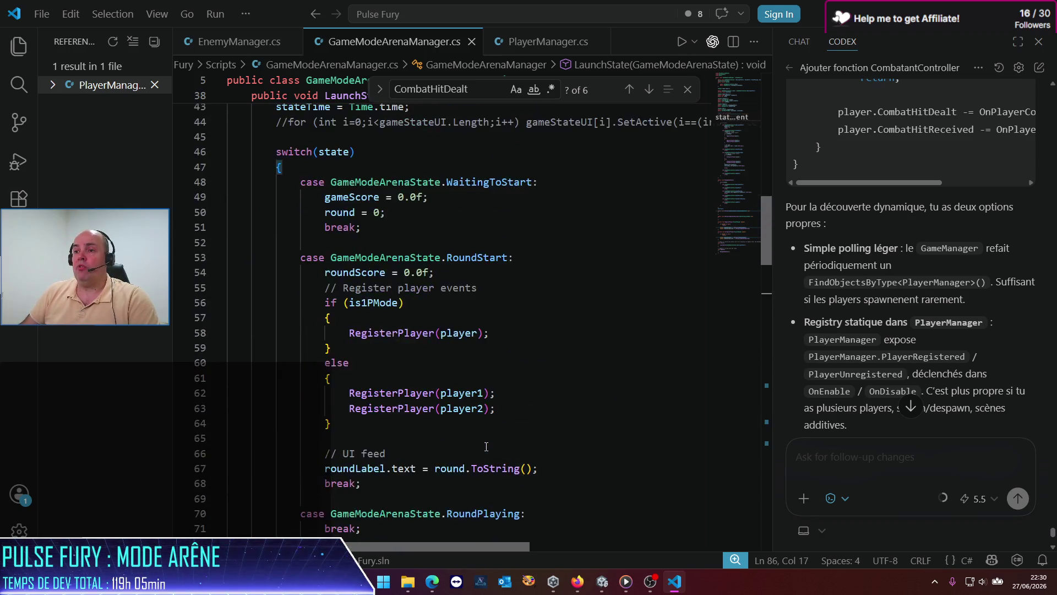
scroll(487, 446, up, 2)
click(504, 390)
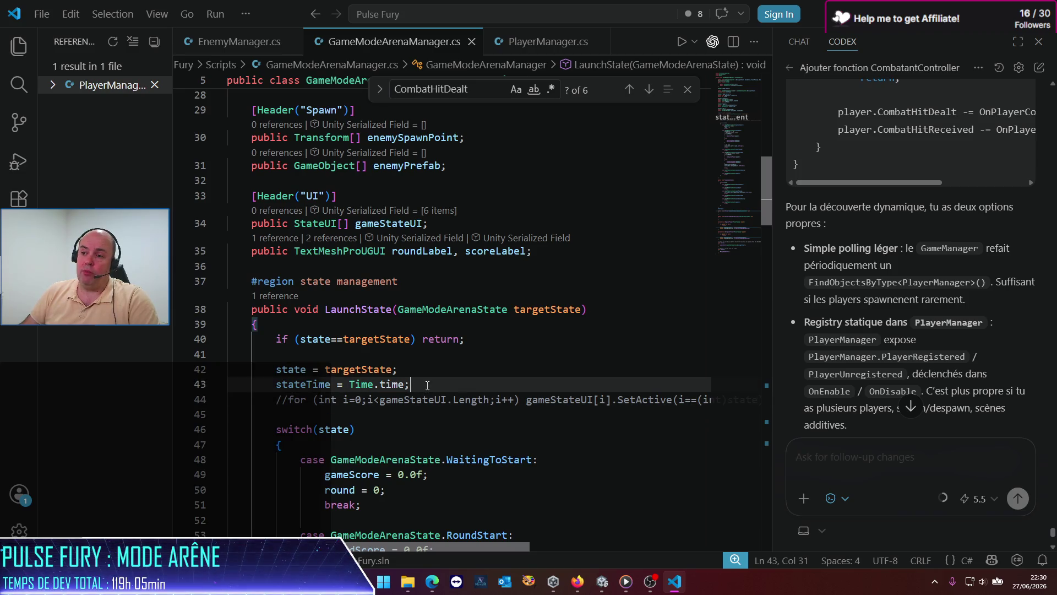
Uncomment LaunchState's gameStateUI loop and wrap its SetActive body in braces.
key(Down)
key(Home)
key(Return)
key(Delete)
key(Delete)
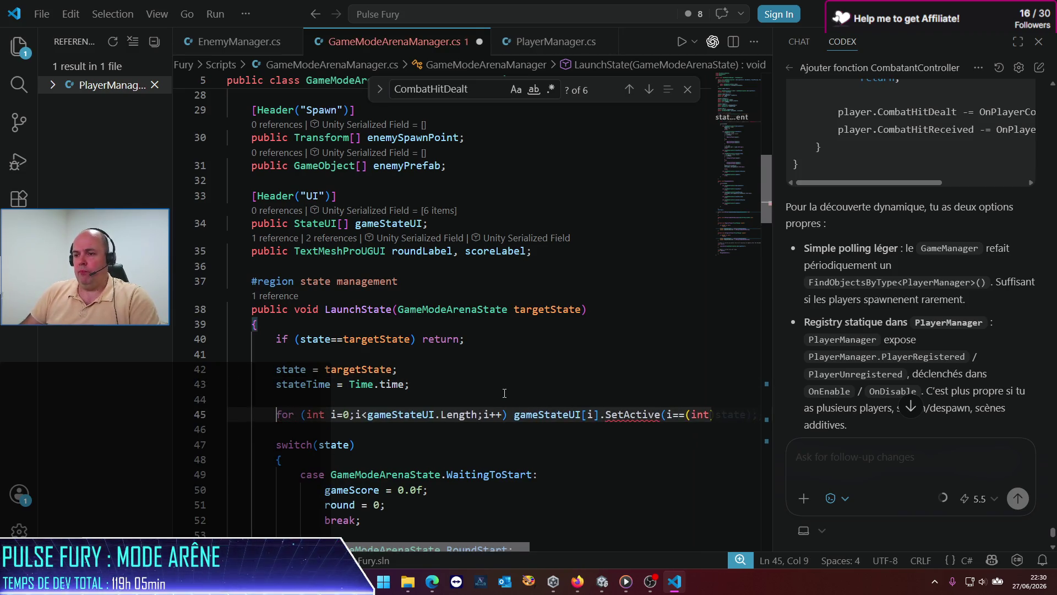
key(ctrl+Right)
key(ctrl+Right)
key(ctrl+Right)
key(ctrl+Right)
key(ctrl+Right)
key(ctrl+Right)
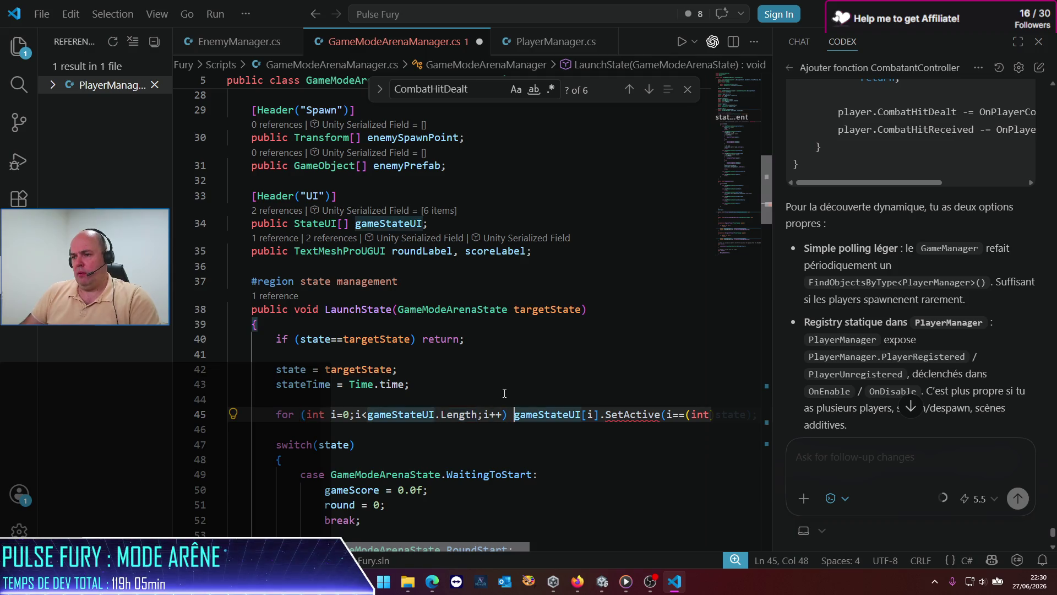
key(Return)
text({)
key(Return)
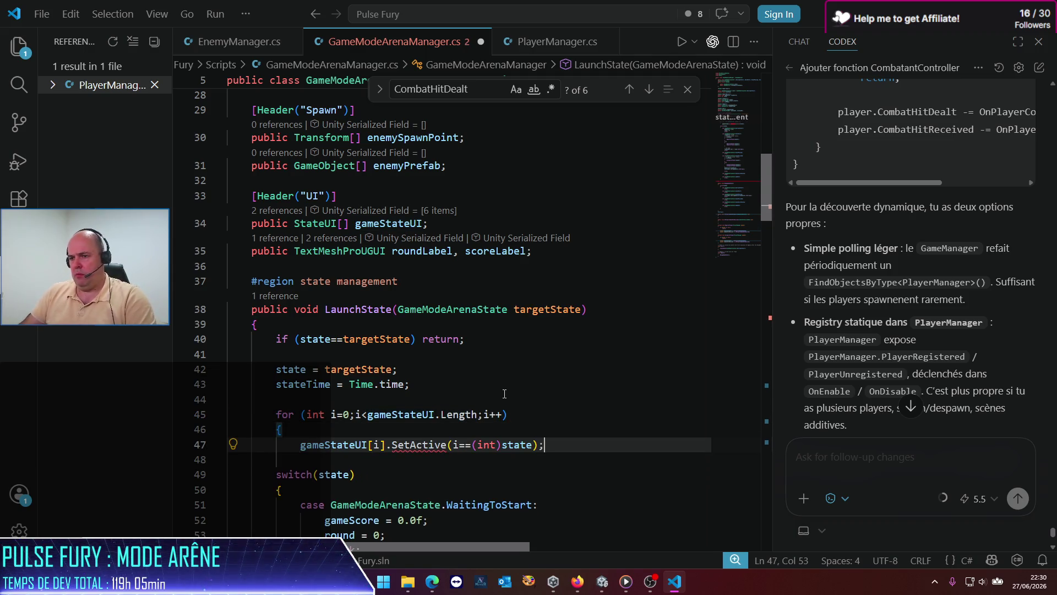
key(End)
key(Return)
text(})
key(Up)
key(Up)
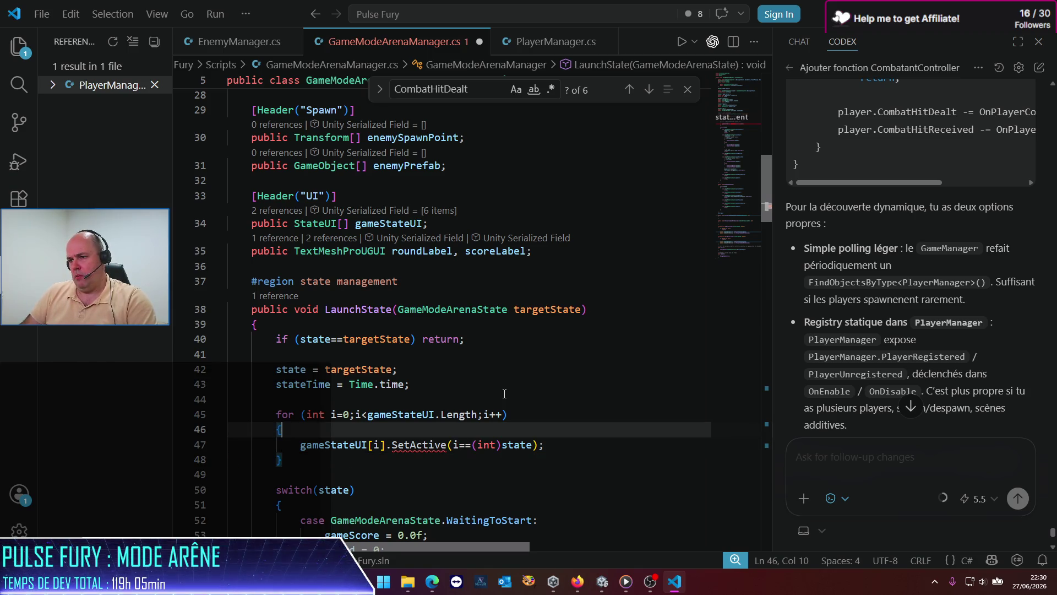
key(Return)
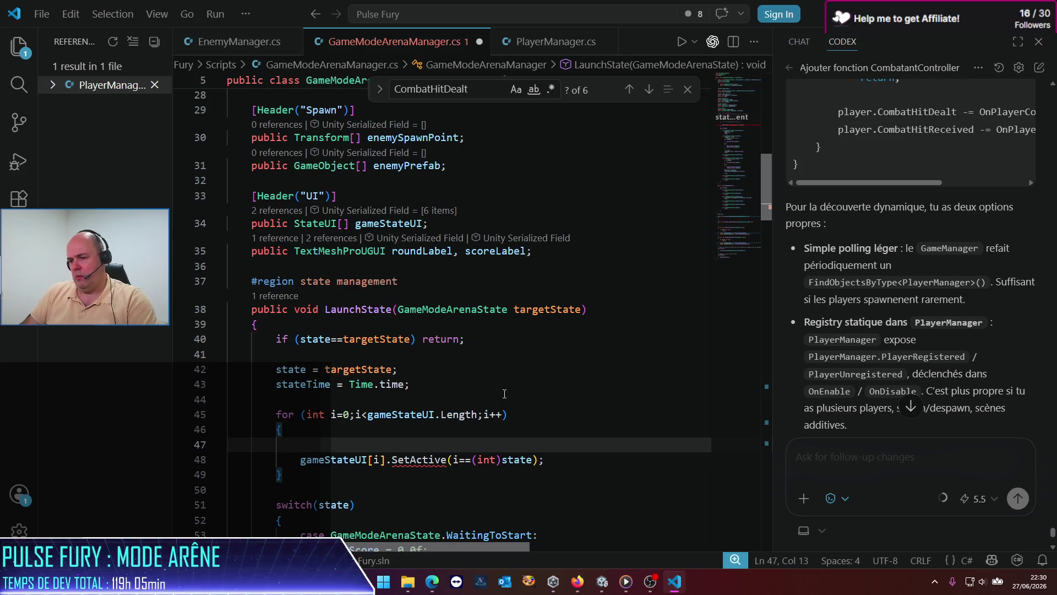
Declare bool mustActivate = (i==(int)state); inside the loop and begin an inner for loop.
text(bo)
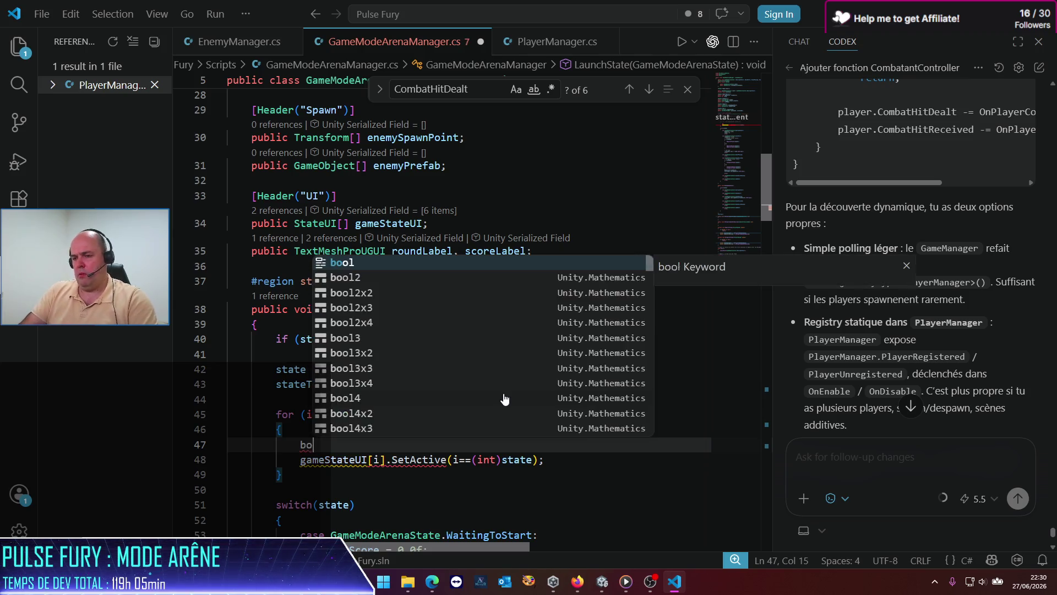
text(ol mustAc)
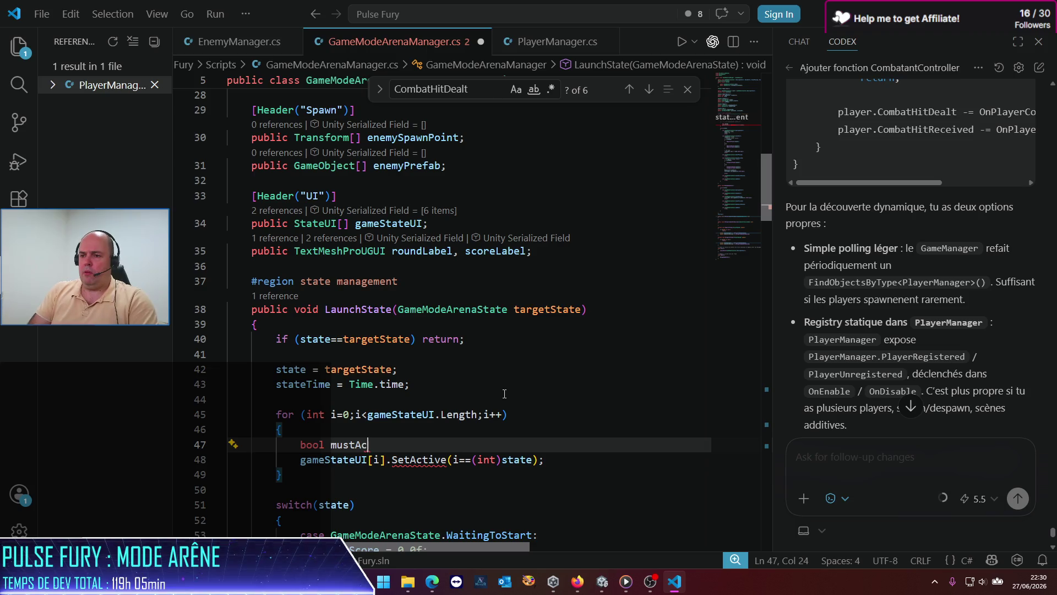
text(tivate = ()
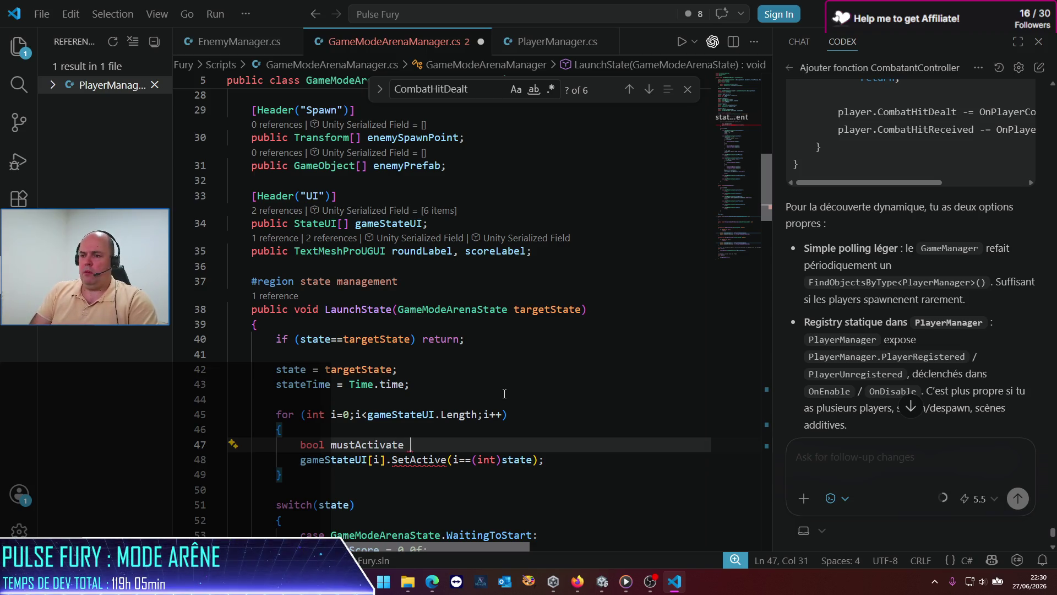
click(540, 462)
key(ctrl+shift+Left)
key(ctrl+shift+Left)
key(ctrl+shift+Left)
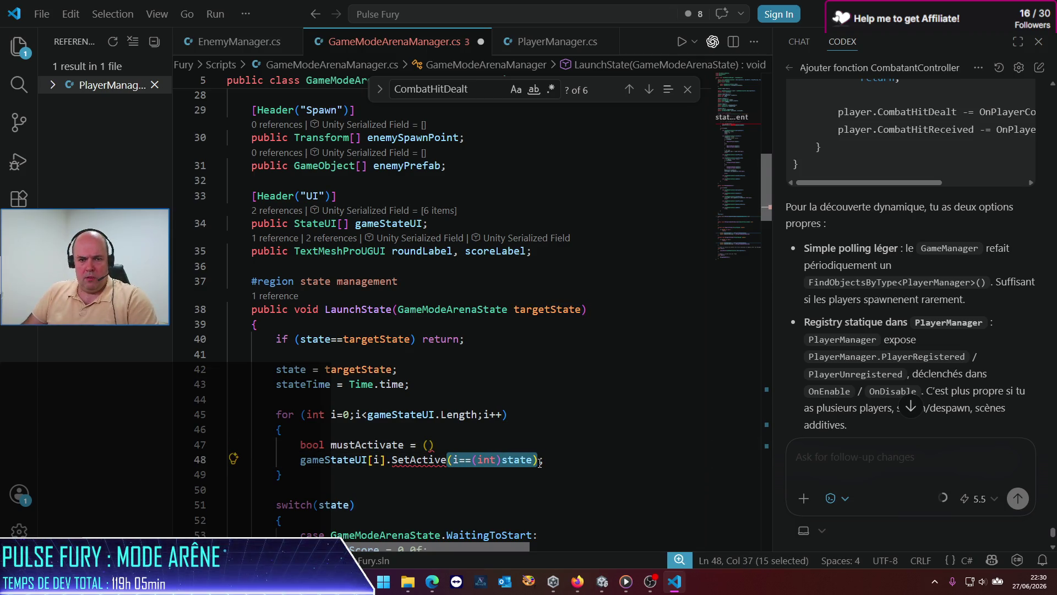
key(Up)
text(i==(int)state))
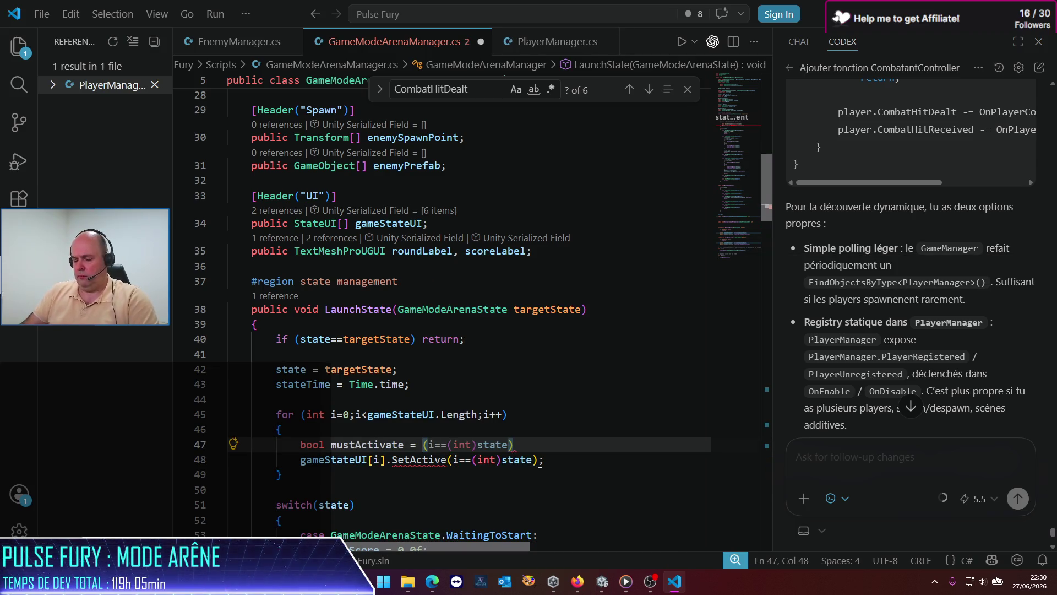
text(;)
key(Return)
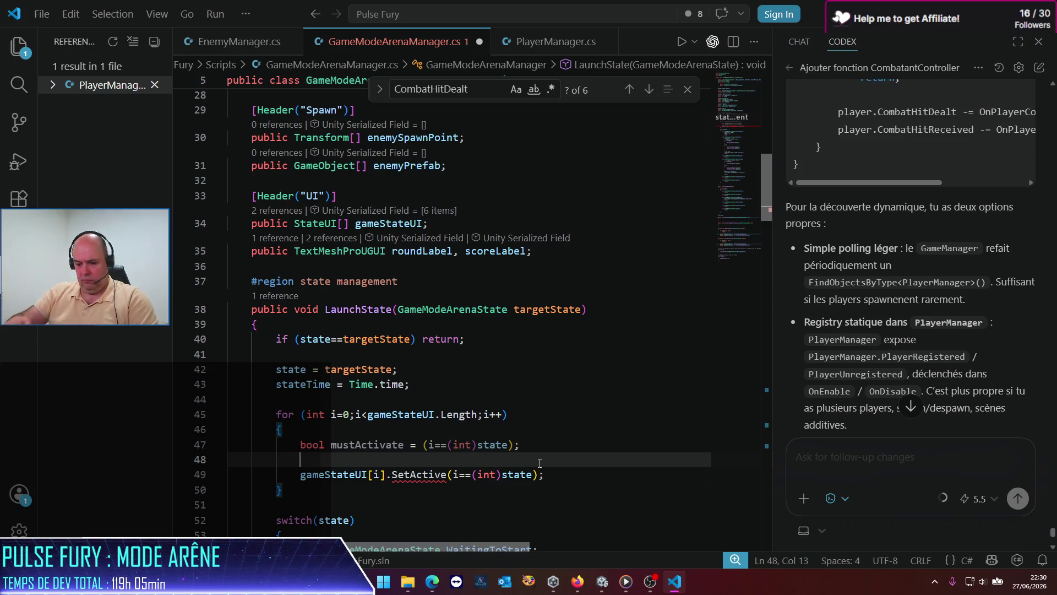
text(for ()
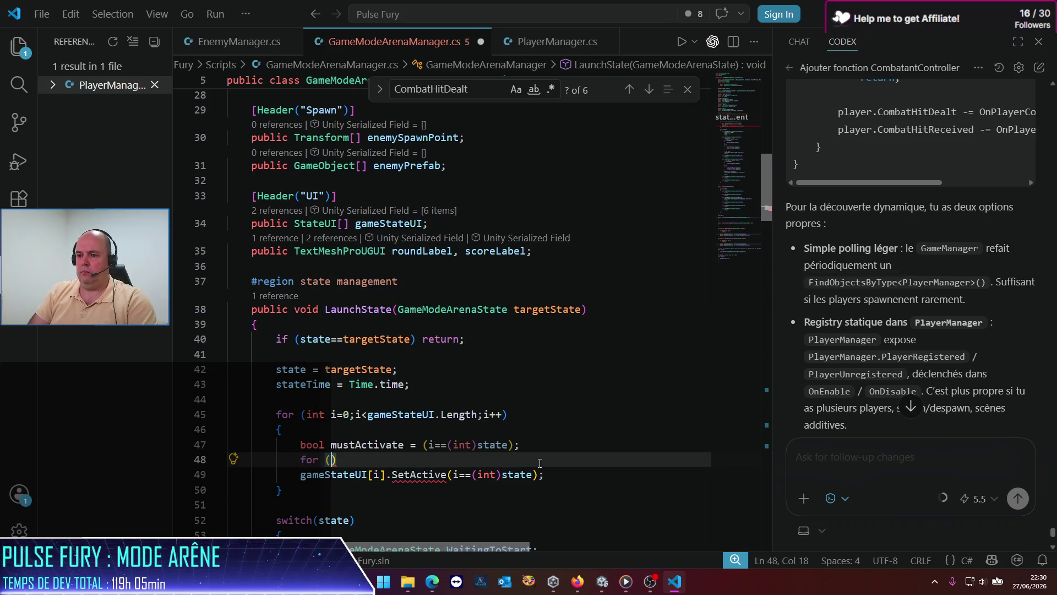
text(int j)
Complete the inner loop header: j=0; j<gameStateUI[i].stateObjectsToEnable.Length; j++.
text(=0;j)
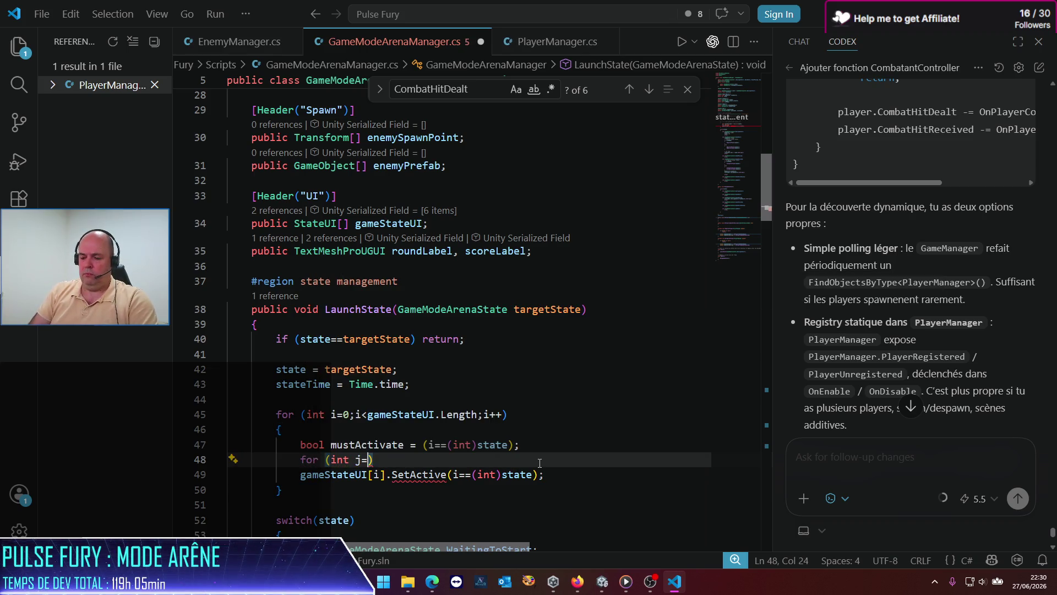
text(<)
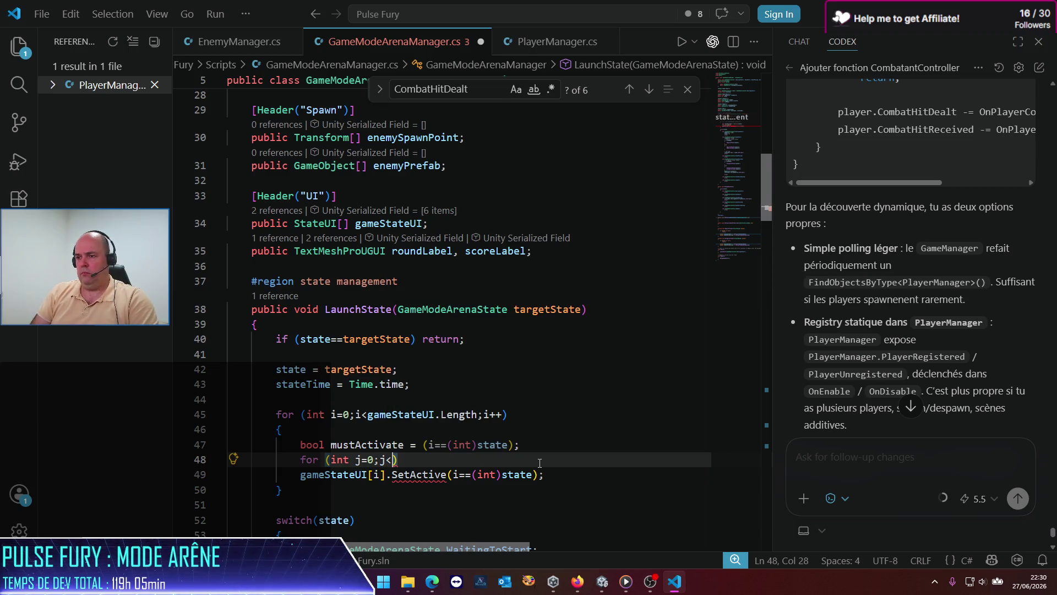
text(gameS)
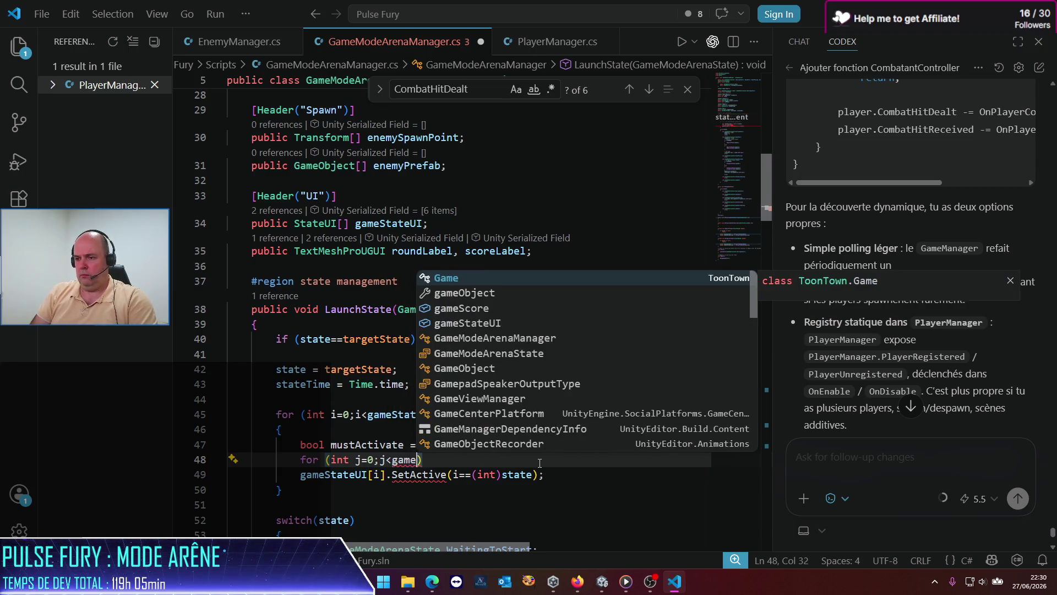
text(t)
key(Tab)
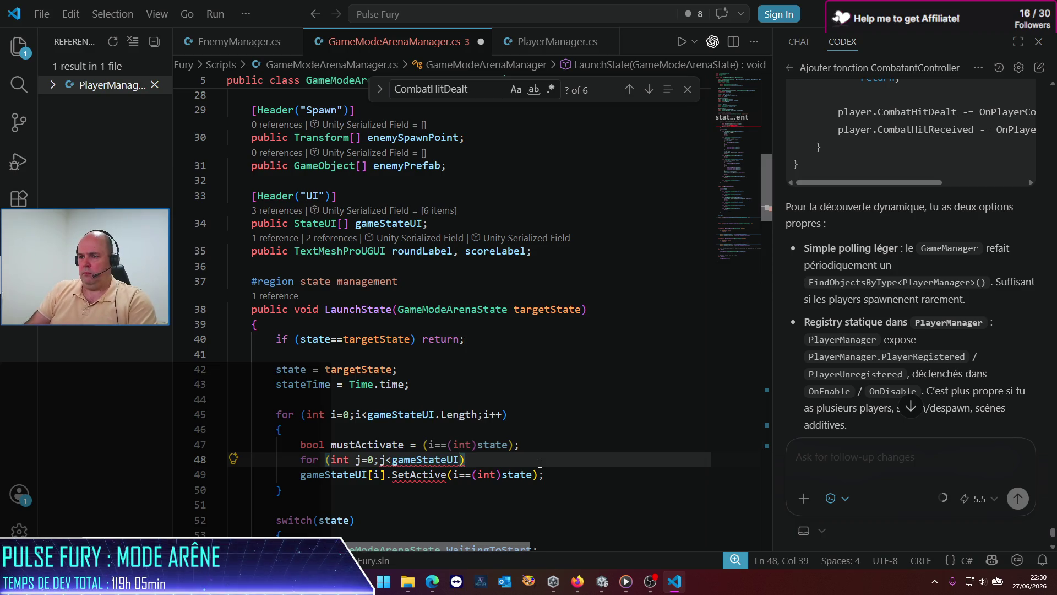
text([i].)
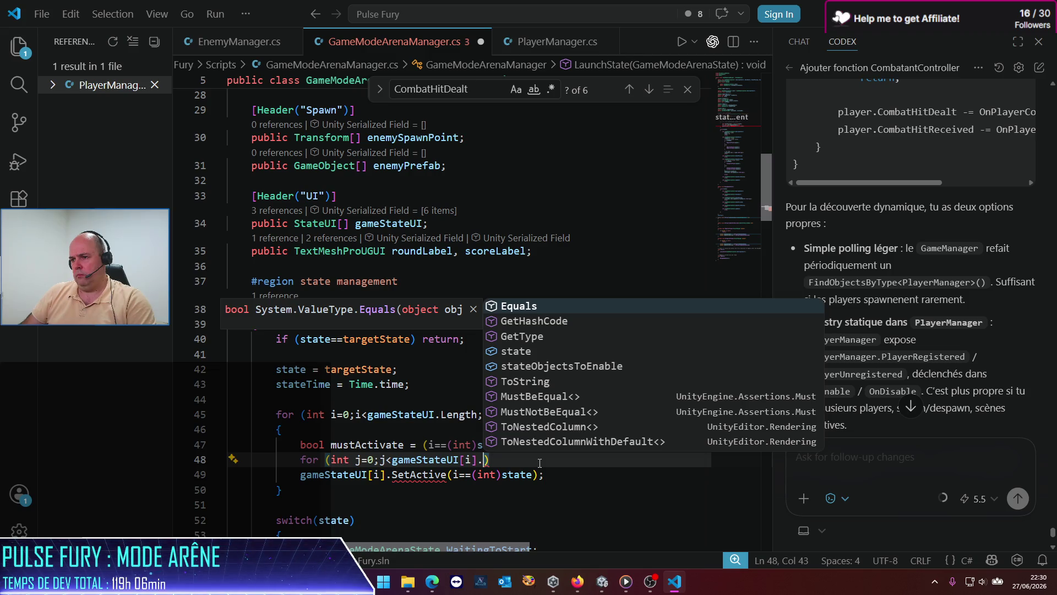
key(Down)
key(Down)
key(Down)
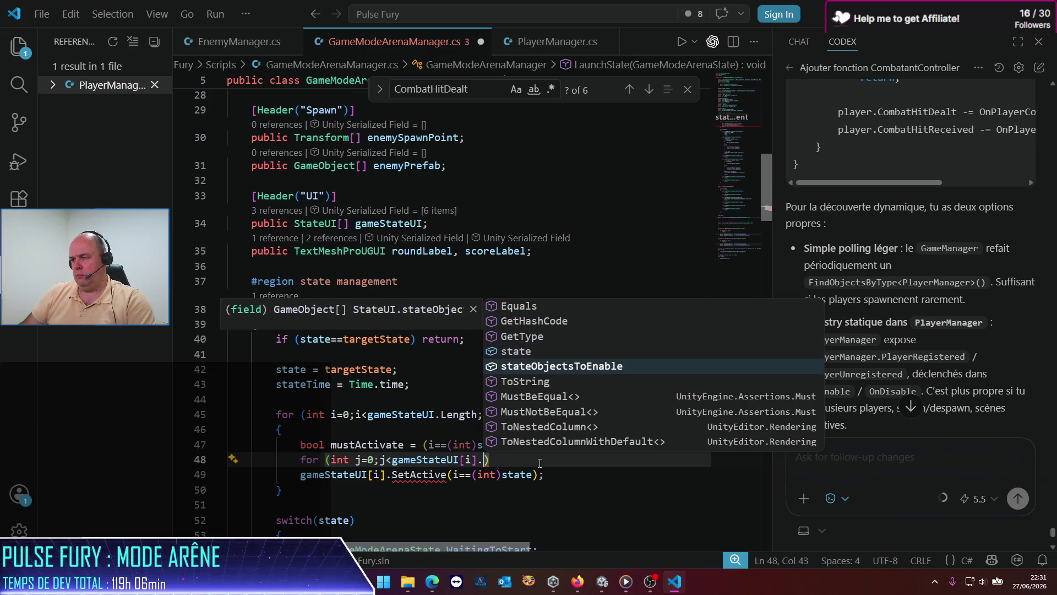
key(Tab)
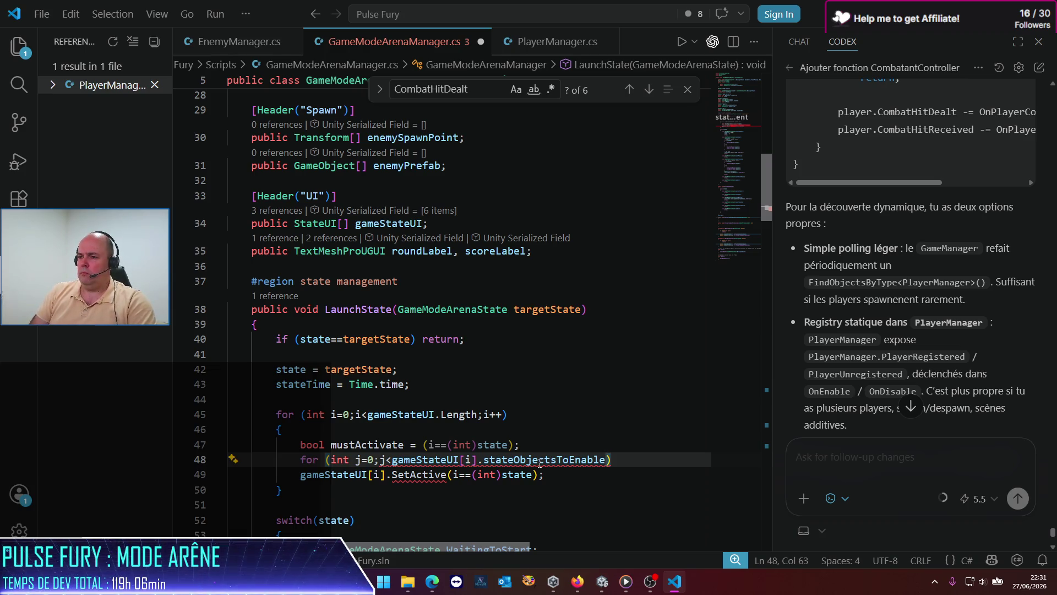
text(.le)
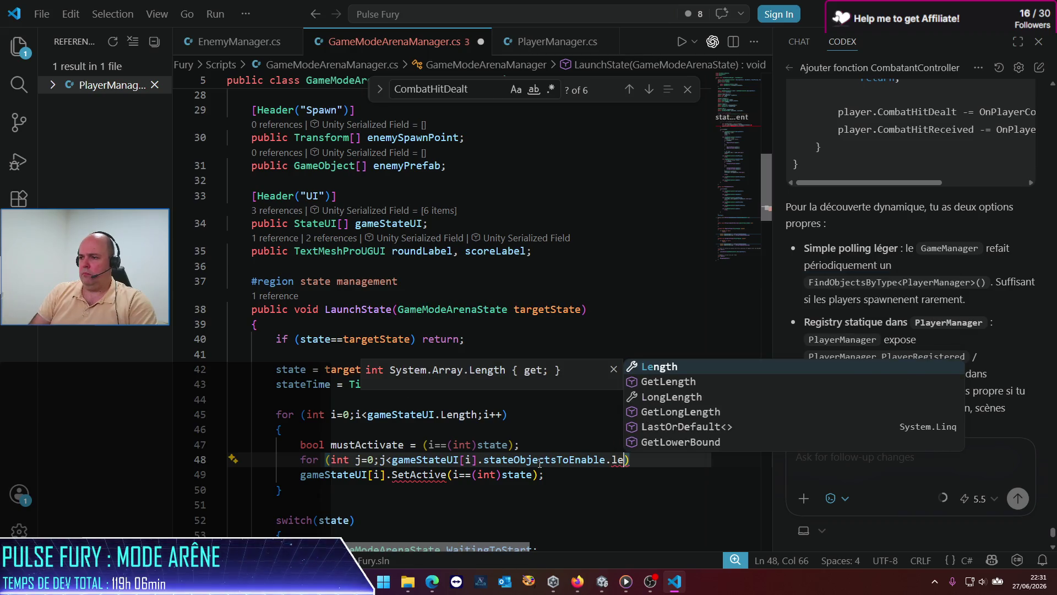
key(Tab)
text(;)
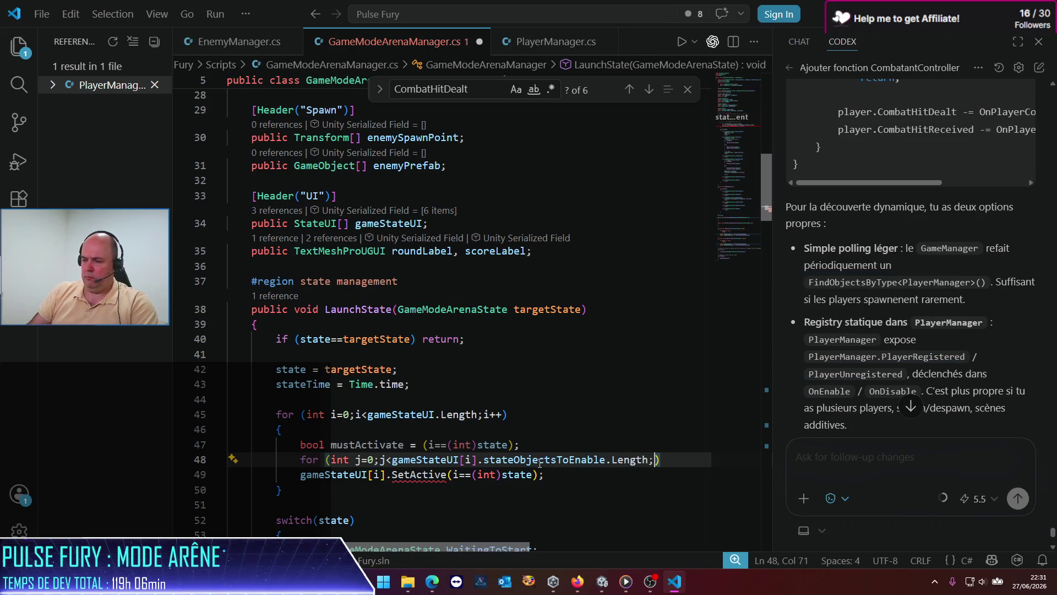
text(j++)
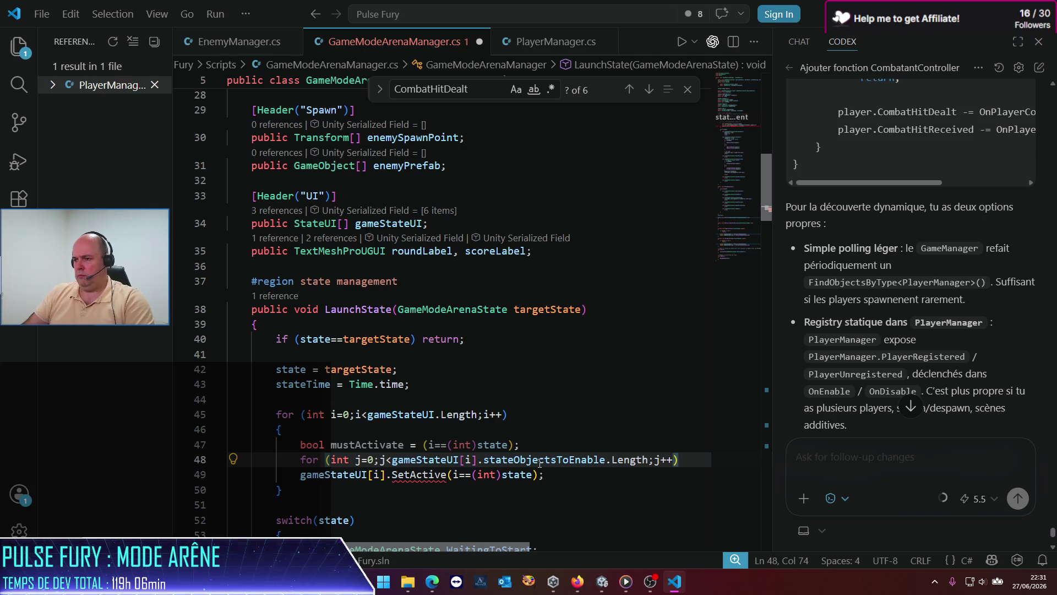
key(Return)
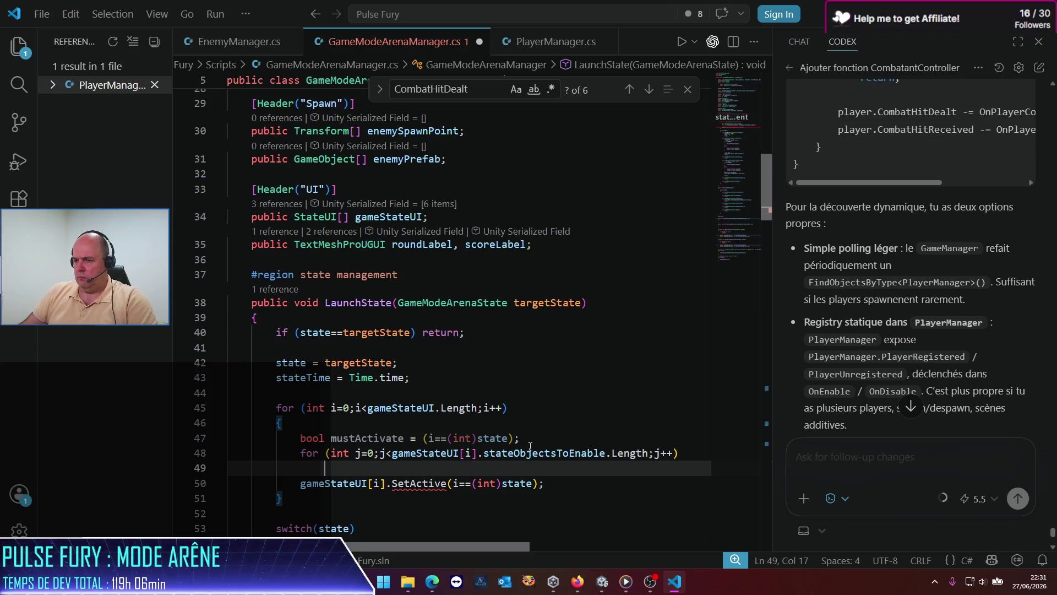
Make the loop body call stateObjectsToEnable[j].SetActive(mustActivate), delete the old SetActive line, and save.
click(393, 453)
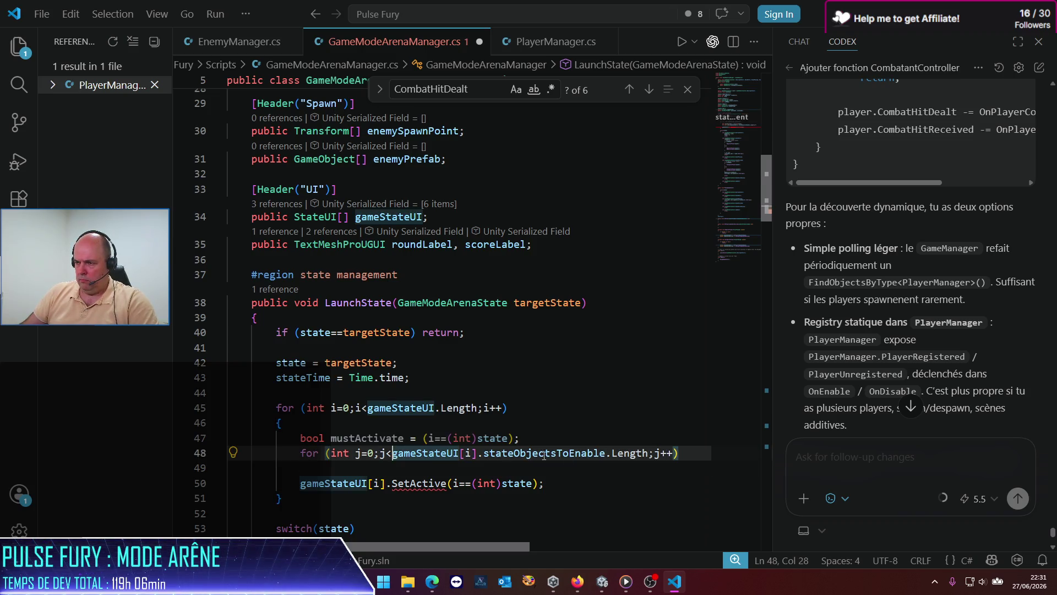
shift+click(606, 453)
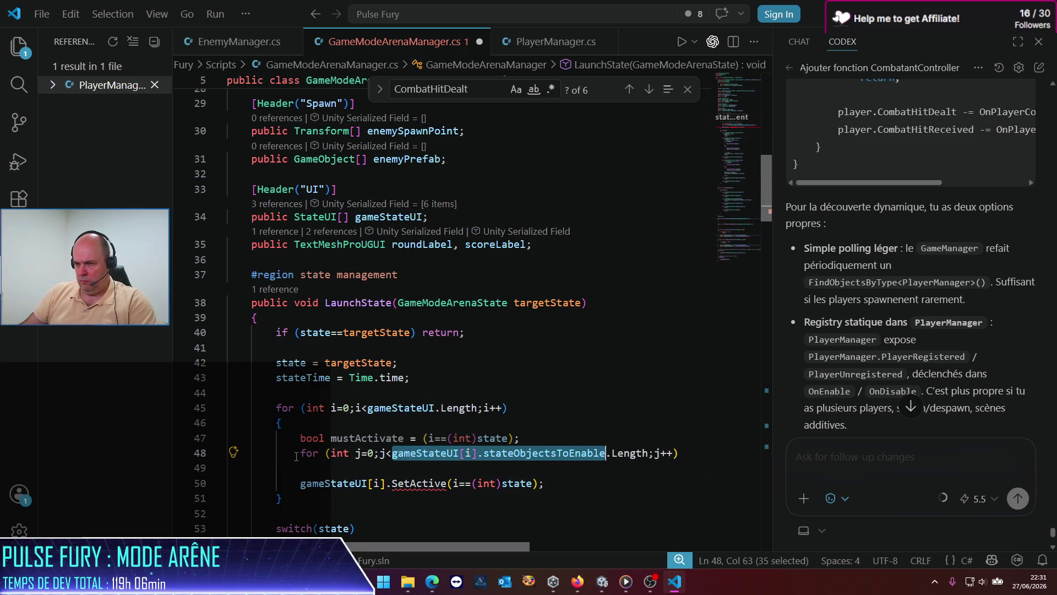
key(ctrl+c)
key(Down)
key(ctrl+v)
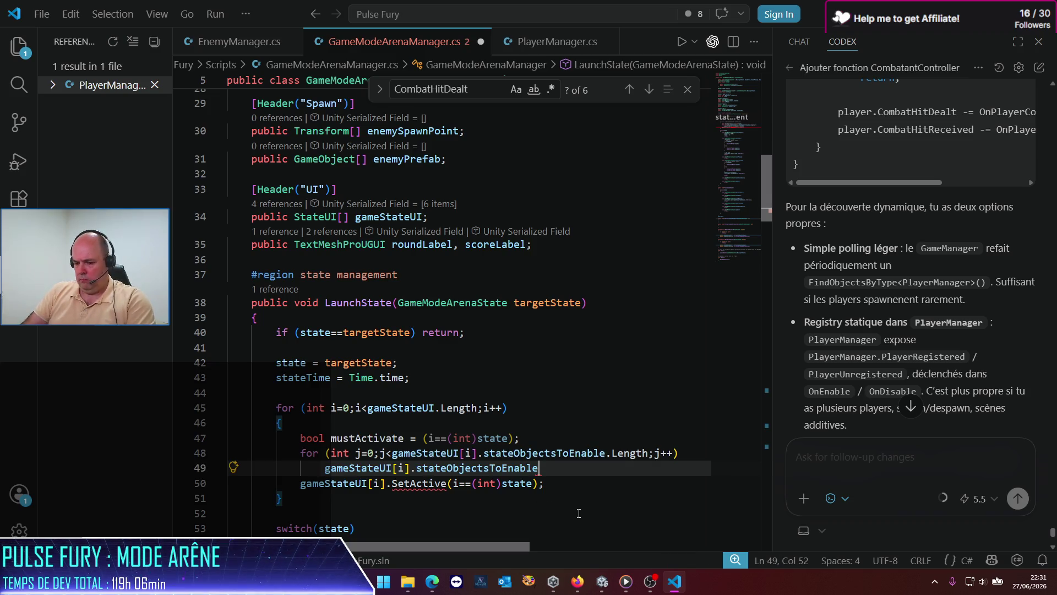
text([j])
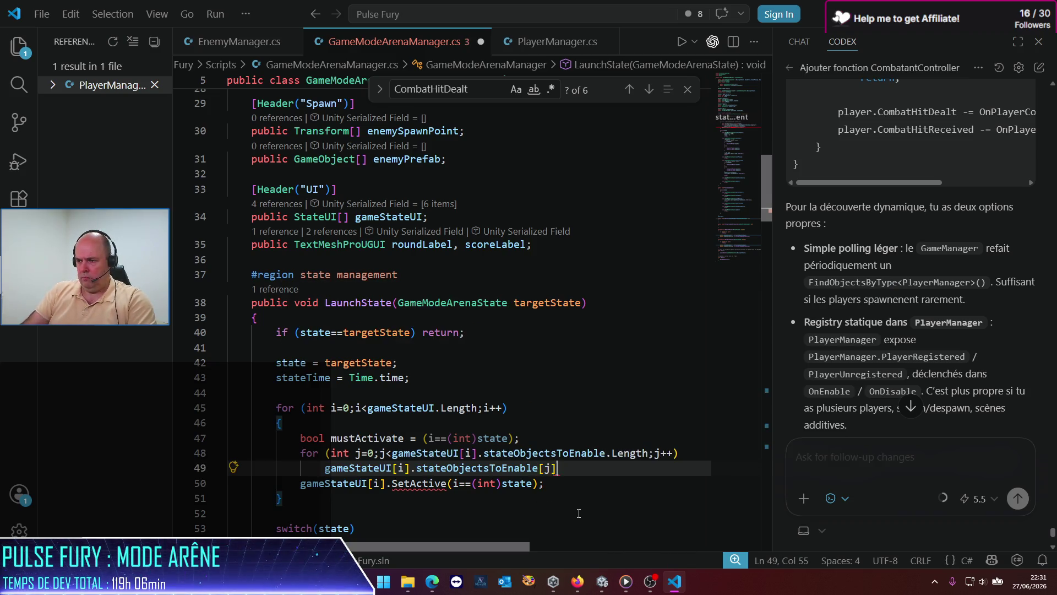
text(.SetActive()
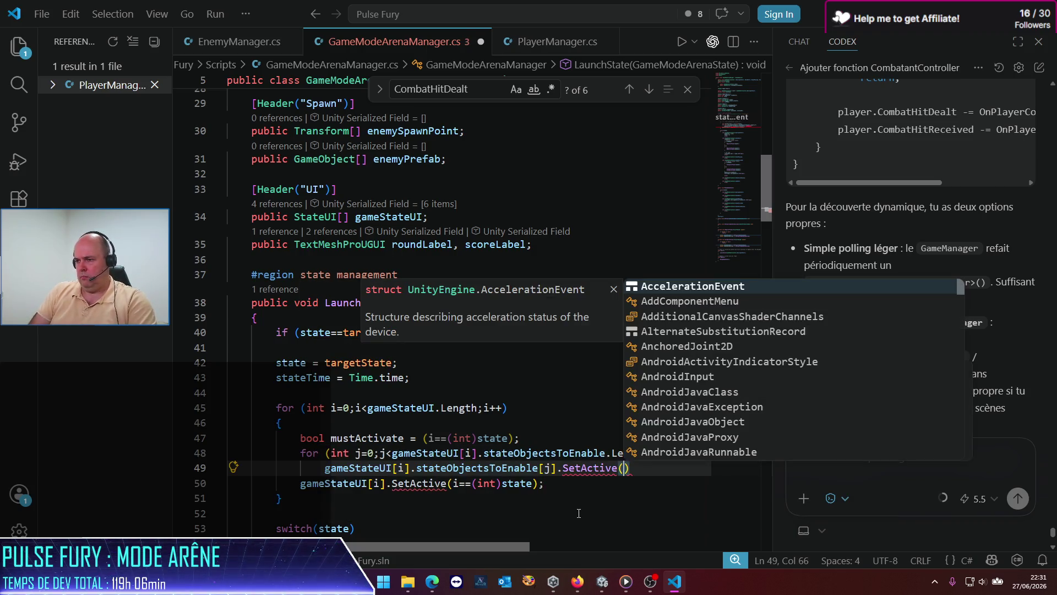
text(mustA)
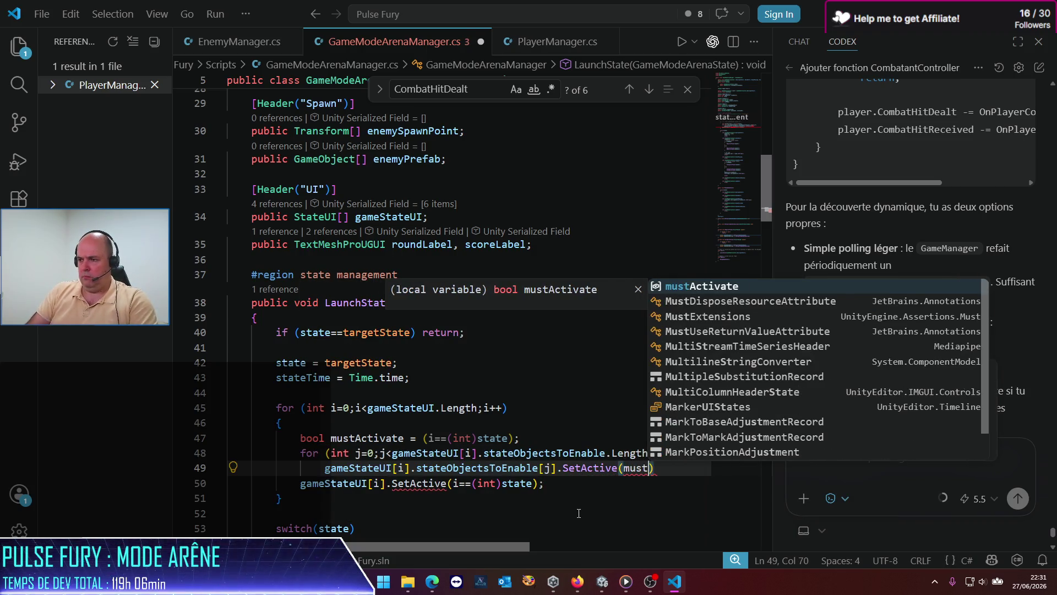
key(Tab)
text();)
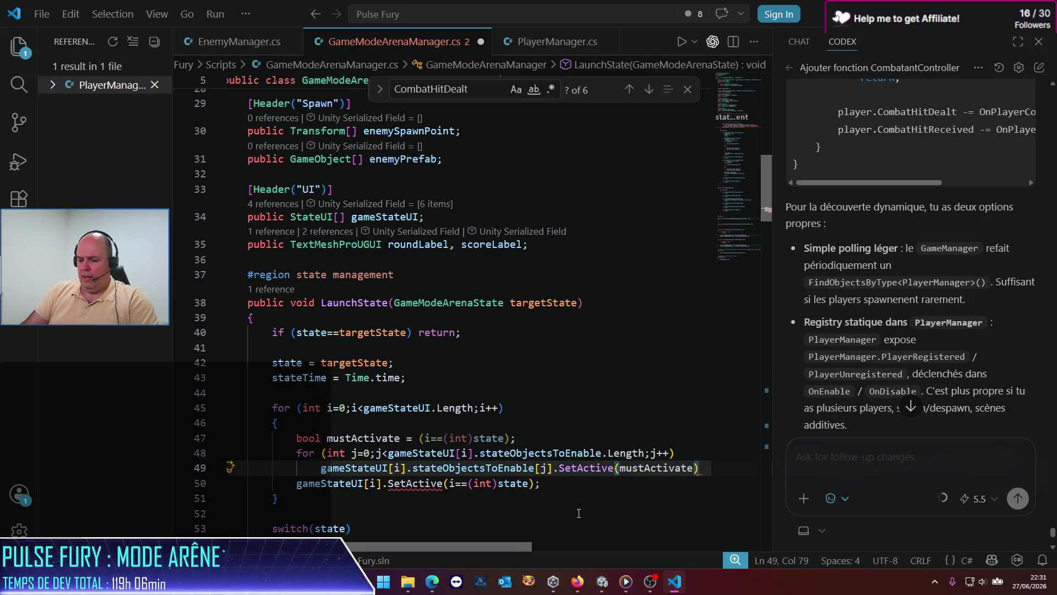
key(Down)
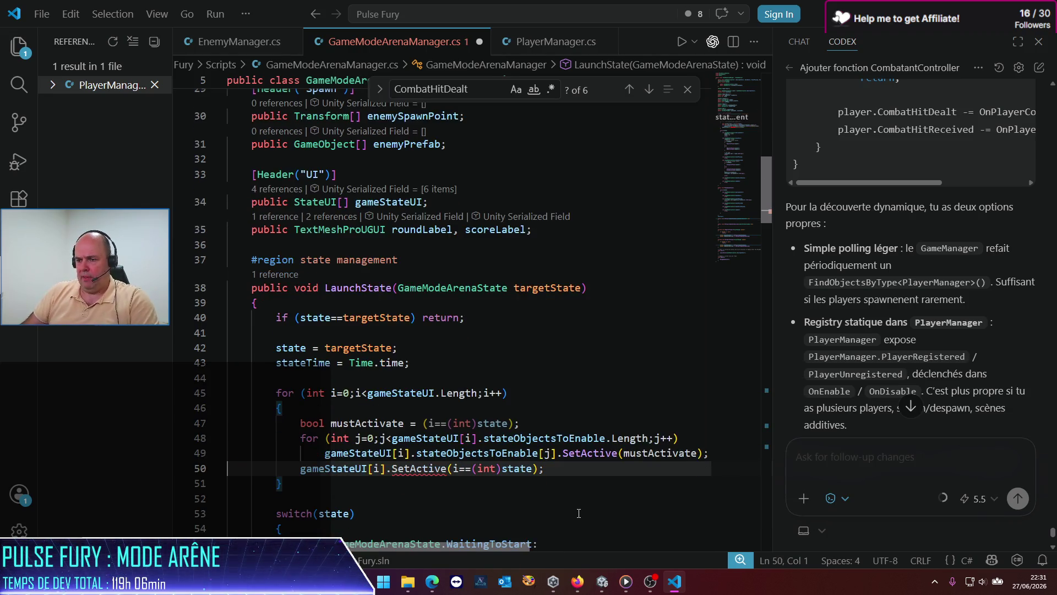
key(ctrl+l)
key(Delete)
key(ctrl+s)
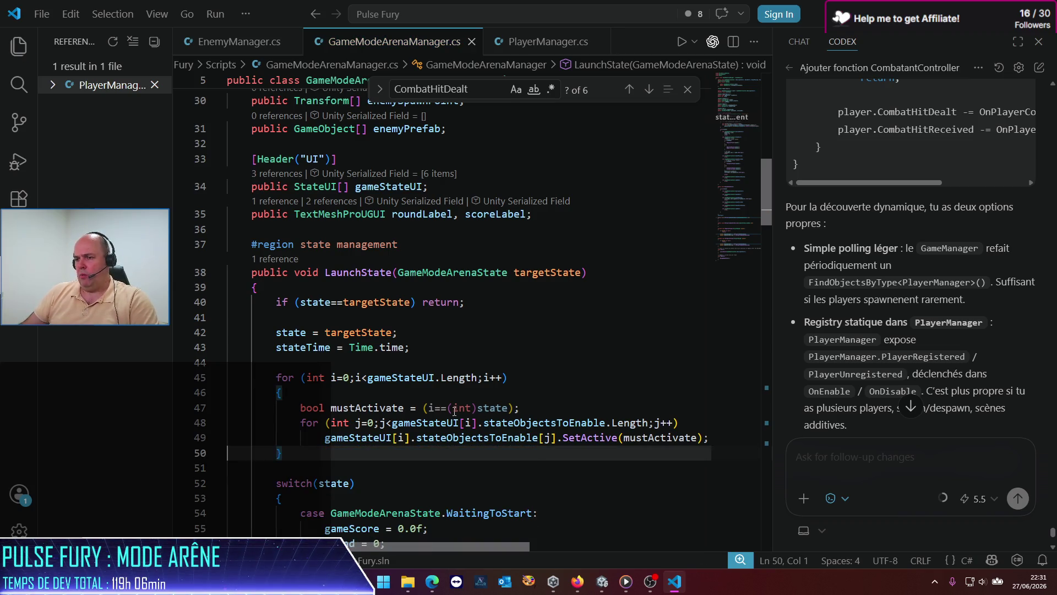
Change mustActivate to gameStateUI[i].state==state, save, and return to Unity to recompile.
click(454, 408)
click(416, 422)
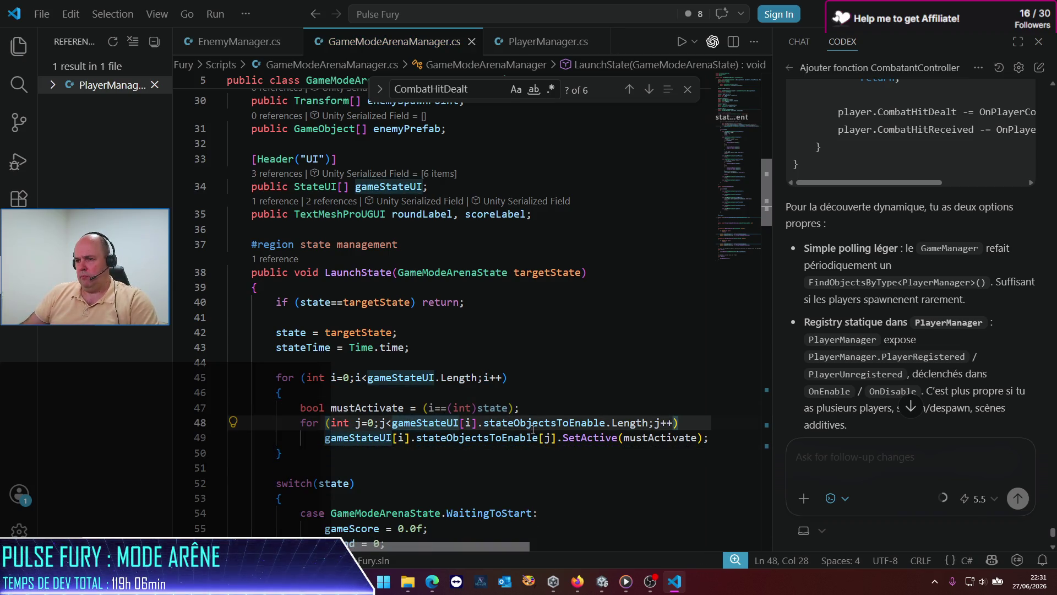
shift+click(483, 423)
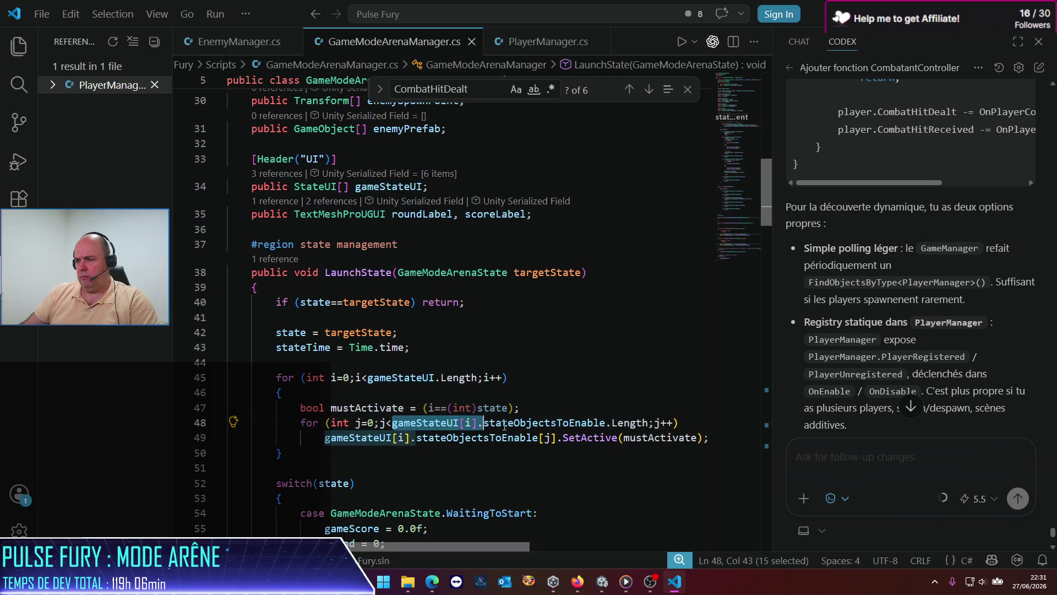
click(430, 408)
shift+click(508, 408)
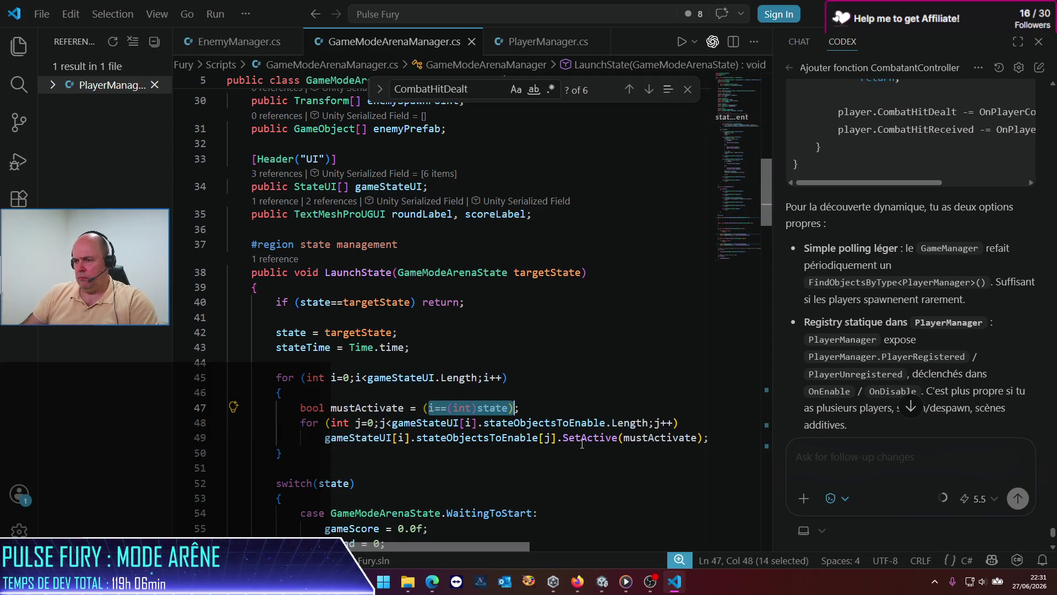
key(shift+Left)
key(shift+Left)
key(shift+Left)
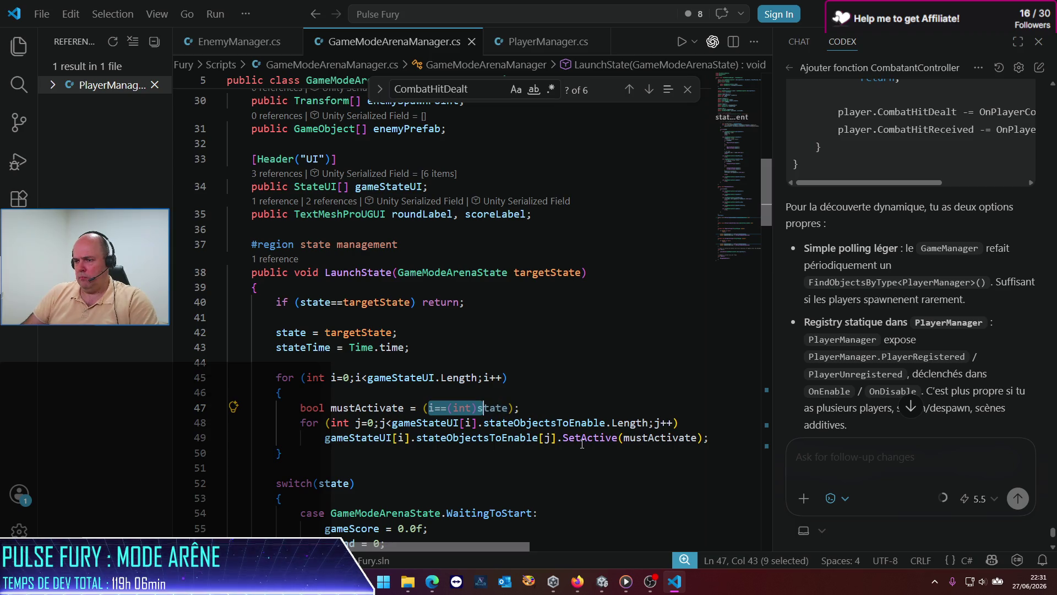
key(BackSpace)
key(ctrl+v)
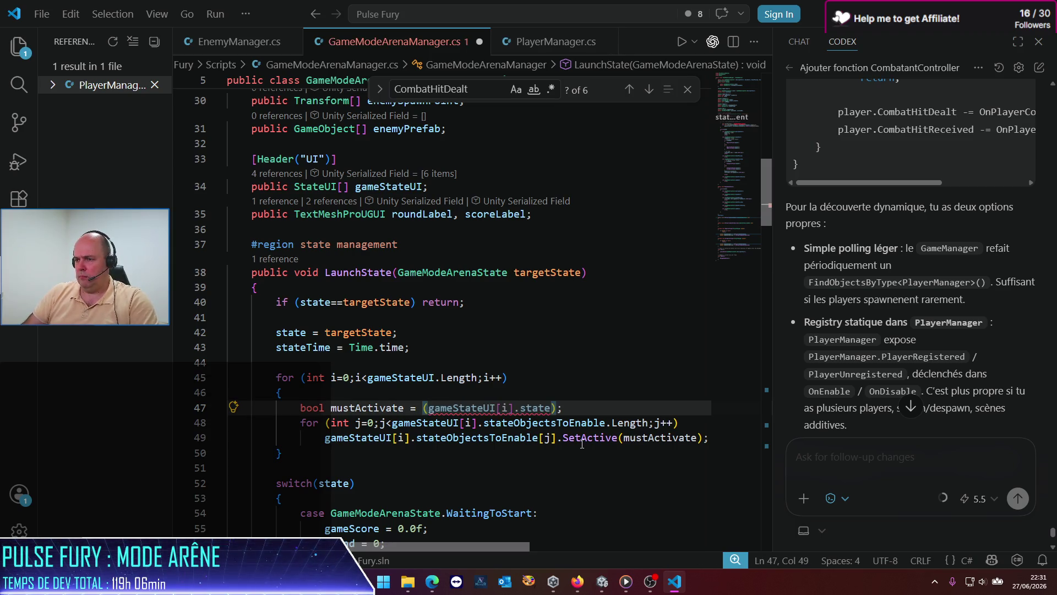
key(Left)
text(s)
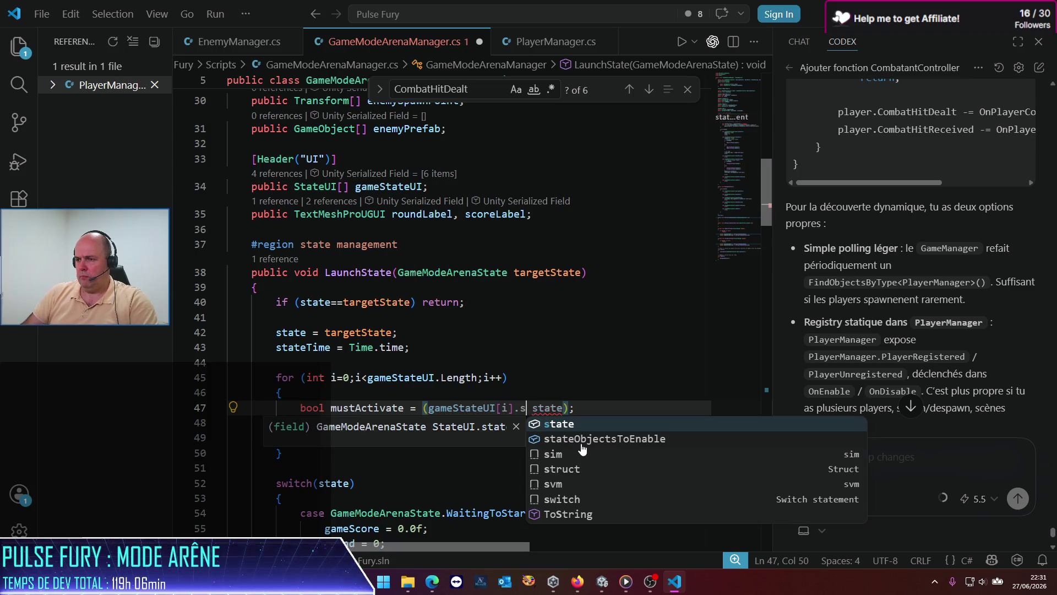
key(Tab)
key(Delete)
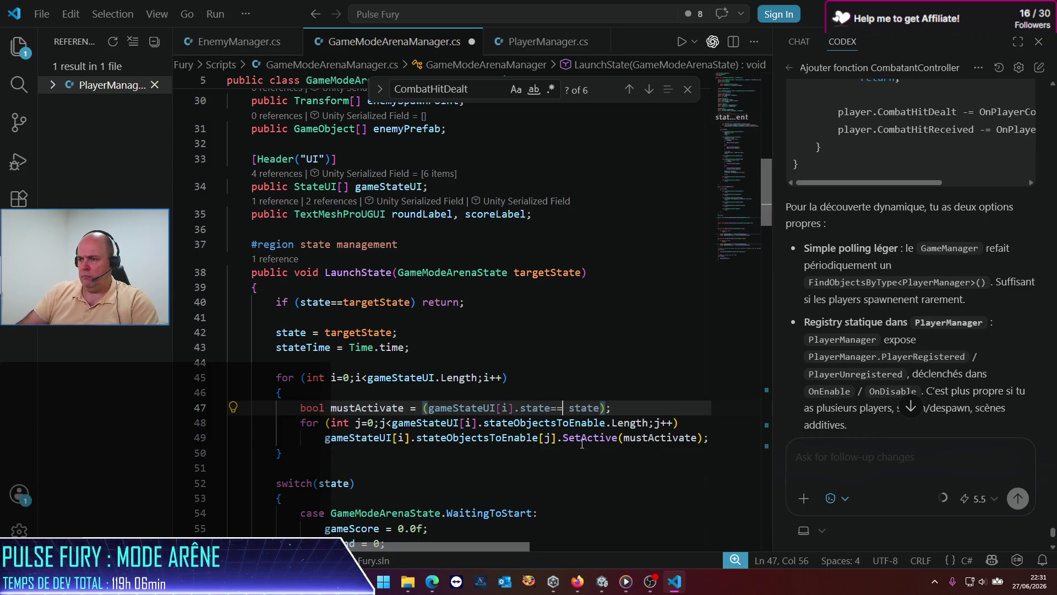
text(==)
key(Down)
key(Down)
key(Down)
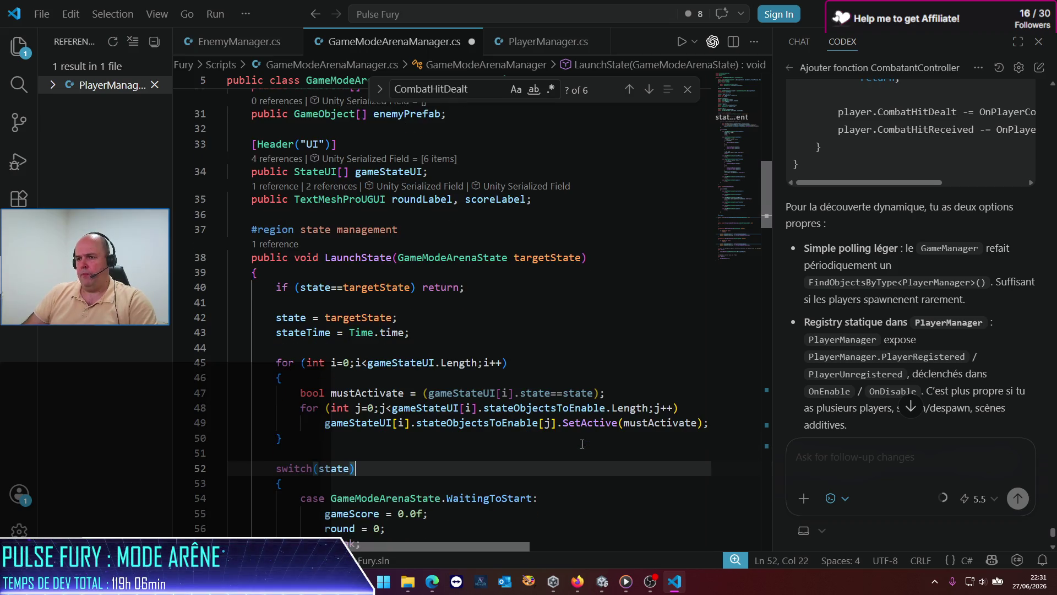
key(Up)
key(Up)
key(Up)
key(Left)
key(ctrl+s)
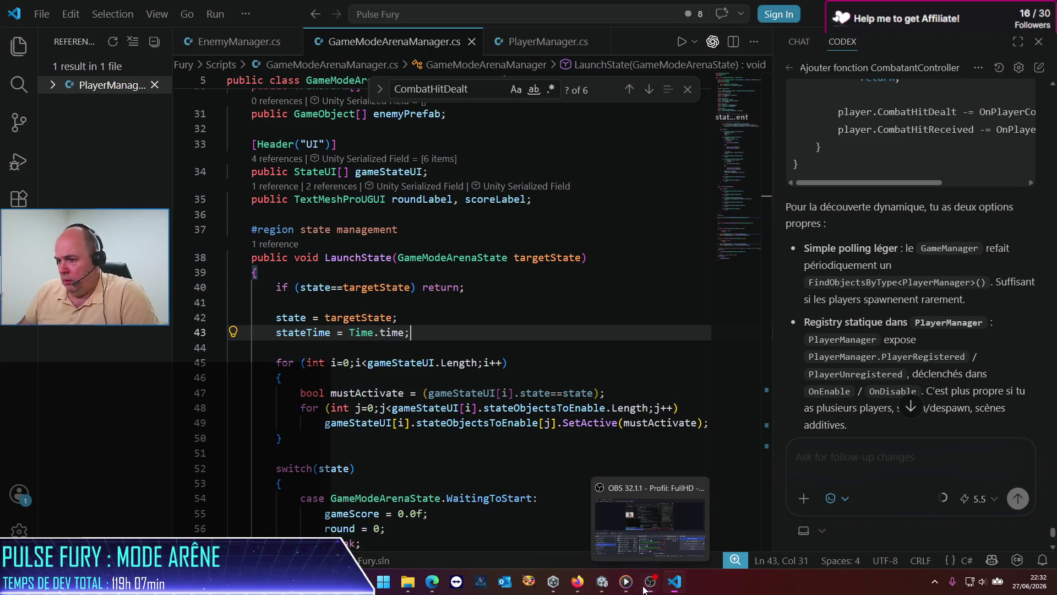
click(602, 581)
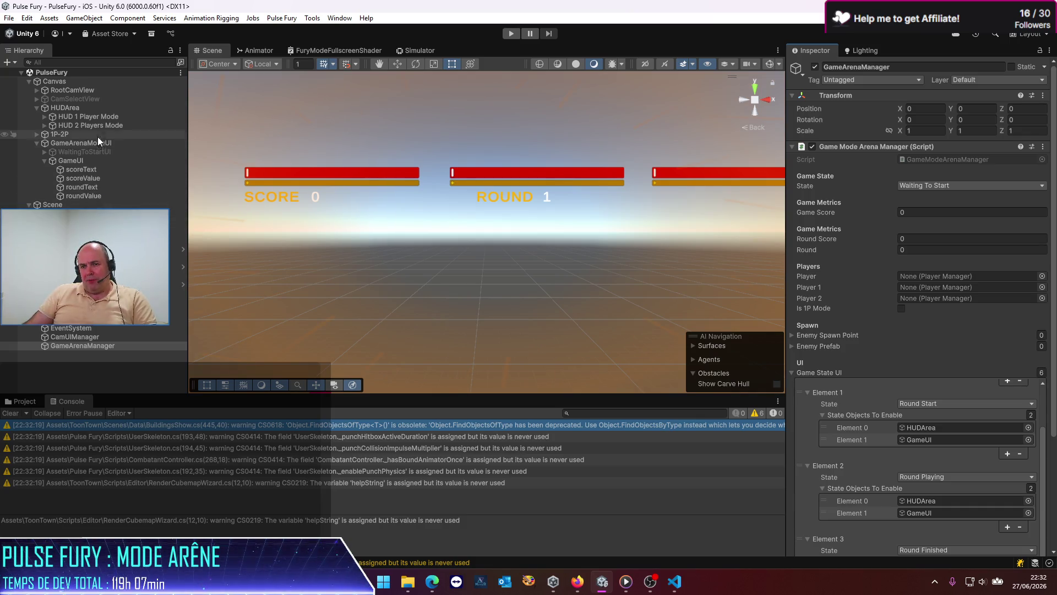
click(44, 152)
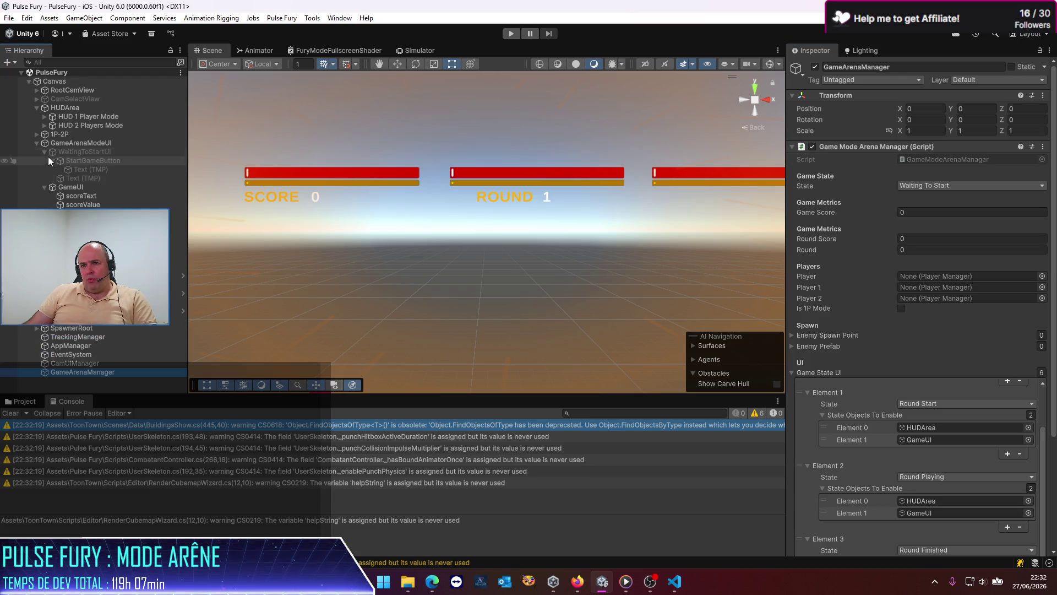
click(82, 161)
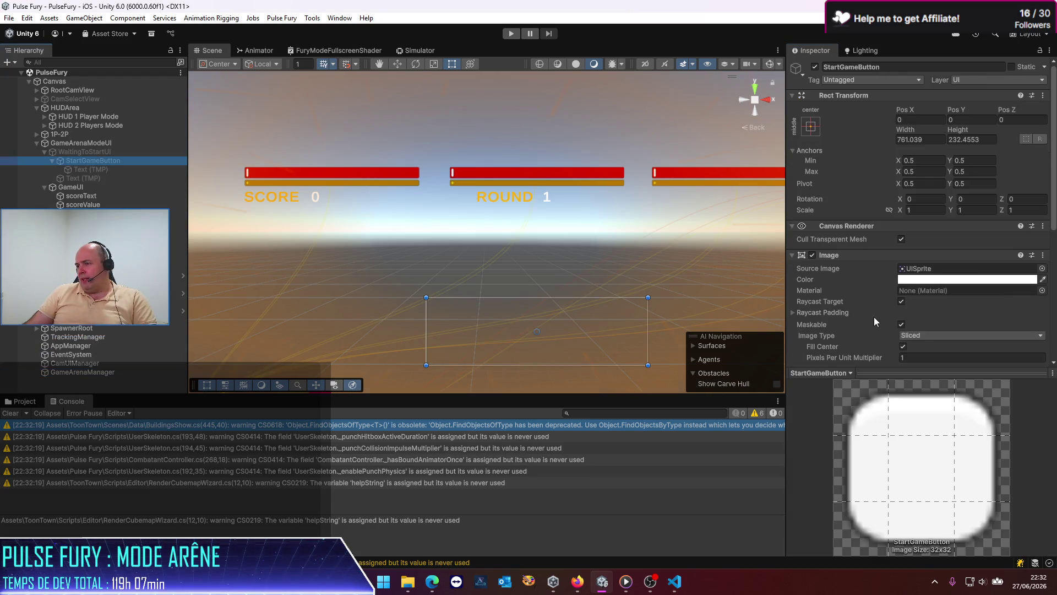
click(1019, 331)
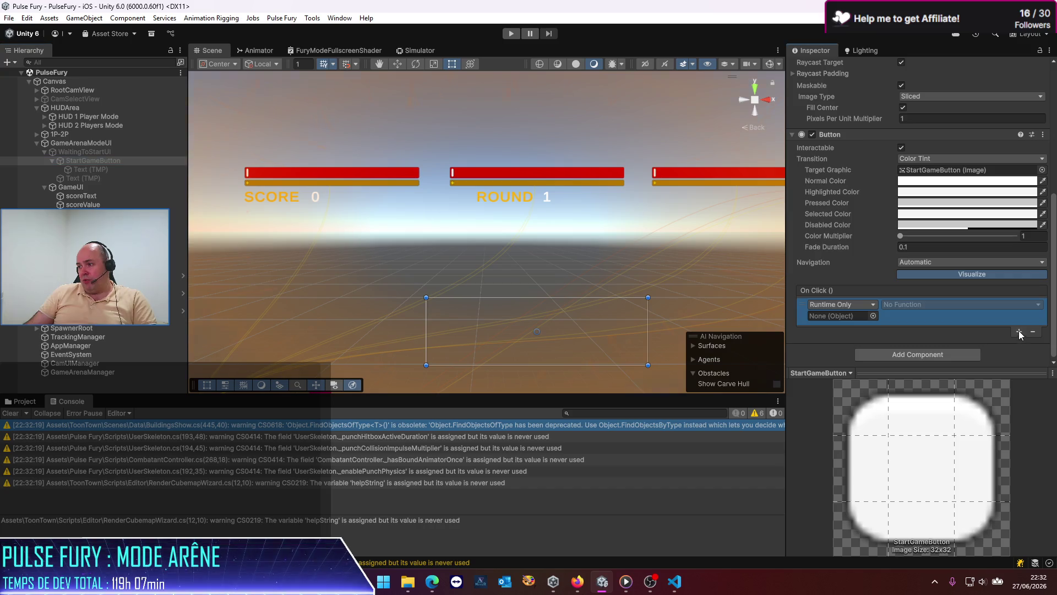
click(80, 373)
drag(80, 379, 840, 316)
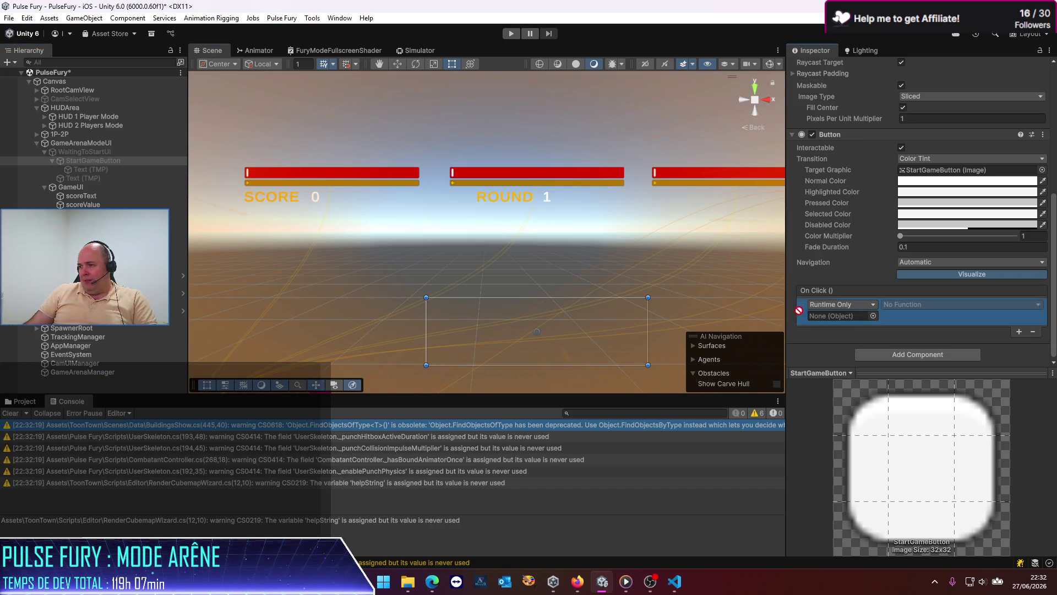
click(909, 304)
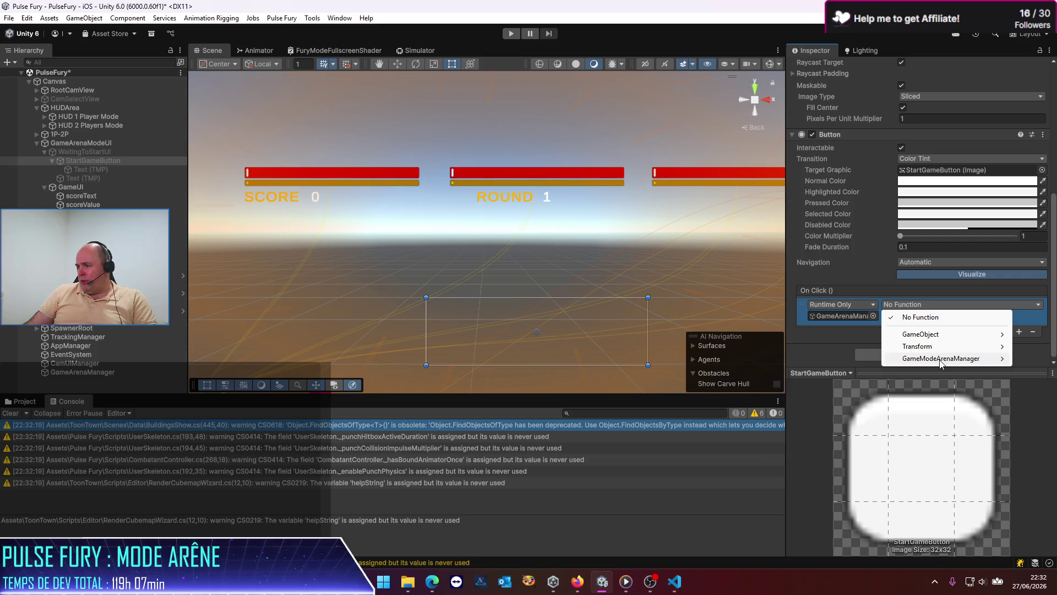
mouse_move(941, 363)
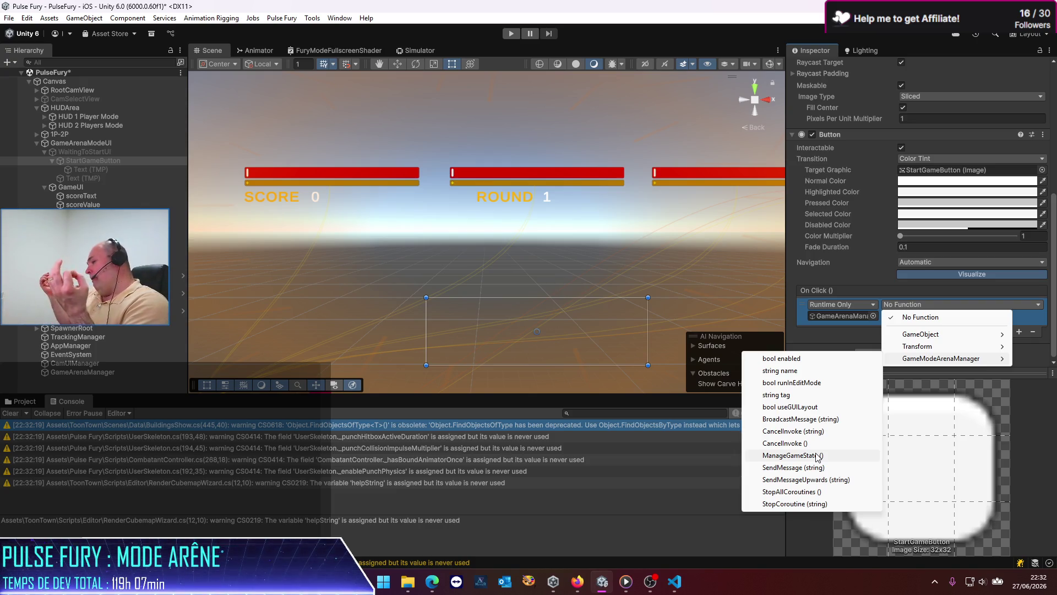
key(Escape)
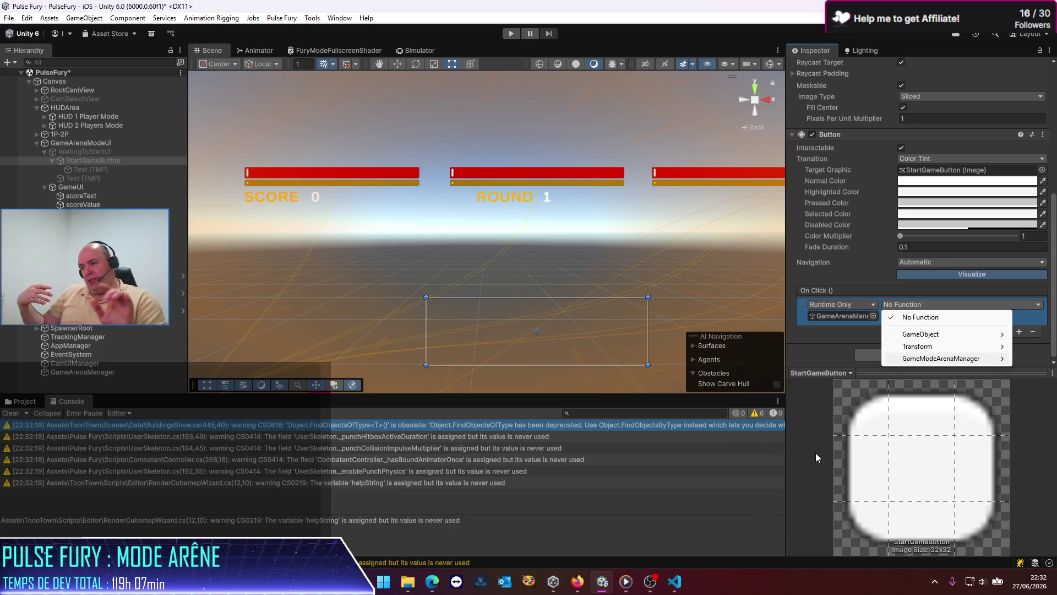
key(Escape)
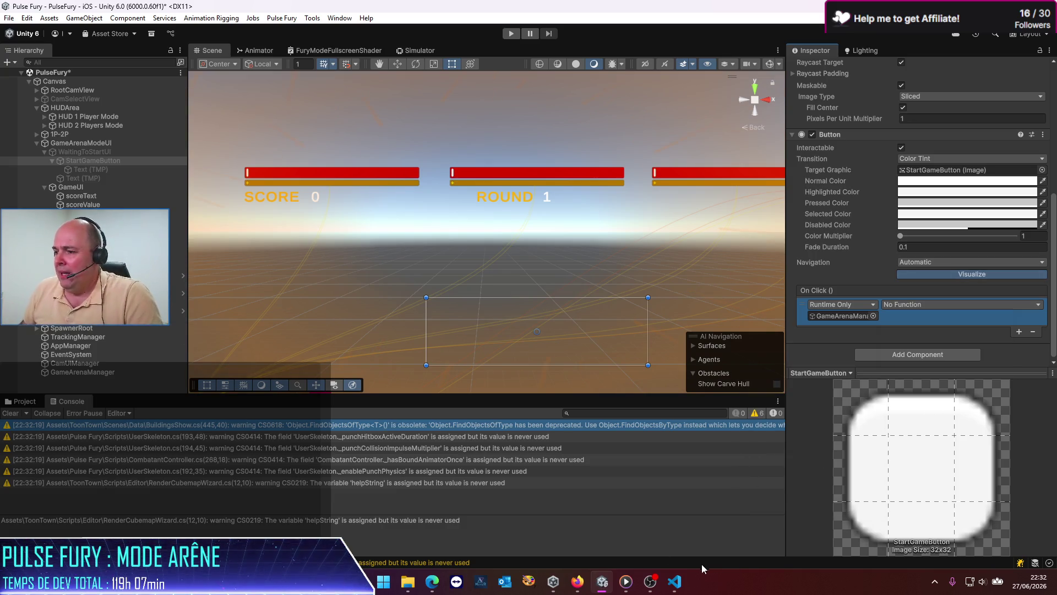
key(alt+Tab)
Scroll through GameModeArenaManager.cs and insert a blank line after the state management #endregion.
scroll(352, 308, up, 3)
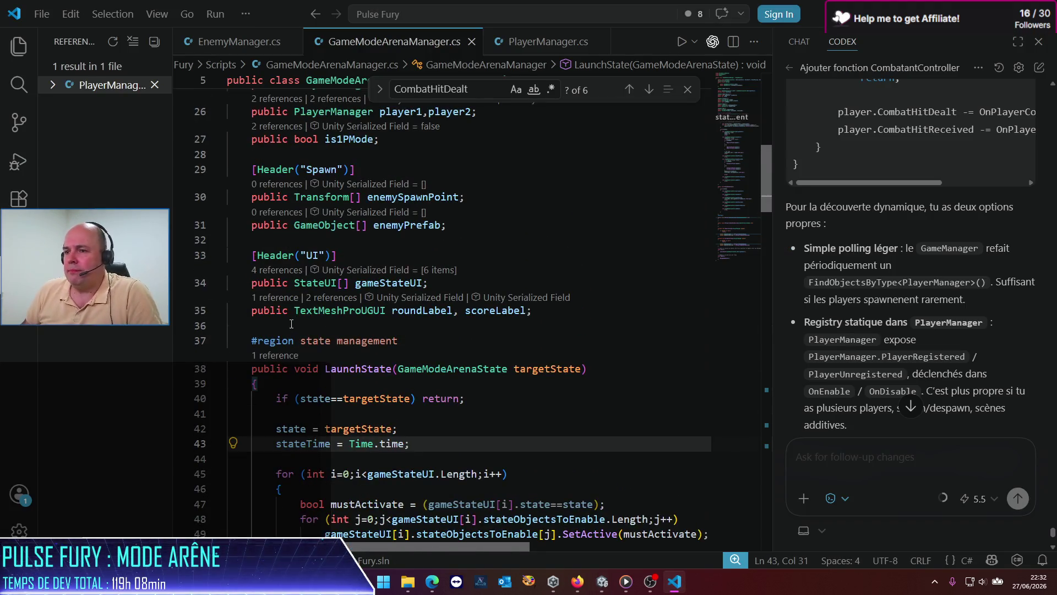
click(360, 326)
scroll(360, 353, down, 20)
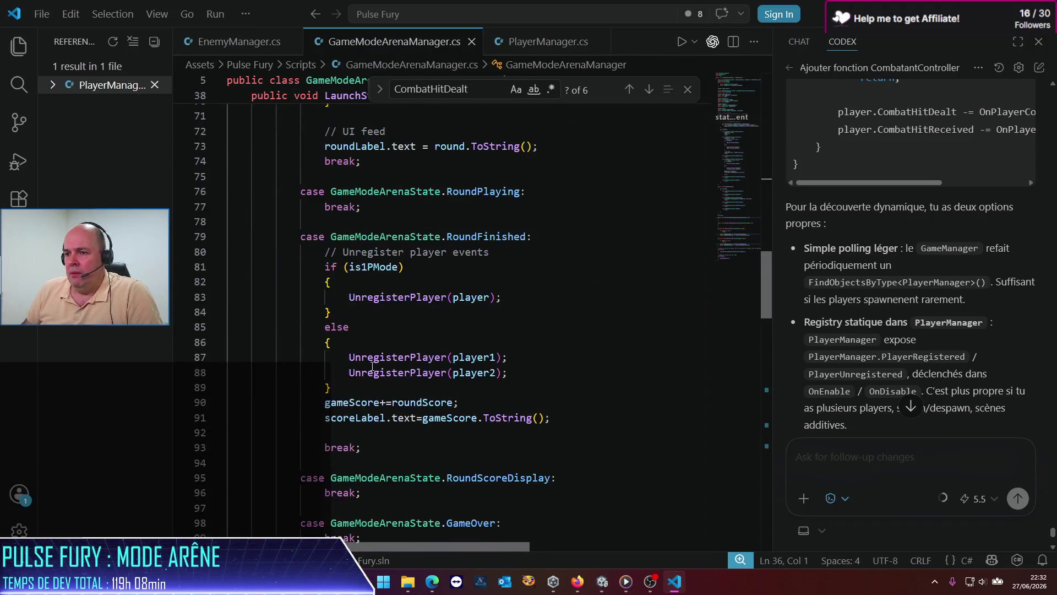
scroll(327, 305, down, 8)
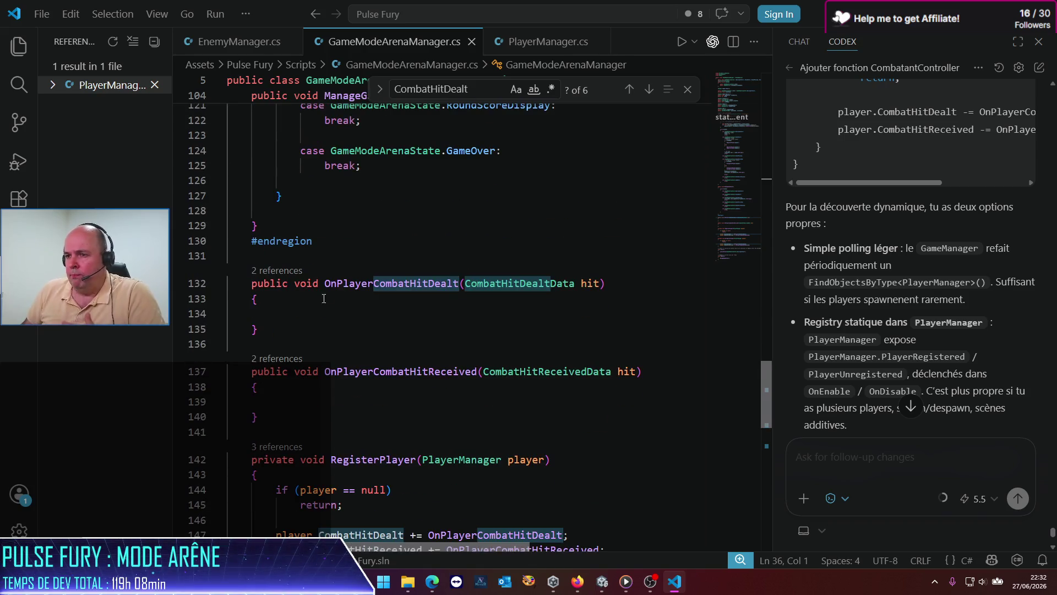
click(308, 251)
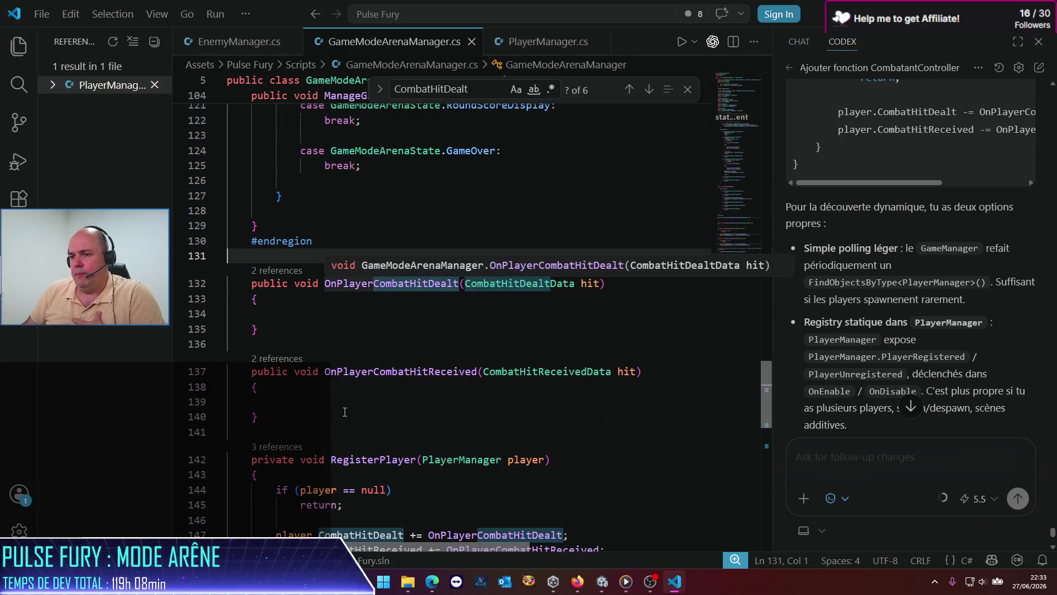
click(331, 432)
scroll(331, 432, down, 5)
scroll(331, 432, down, 3)
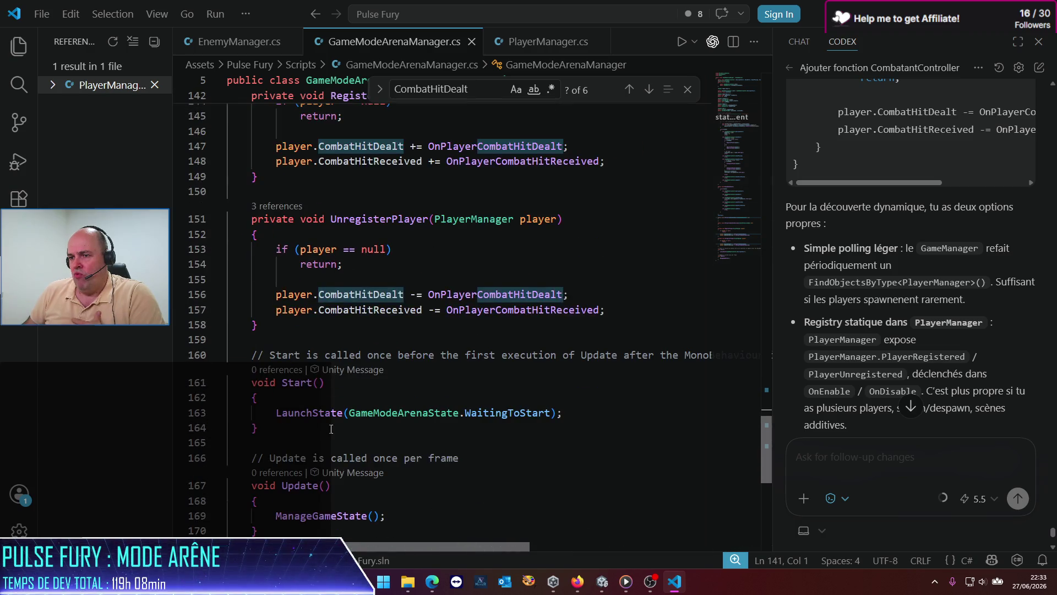
scroll(331, 428, down, 3)
scroll(331, 428, up, 15)
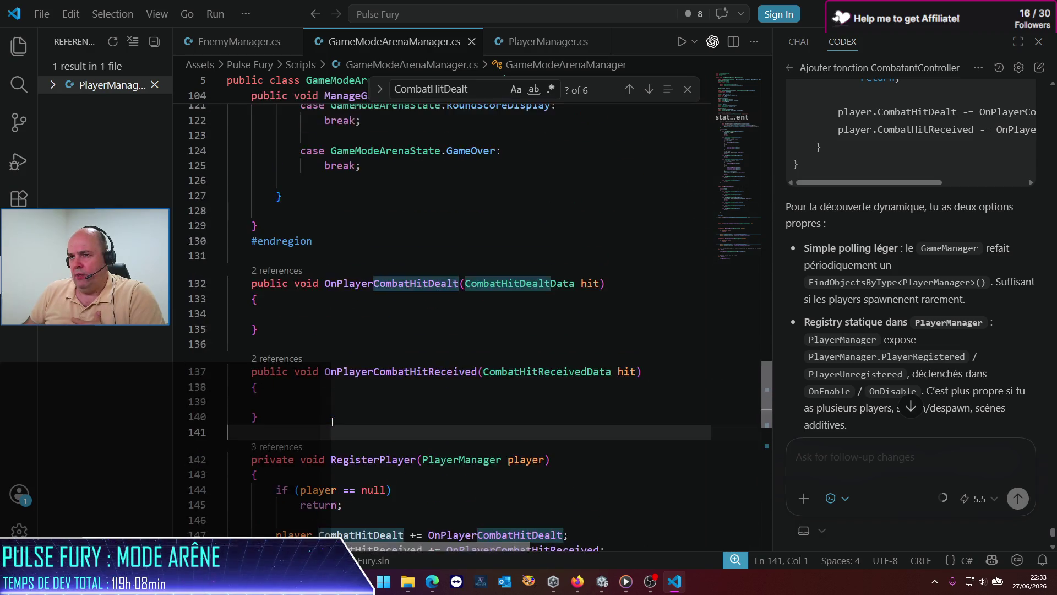
click(351, 406)
key(Return)
key(Return)
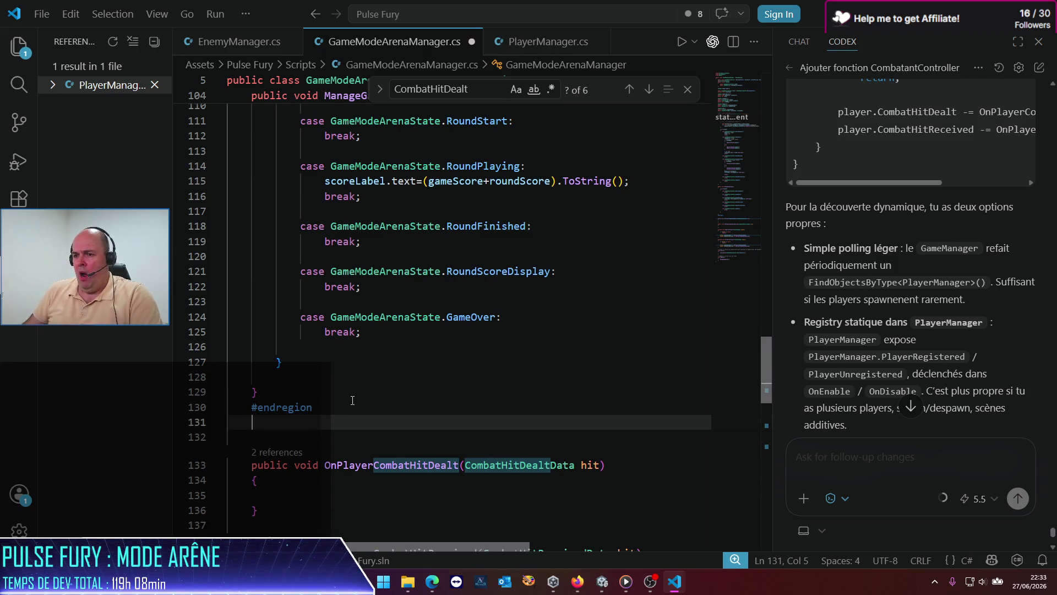
Add a '#region UI events' block containing a public void LaunchGame() method declaration.
text(#regi)
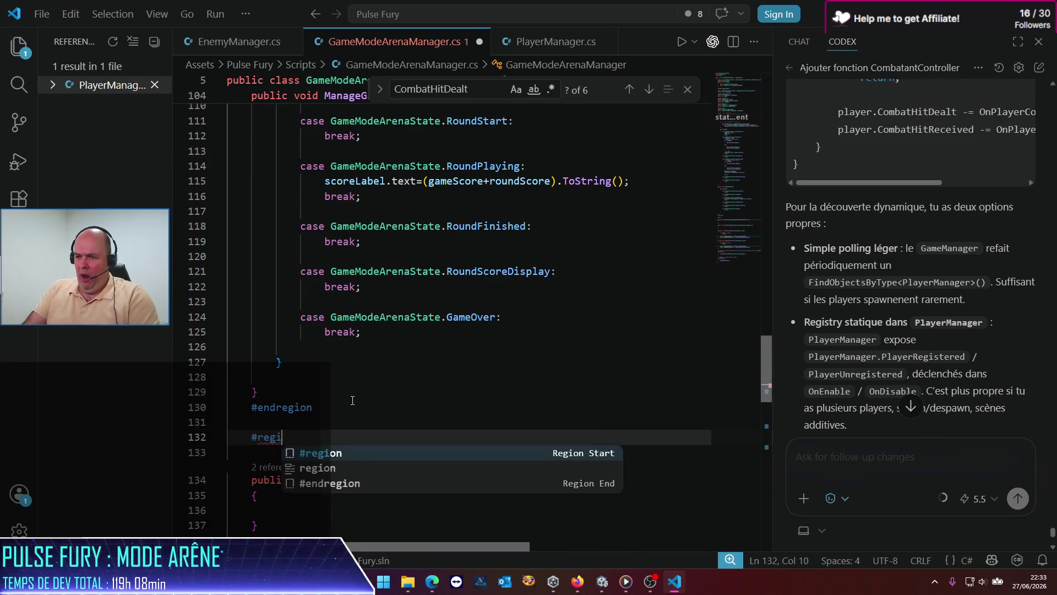
text(on UI events)
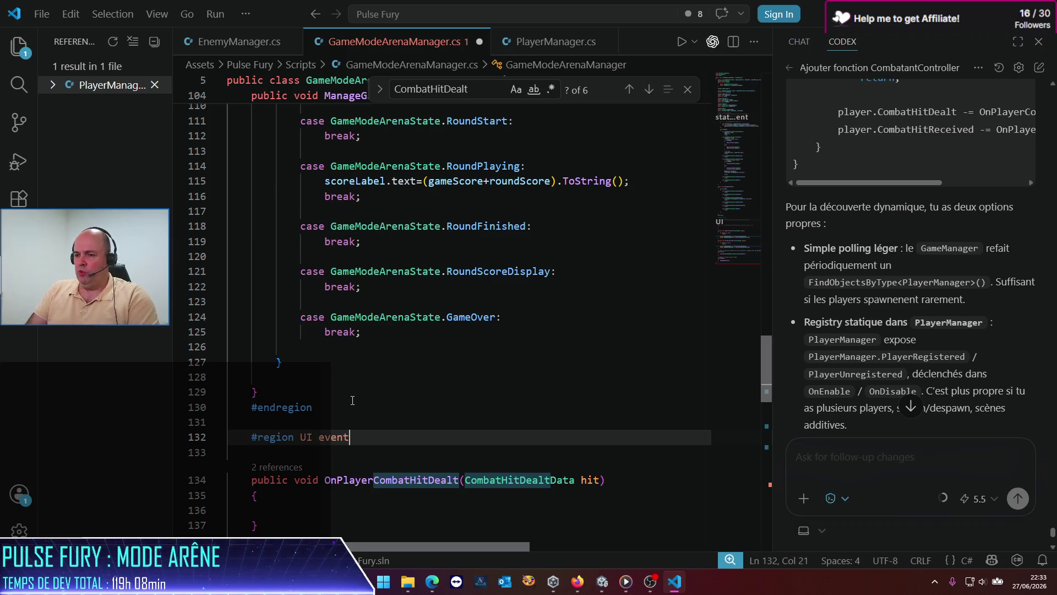
key(Return)
text(#endr)
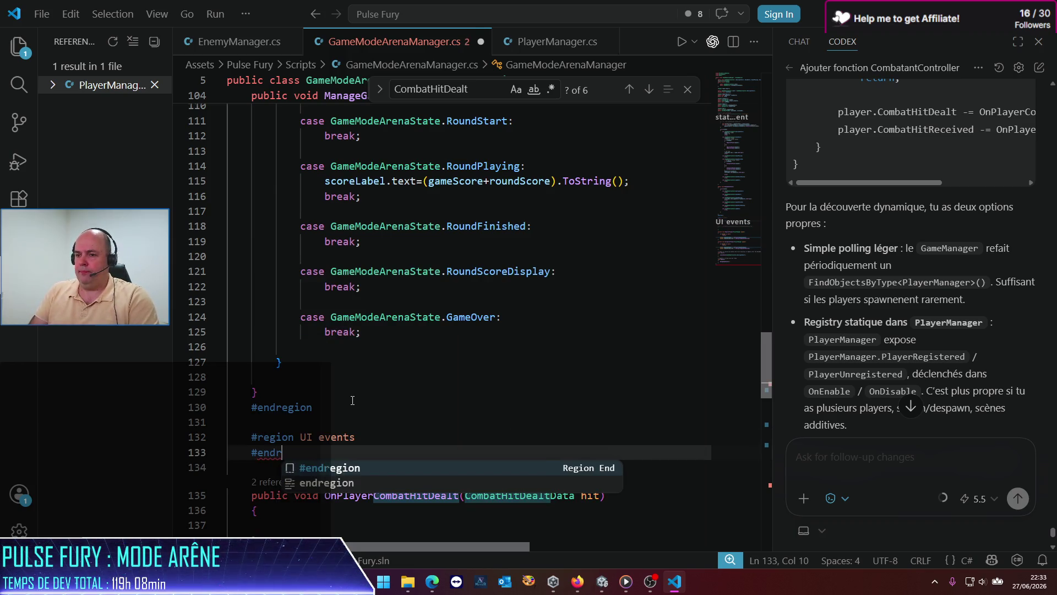
key(Tab)
key(Return)
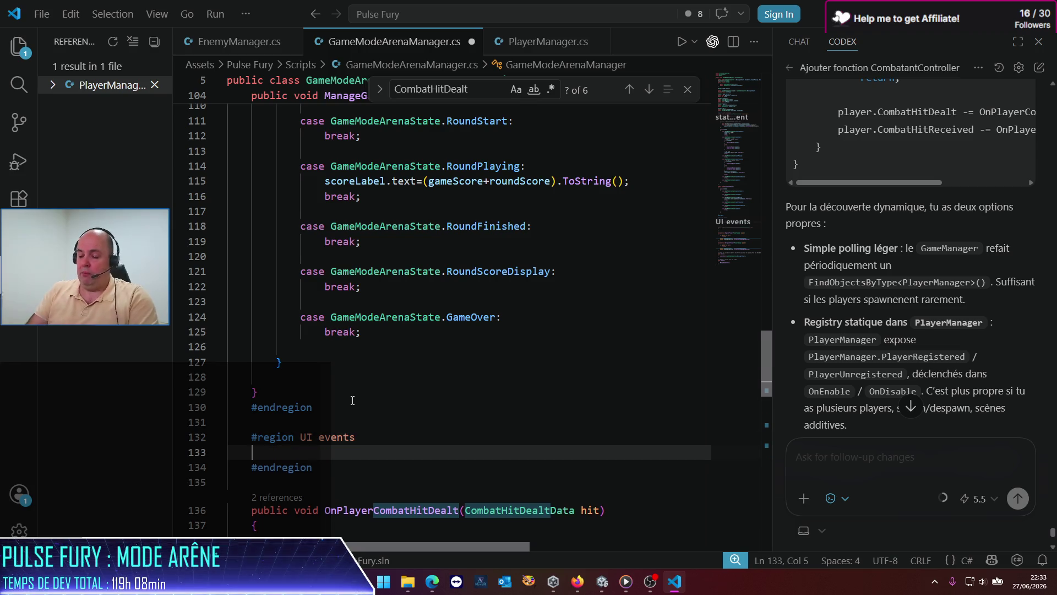
text(public void LaunchGame())
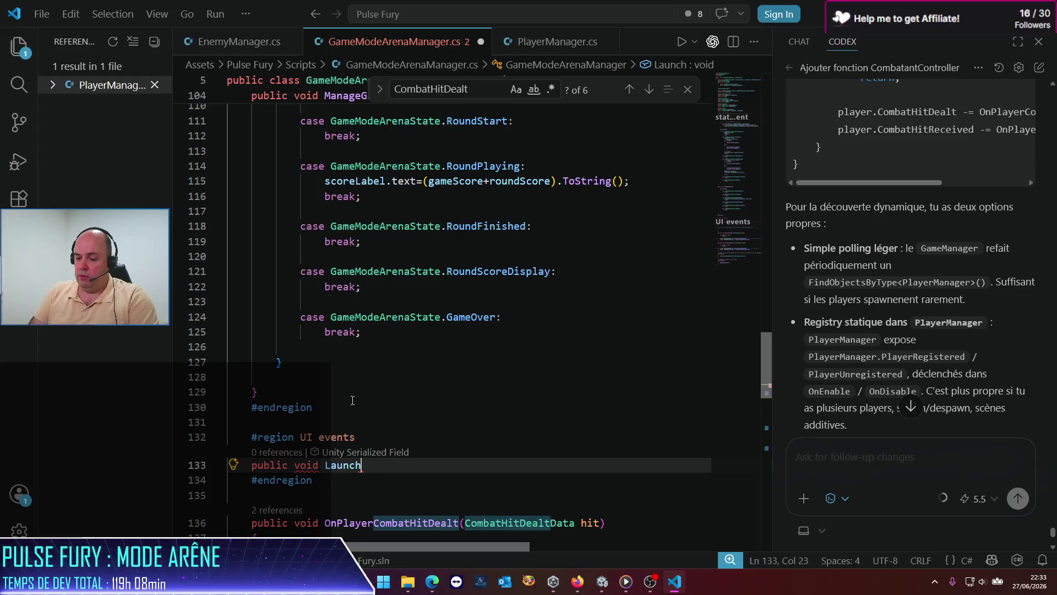
key(Return)
text({)
key(Return)
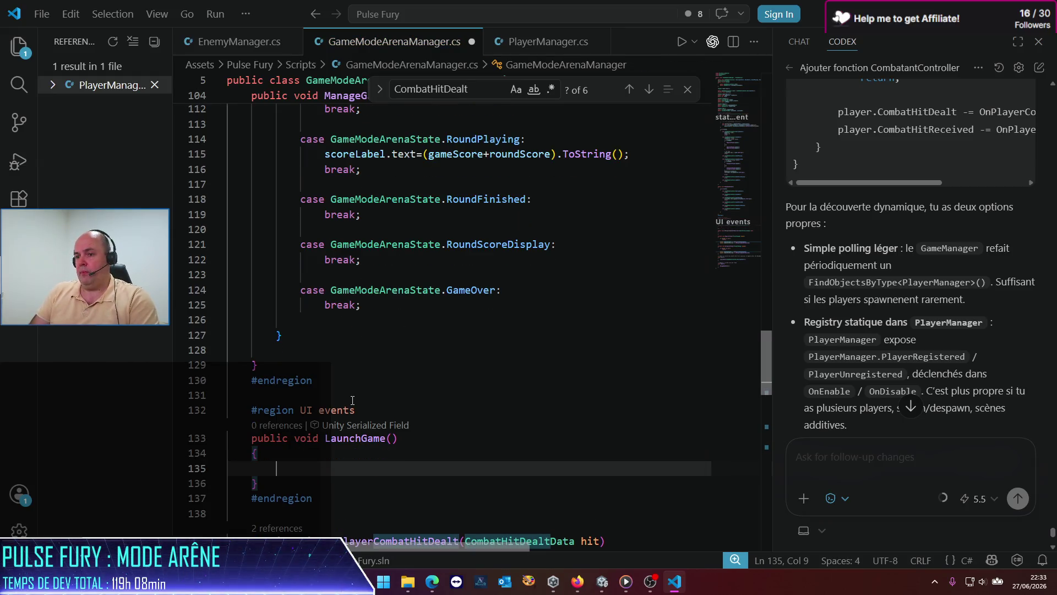
Make the method body call LaunchState(GameModeArenaState.RoundStart); and save the script.
text(LaunchS)
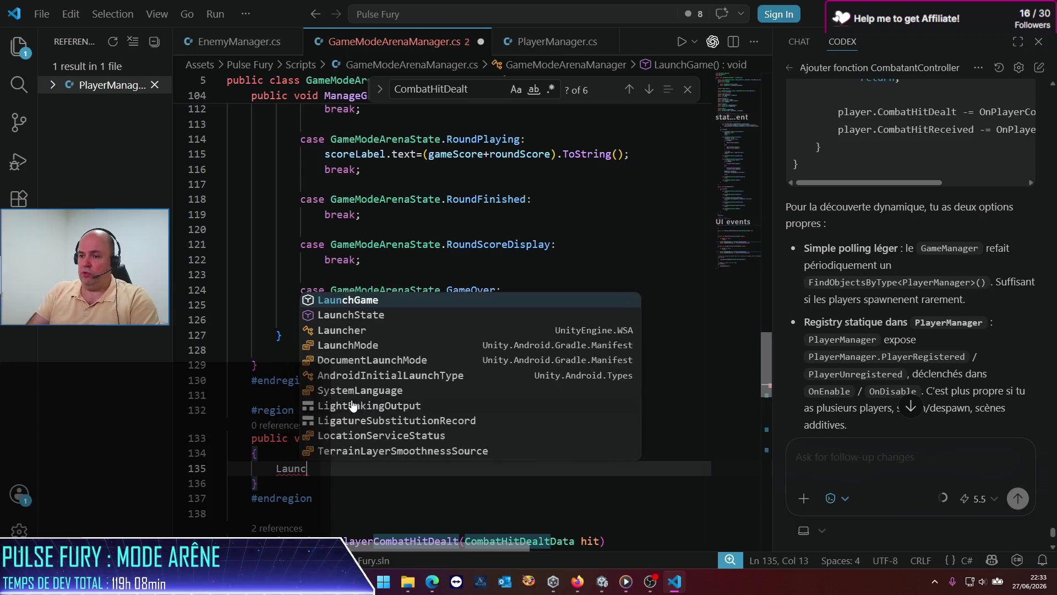
key(Tab)
text(()
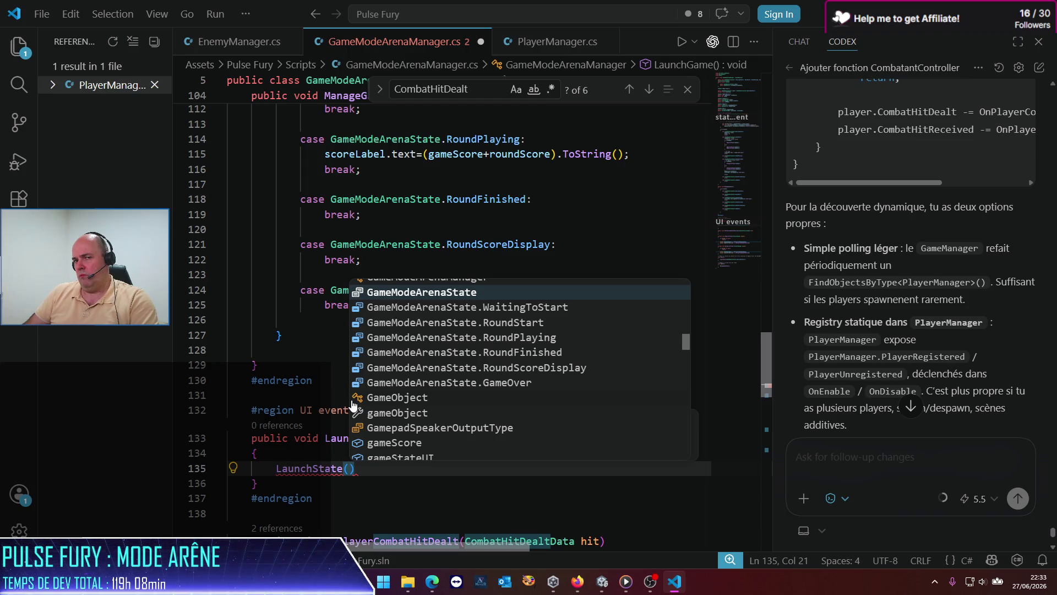
key(Down)
key(Down)
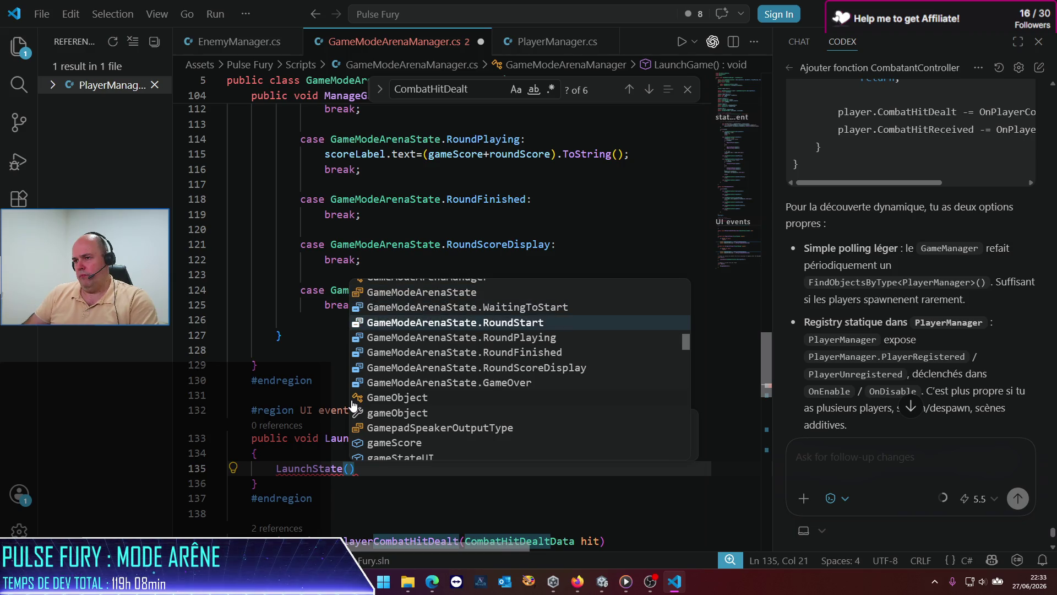
key(Return)
text())
scroll(352, 400, down, 1)
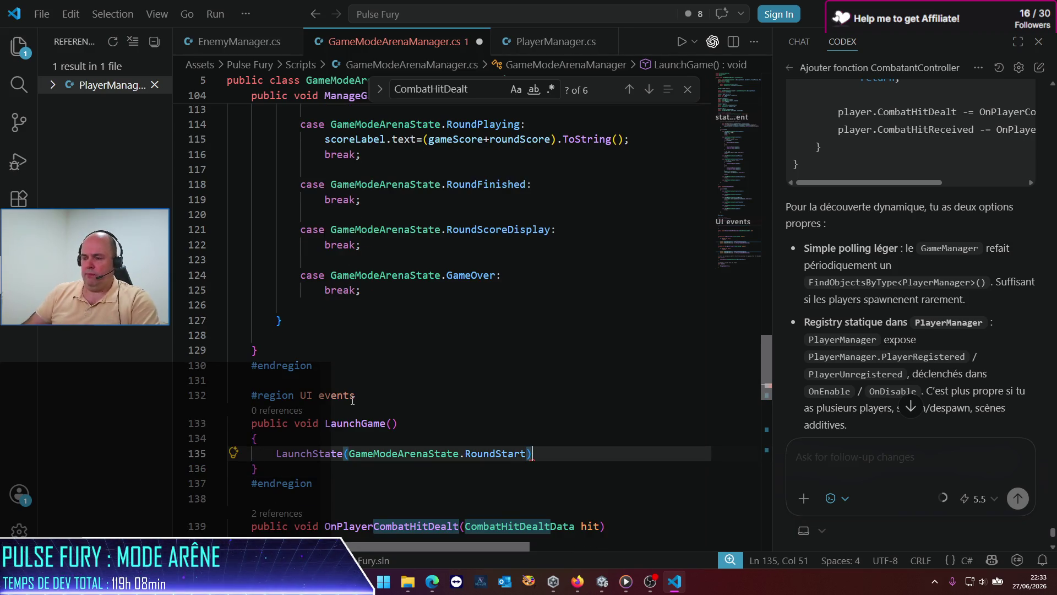
text(;)
key(ctrl+s)
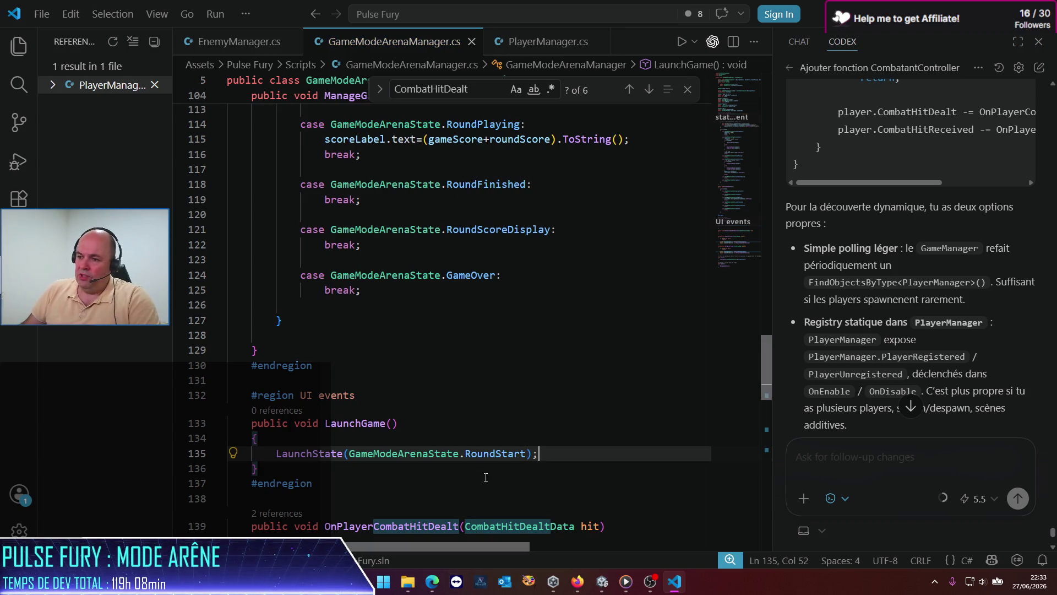
Rename the method to LaunchRoundStart, save the script, and return to Unity.
double_click(496, 453)
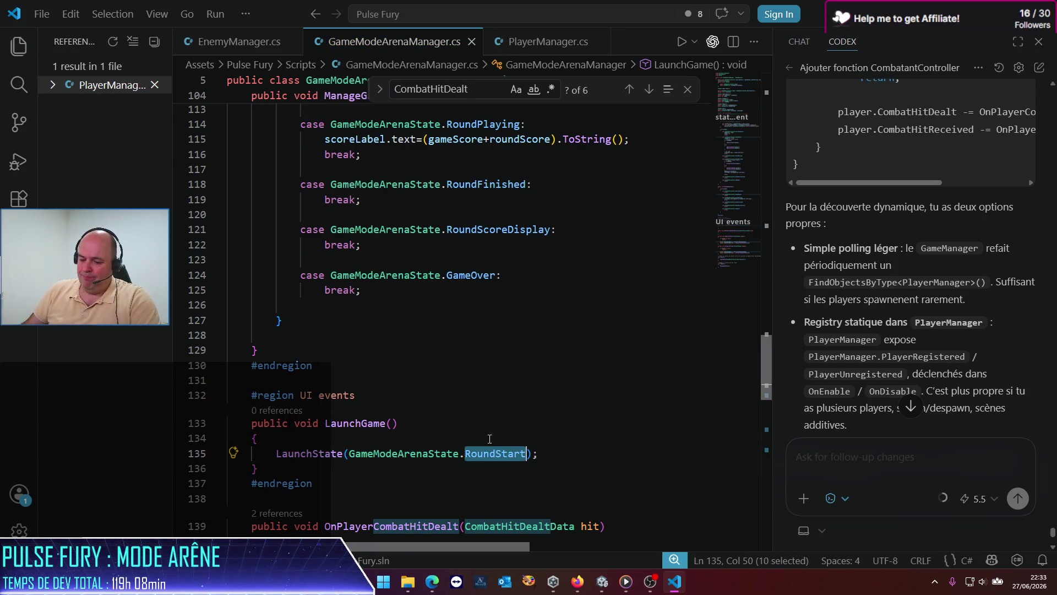
double_click(366, 423)
key(shift+alt+Right)
key(shift+alt+Right)
key(shift+alt+Right)
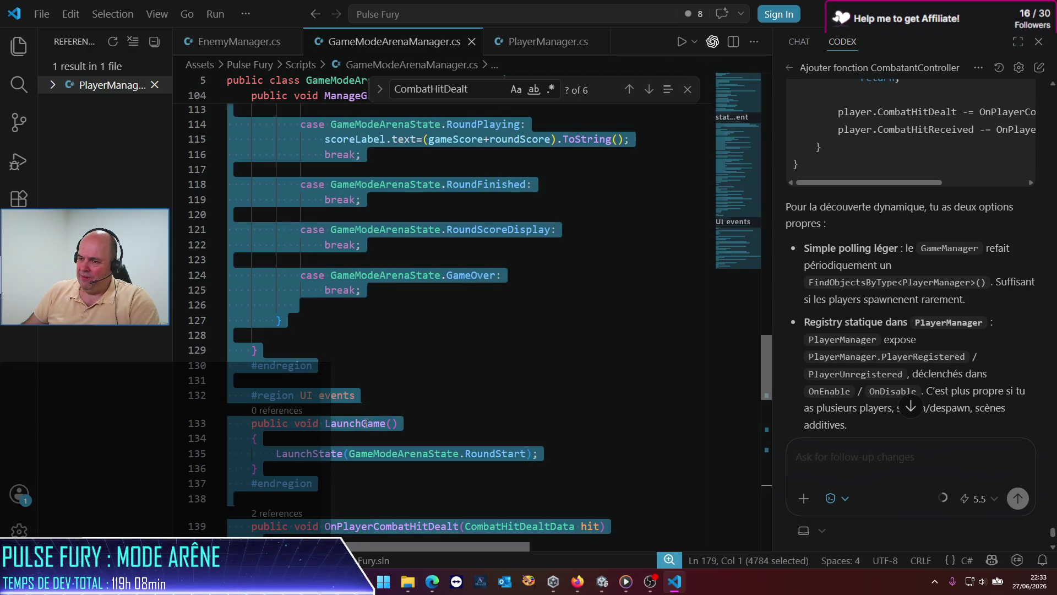
double_click(366, 422)
text(RoundStart)
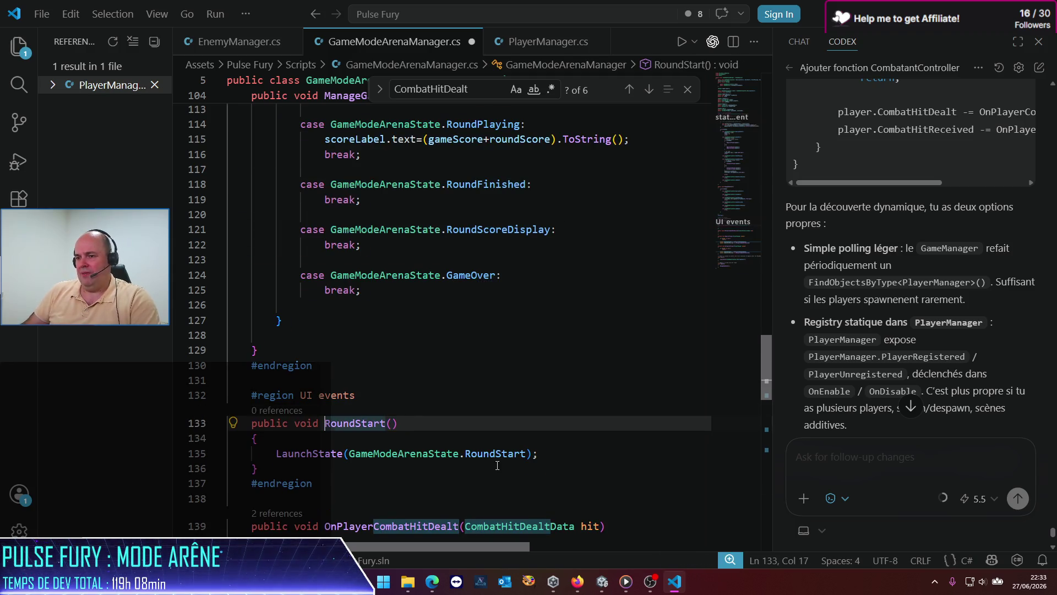
text(Launch)
key(Home)
key(Home)
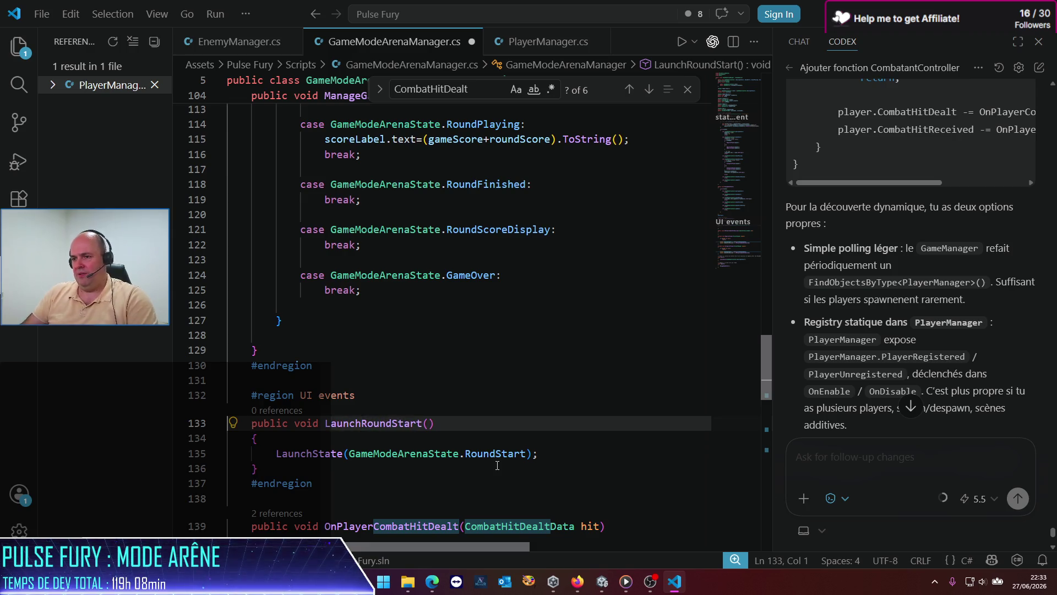
key(shift+Down)
key(shift+Down)
scroll(497, 465, down, 1)
key(Left)
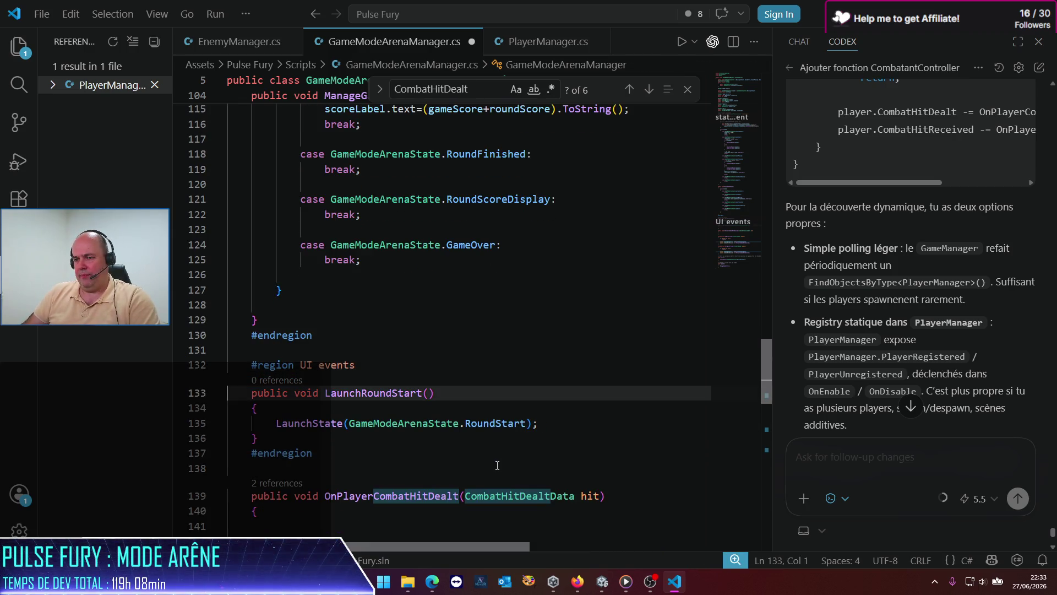
key(shift+Down)
key(shift+Down)
key(shift+Down)
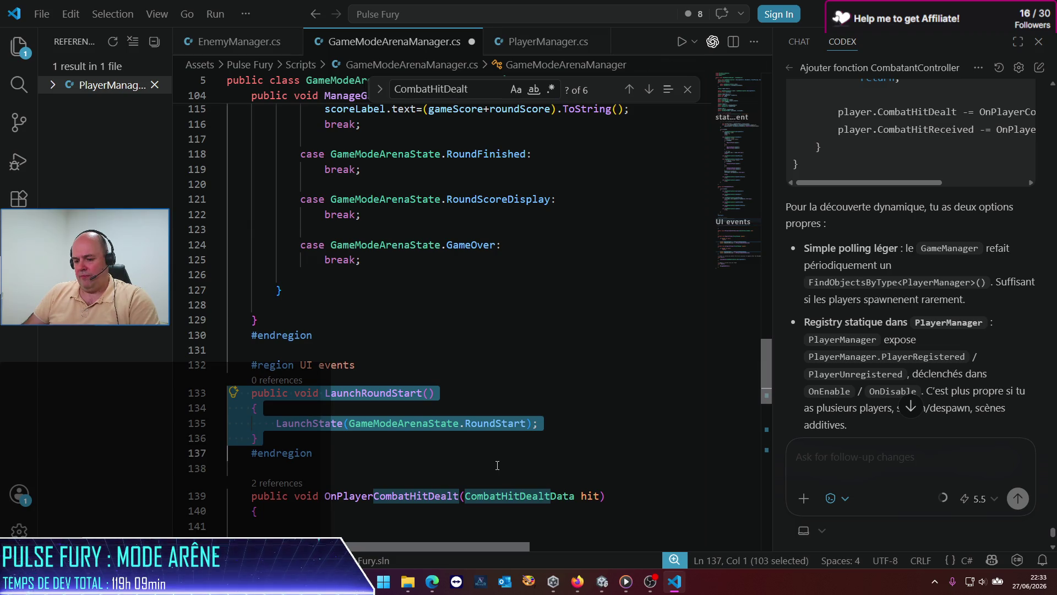
key(Up)
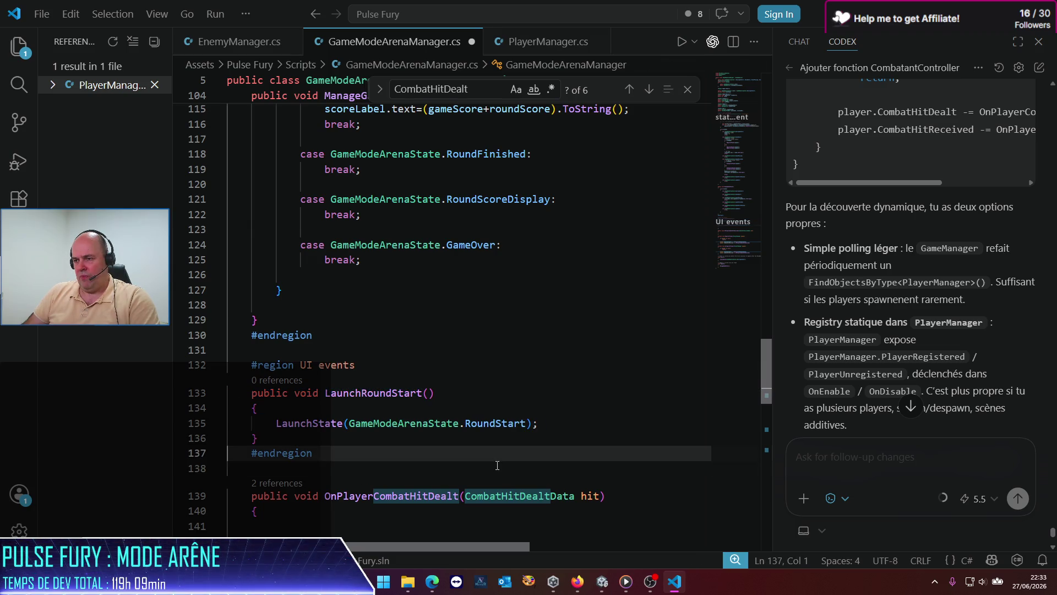
key(ctrl+s)
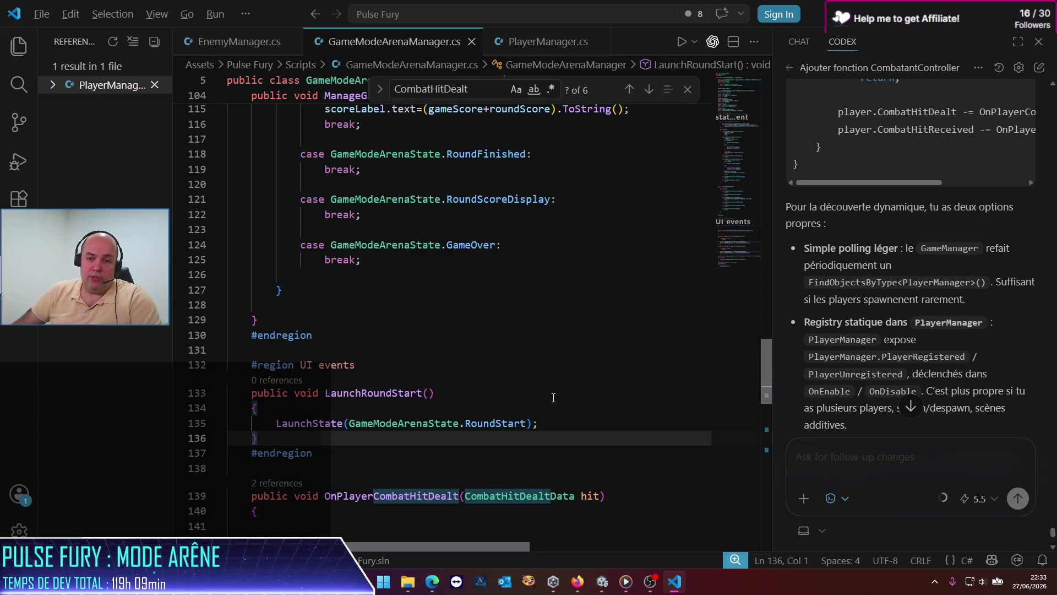
key(alt+Tab)
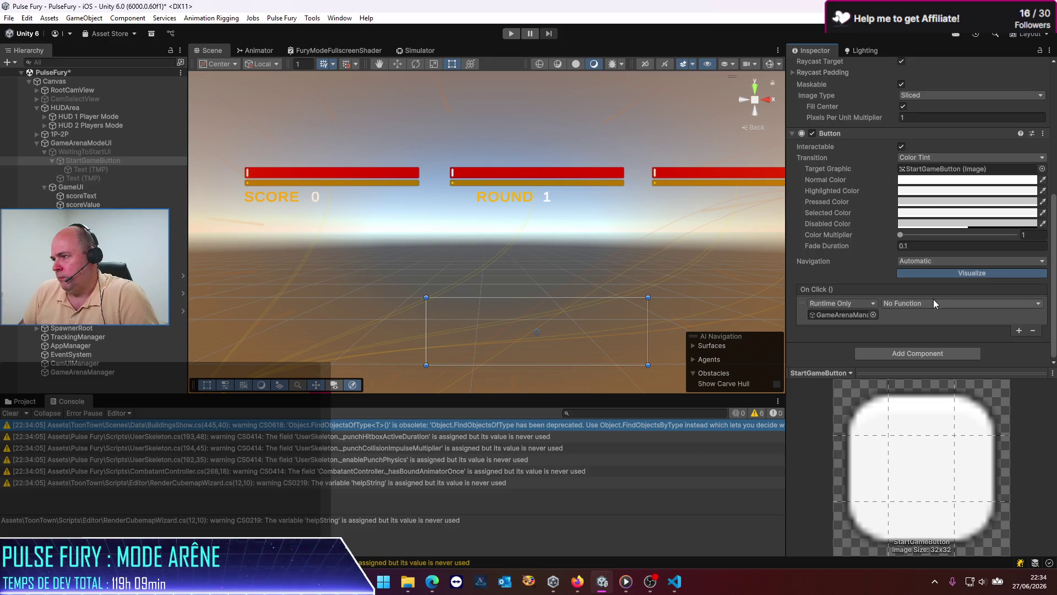
Set StartGameButton's On Click to GameModeArenaManager.LaunchRoundStart and save the scene.
click(933, 302)
mouse_move(943, 361)
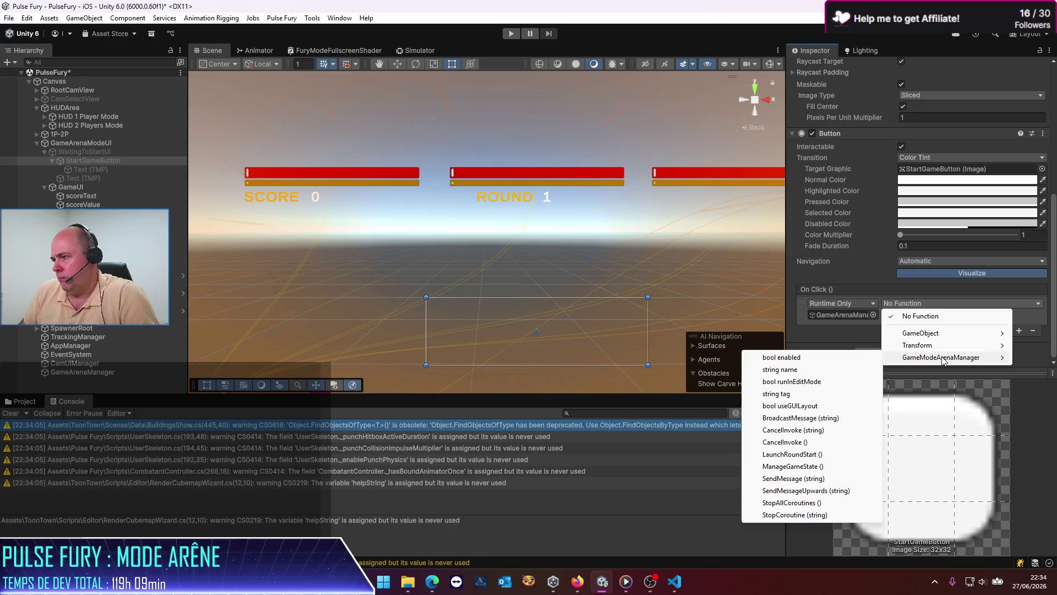
click(789, 454)
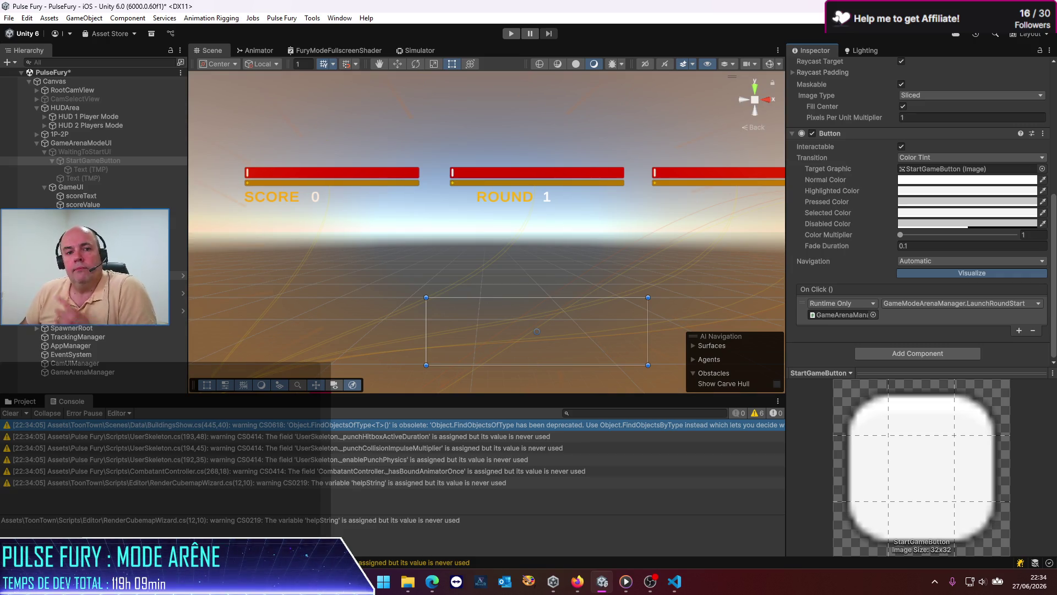
key(ctrl+s)
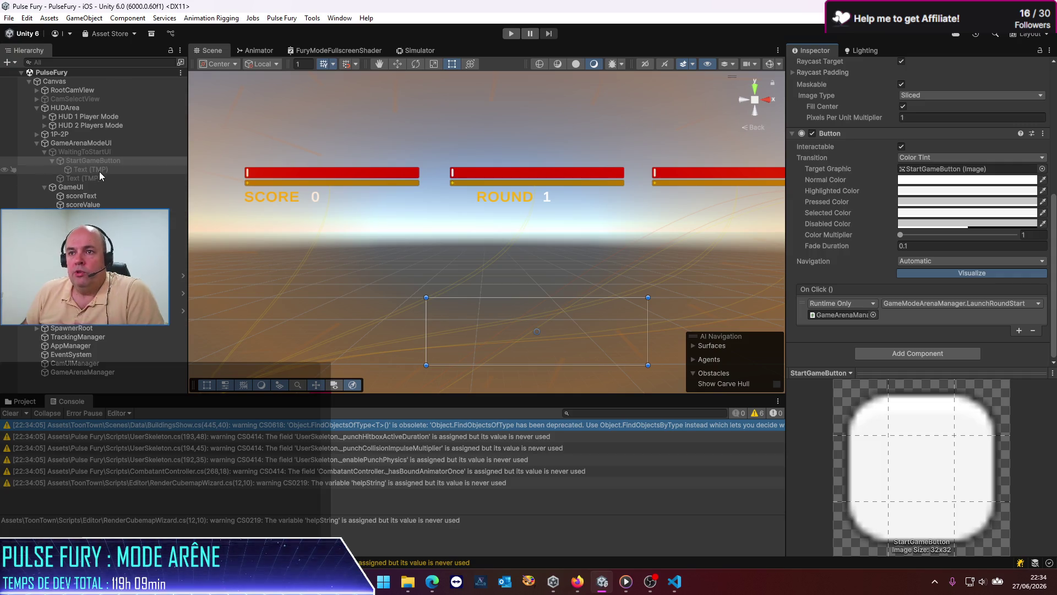
Add SpawnerRoot to Element 2 (Round Playing) State Objects To Enable on GameArenaManager.
click(82, 372)
scroll(920, 290, down, 2)
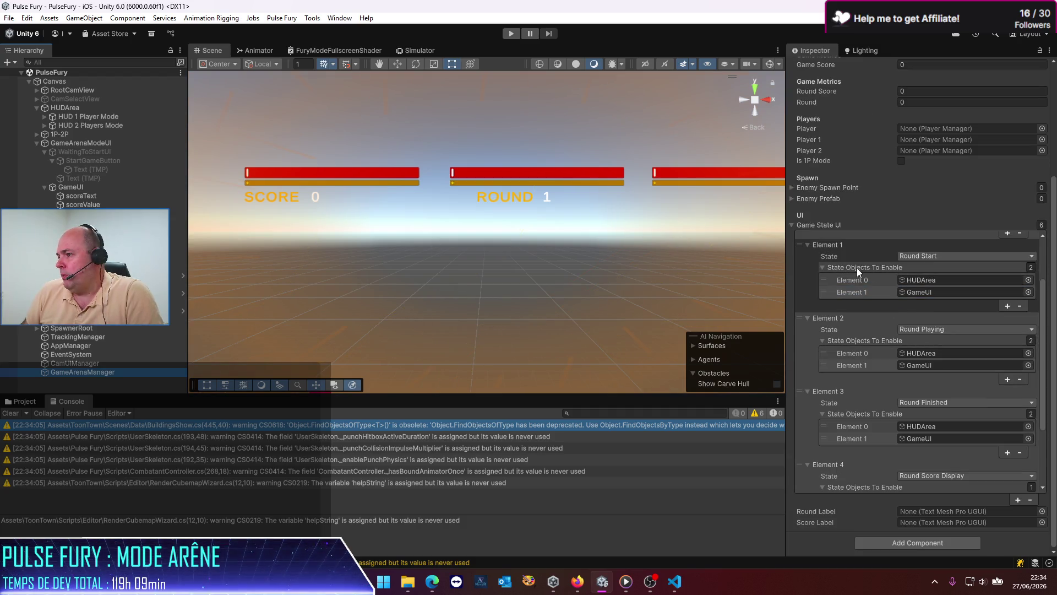
scroll(857, 268, down, 2)
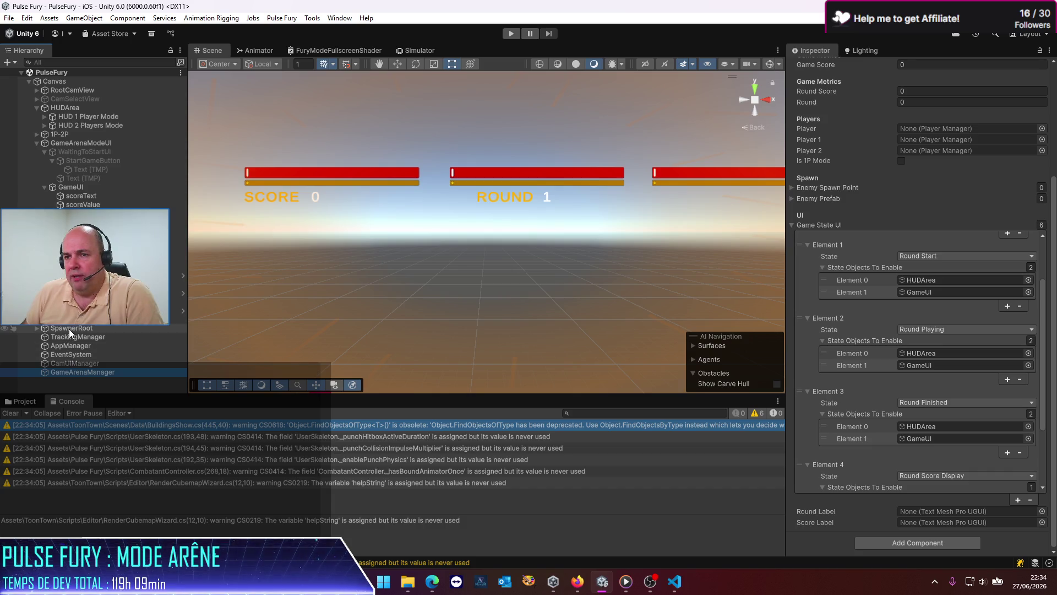
mouse_move(68, 328)
mouse_down()
mouse_move(814, 349)
mouse_move(860, 328)
mouse_move(862, 339)
mouse_up()
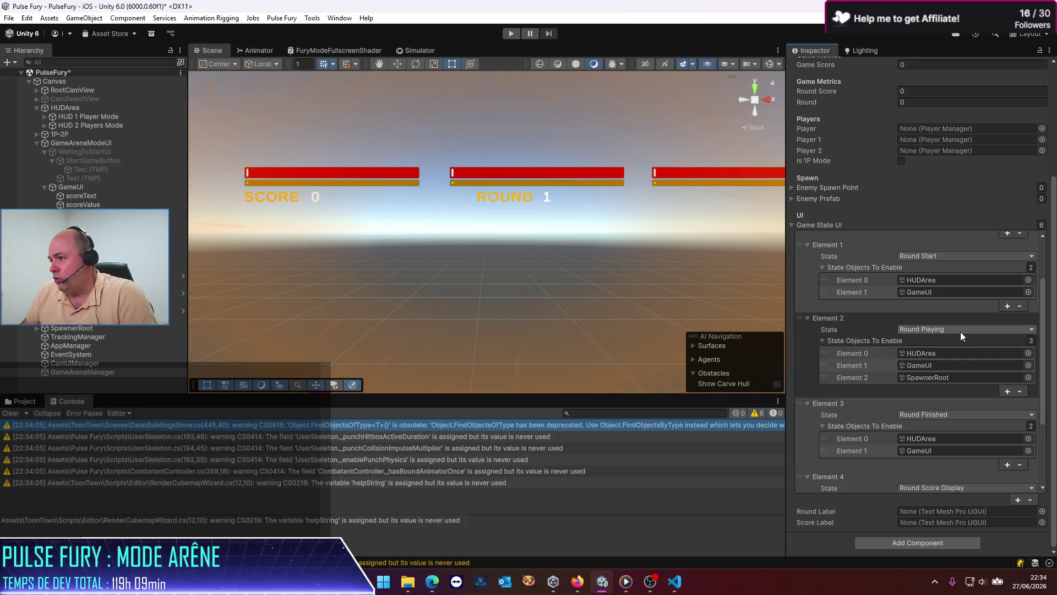
click(937, 364)
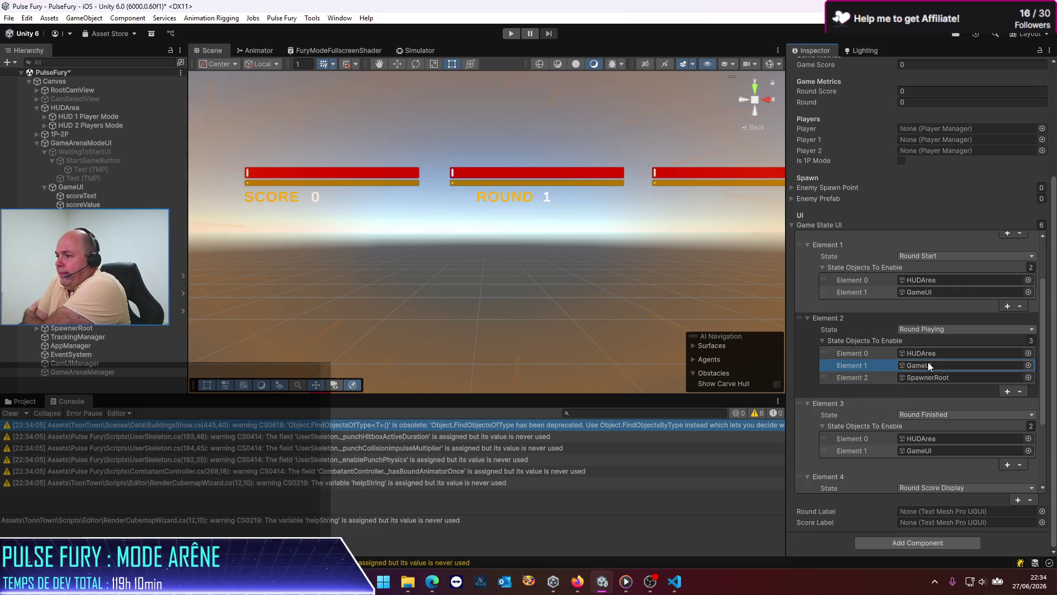
click(927, 384)
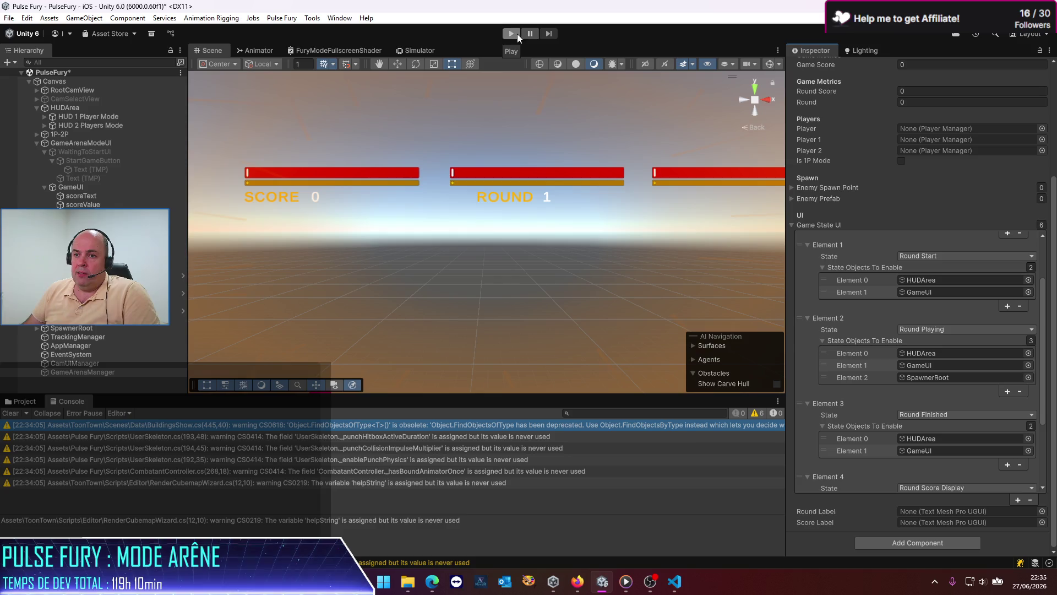
Toggle SpawnerRoot's Fill Initial Count On Enable off, save, re-enable it, then play in Simulator.
click(125, 329)
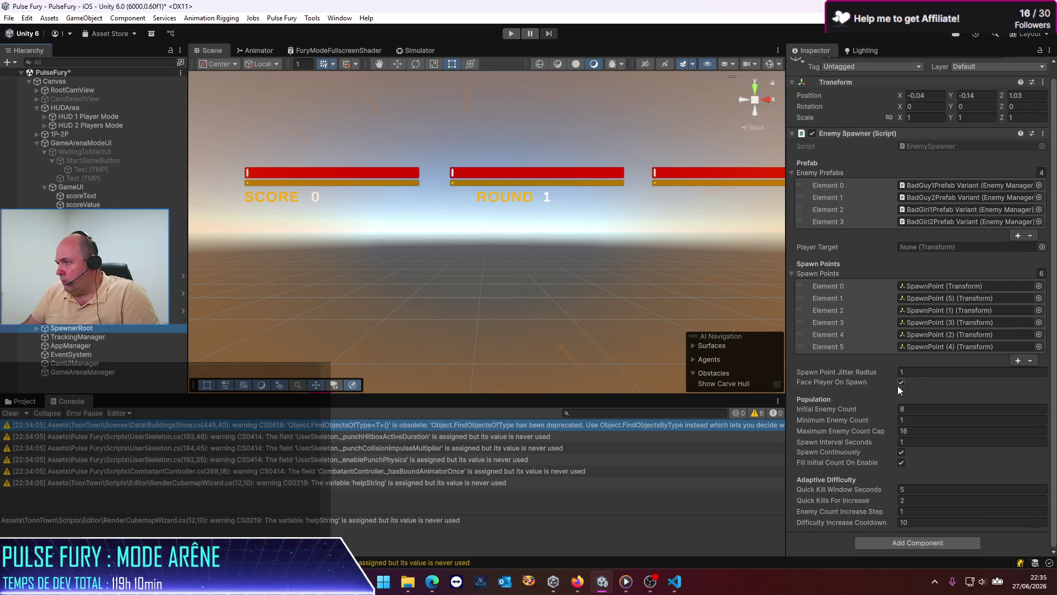
click(901, 463)
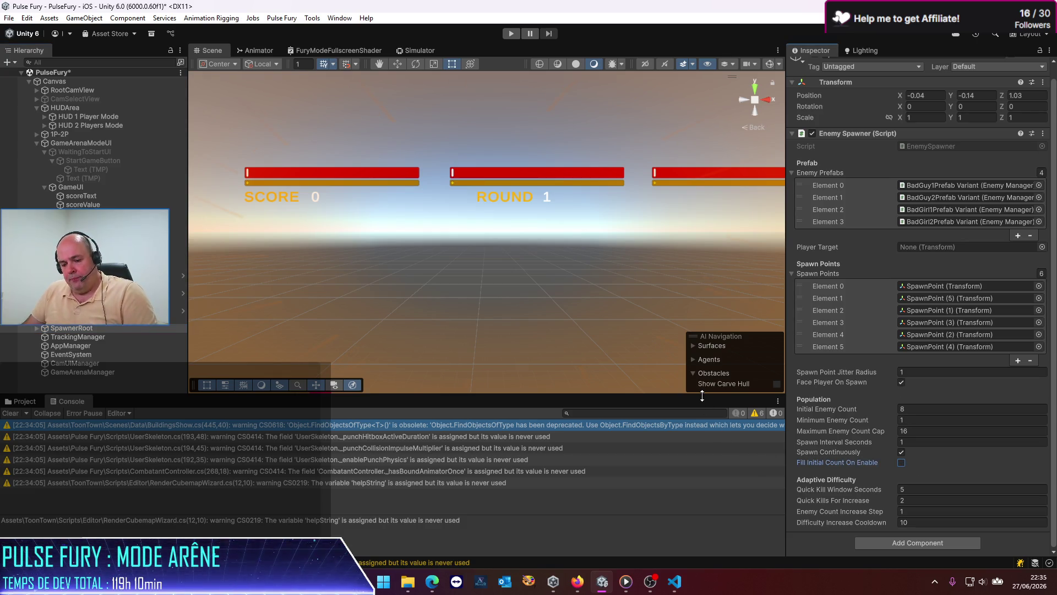
key(ctrl+s)
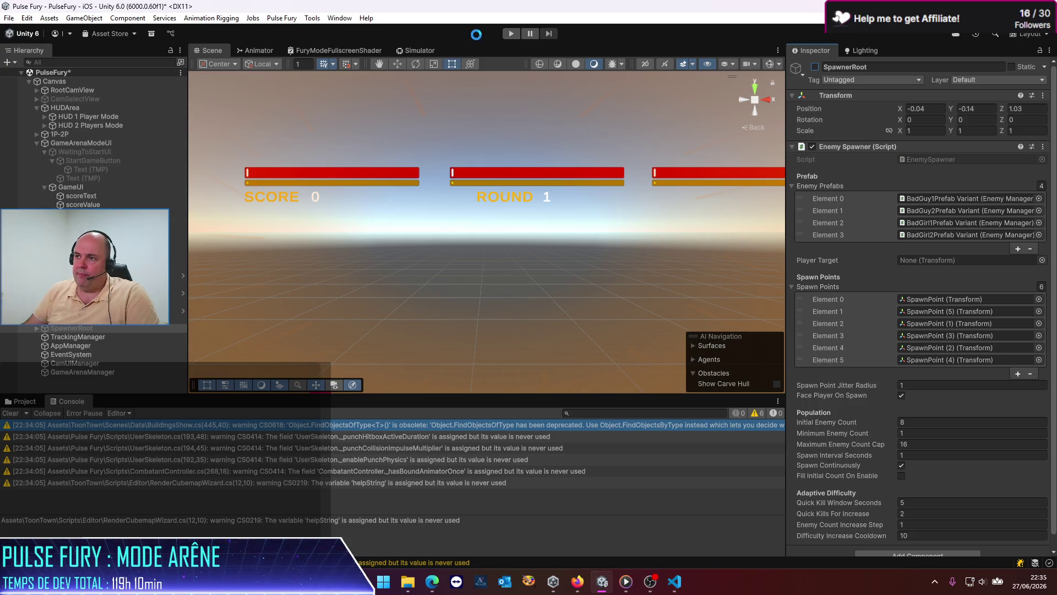
click(901, 476)
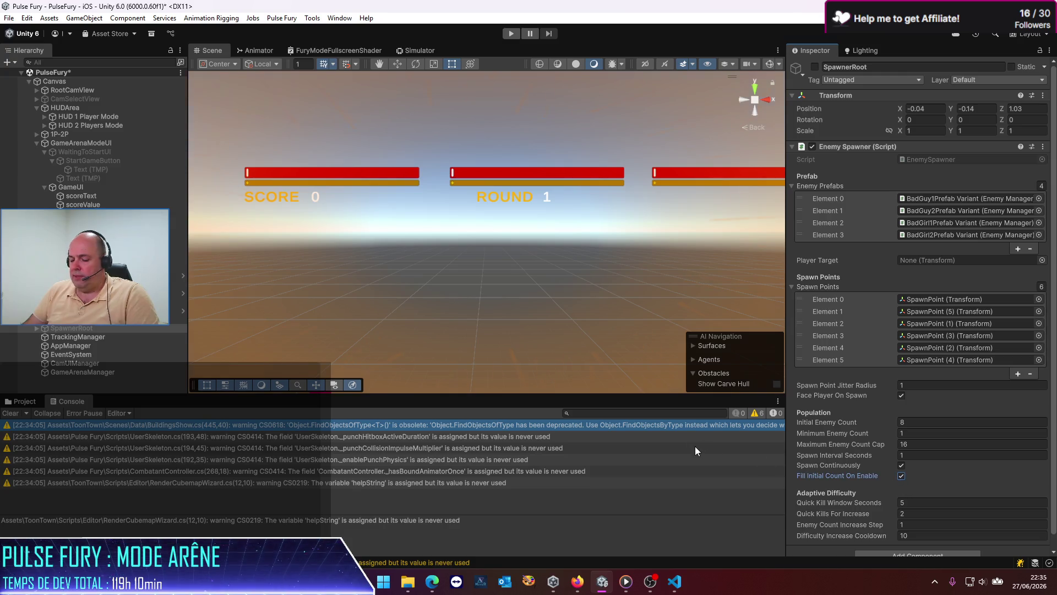
click(415, 49)
click(517, 34)
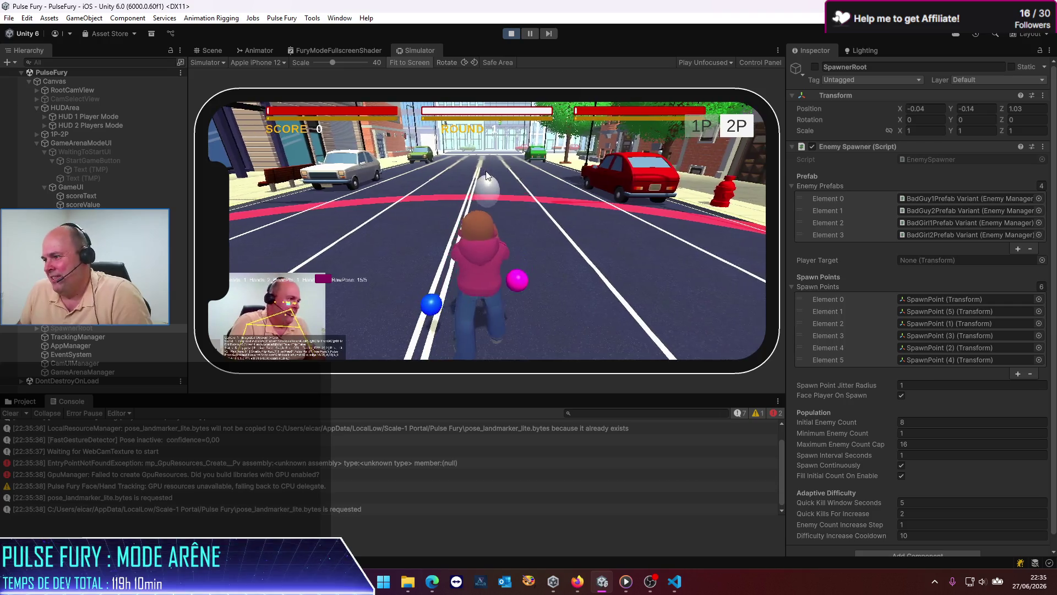
Stop Play mode and switch to Visual Studio Code.
click(511, 34)
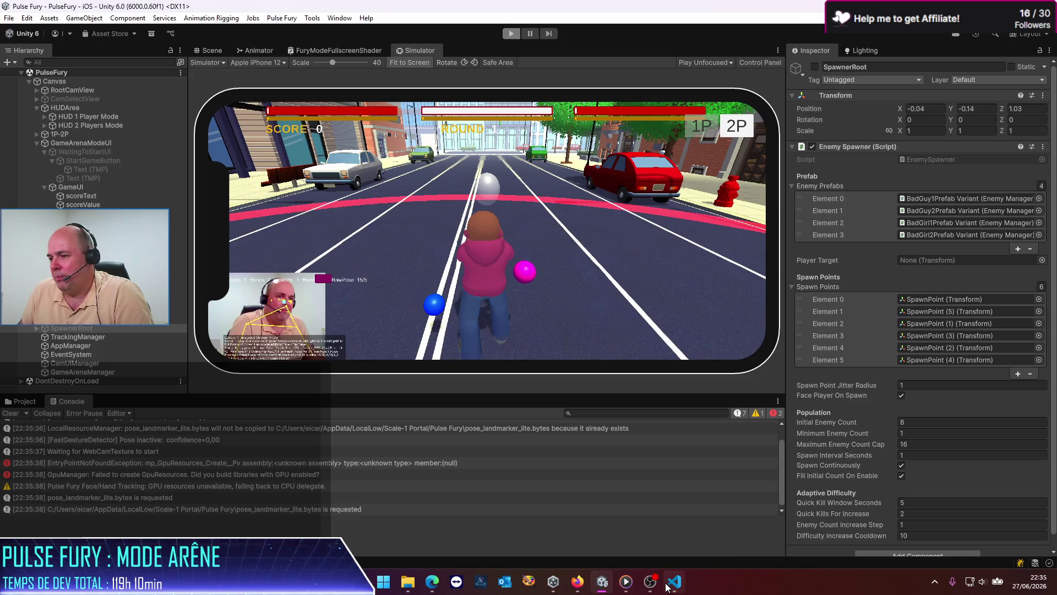
click(674, 581)
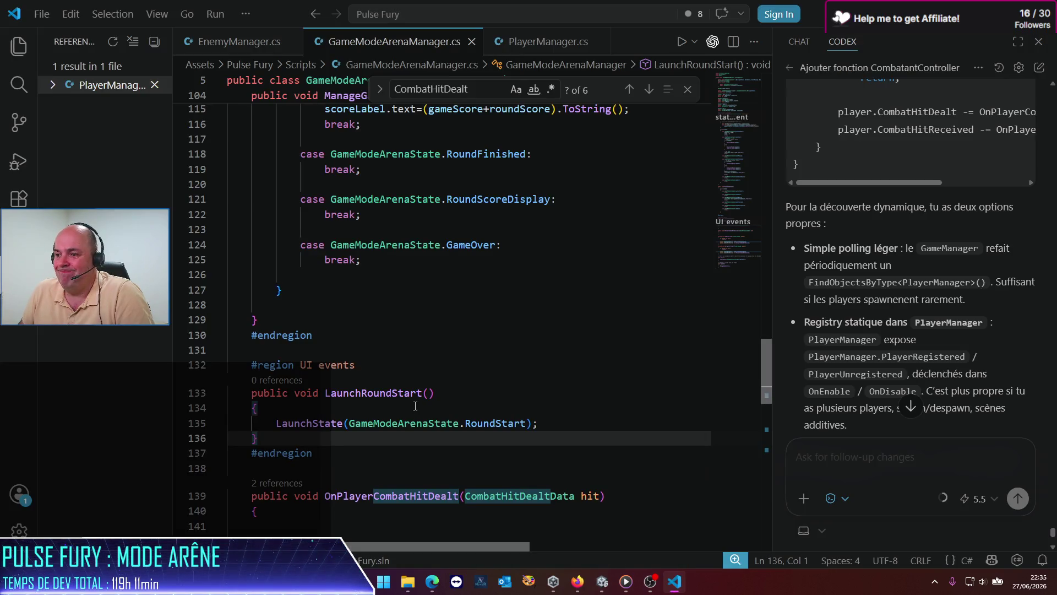
Scroll to Start() to check its LaunchState WaitingToStart call, then return to Unity.
scroll(415, 406, down, 10)
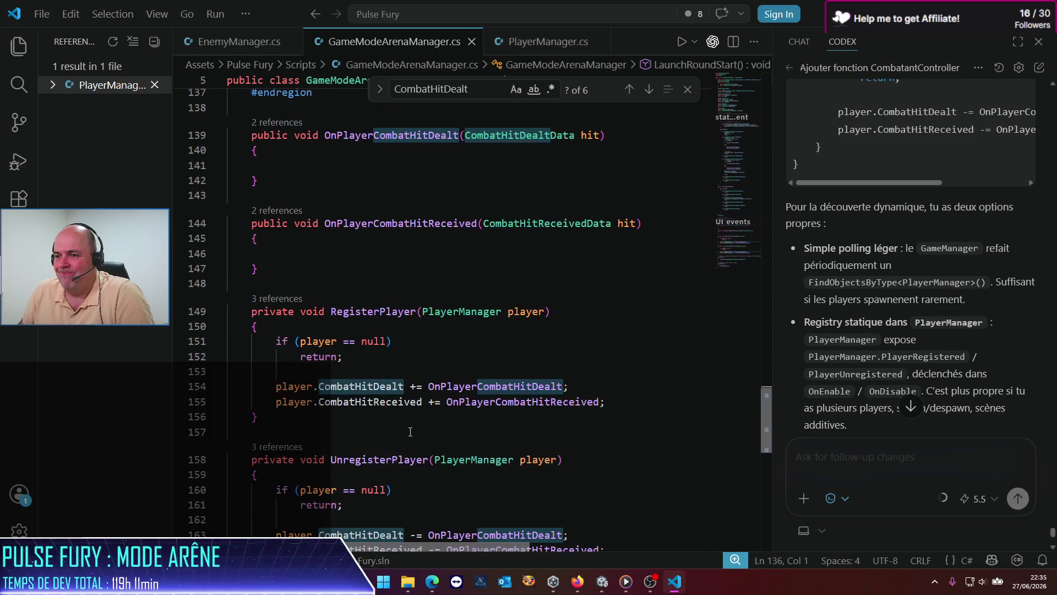
scroll(410, 431, down, 4)
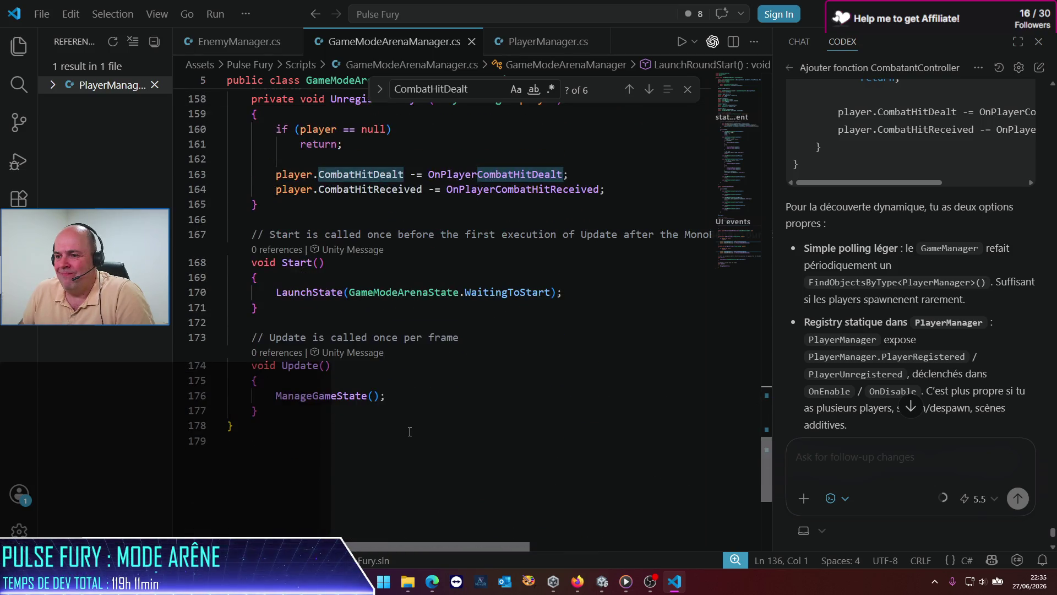
click(497, 299)
mouse_move(612, 590)
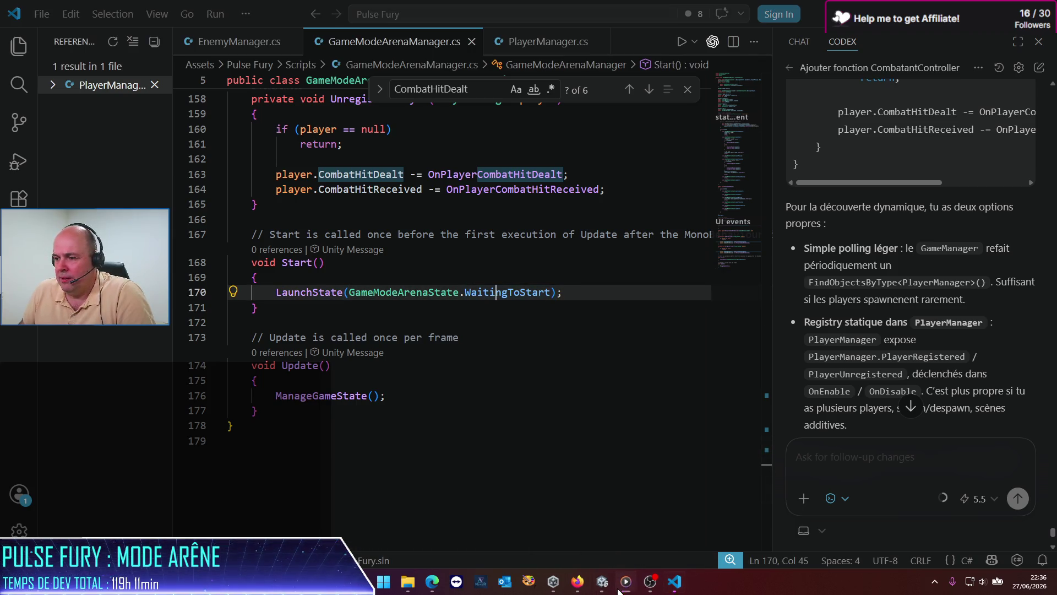
click(674, 582)
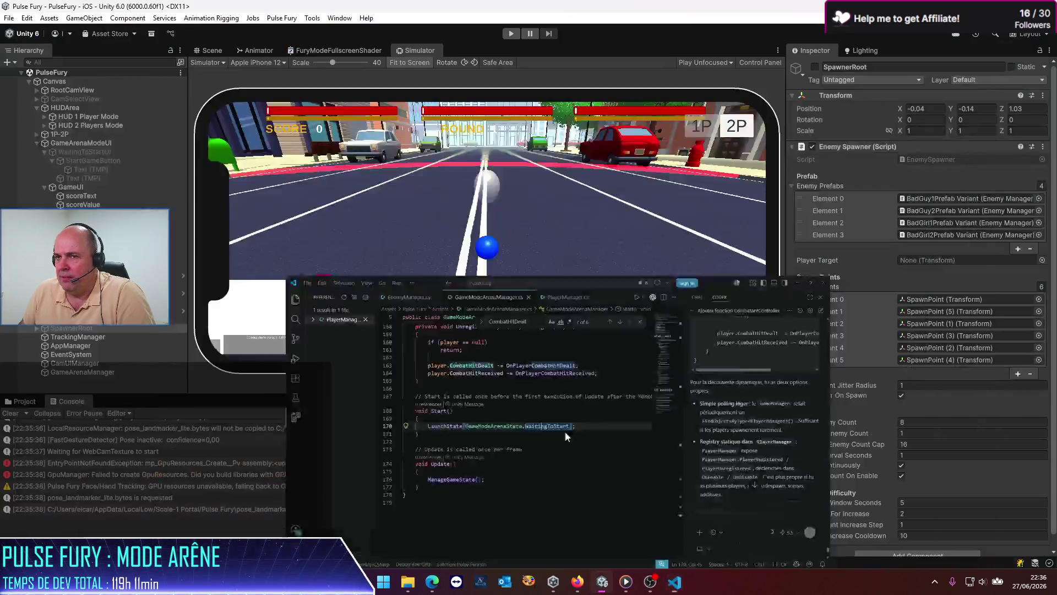
Deactivate HUD 2 Players Mode, clear the Console, enter Play mode and inspect GameArenaManager.
click(88, 126)
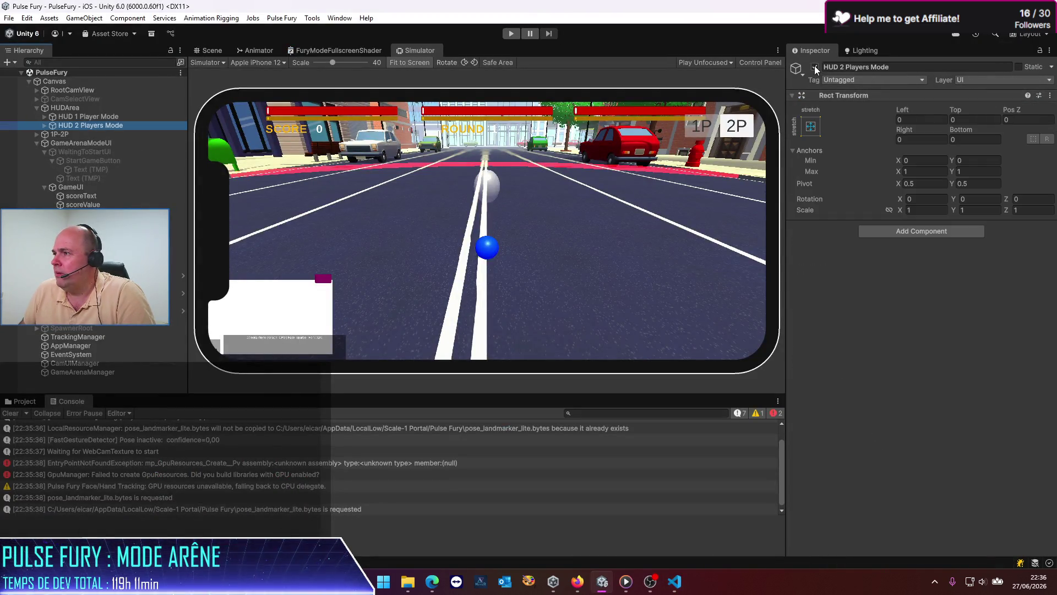
click(814, 66)
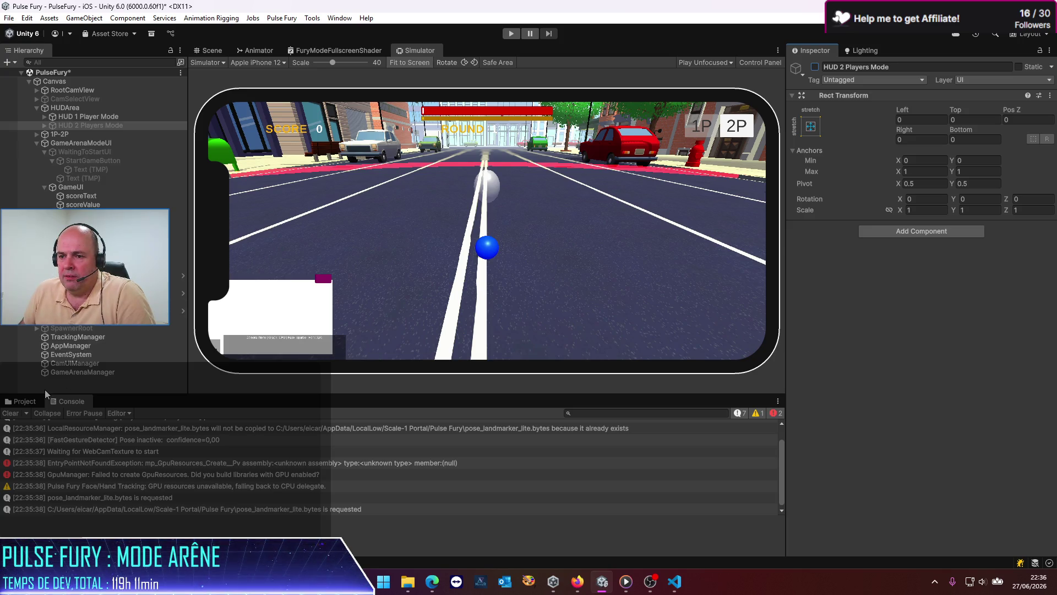
click(11, 413)
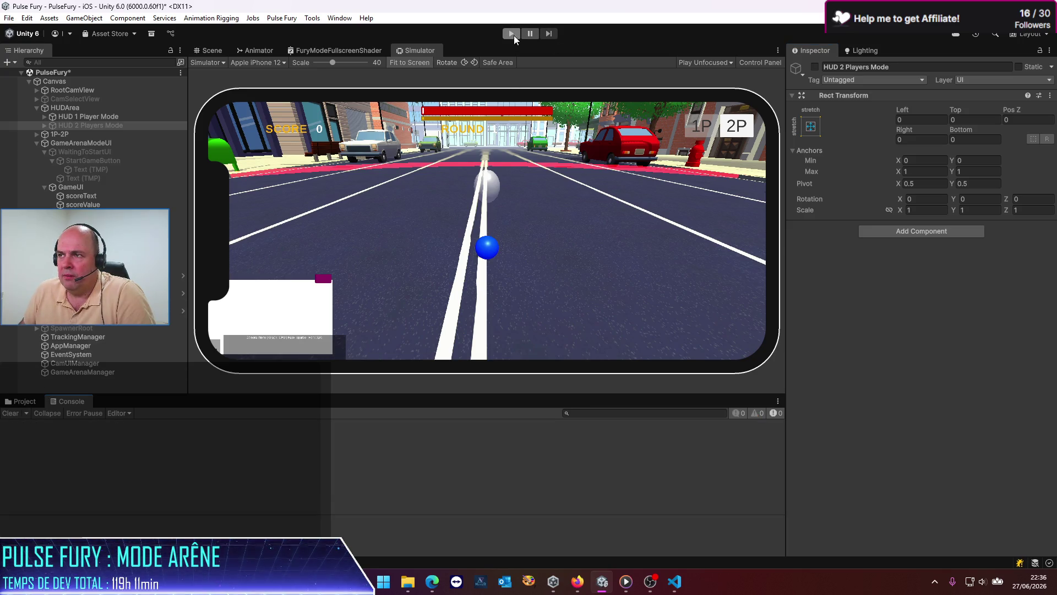
click(512, 34)
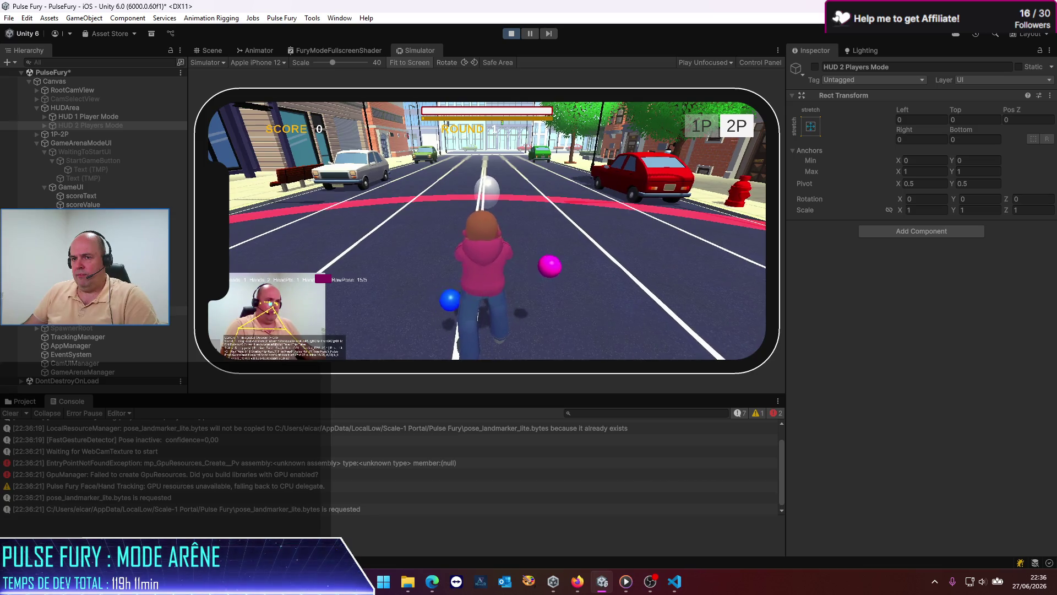
click(88, 372)
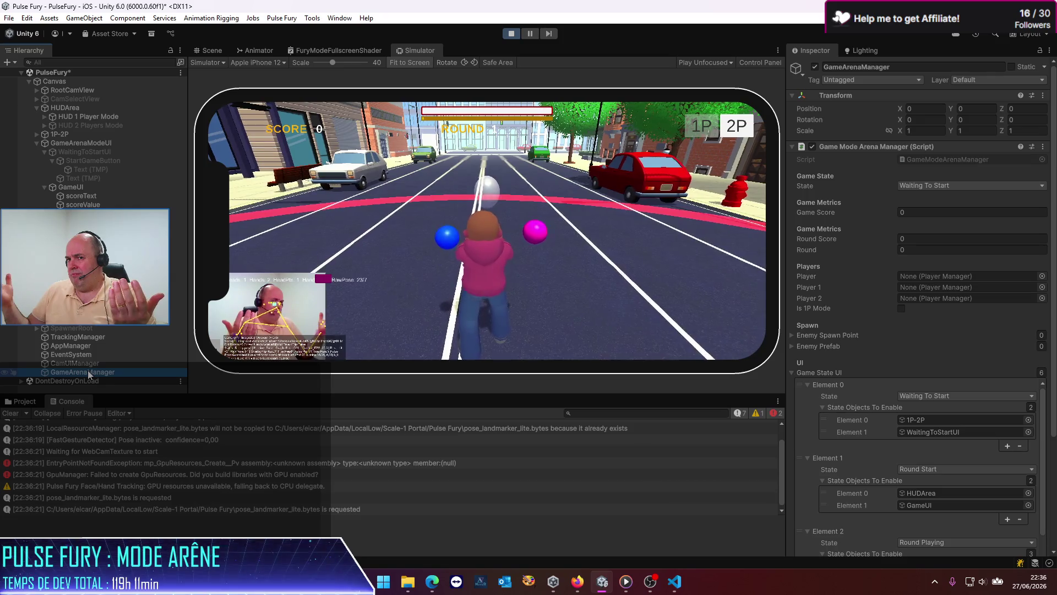
Stop the running arena play-test with the Play button.
click(516, 34)
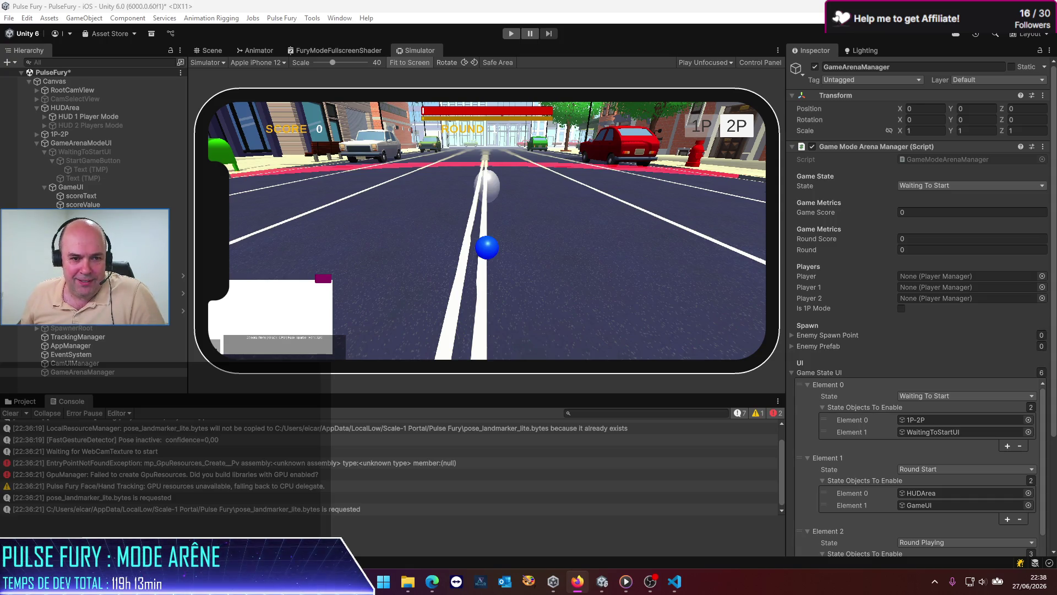
key(alt+Tab)
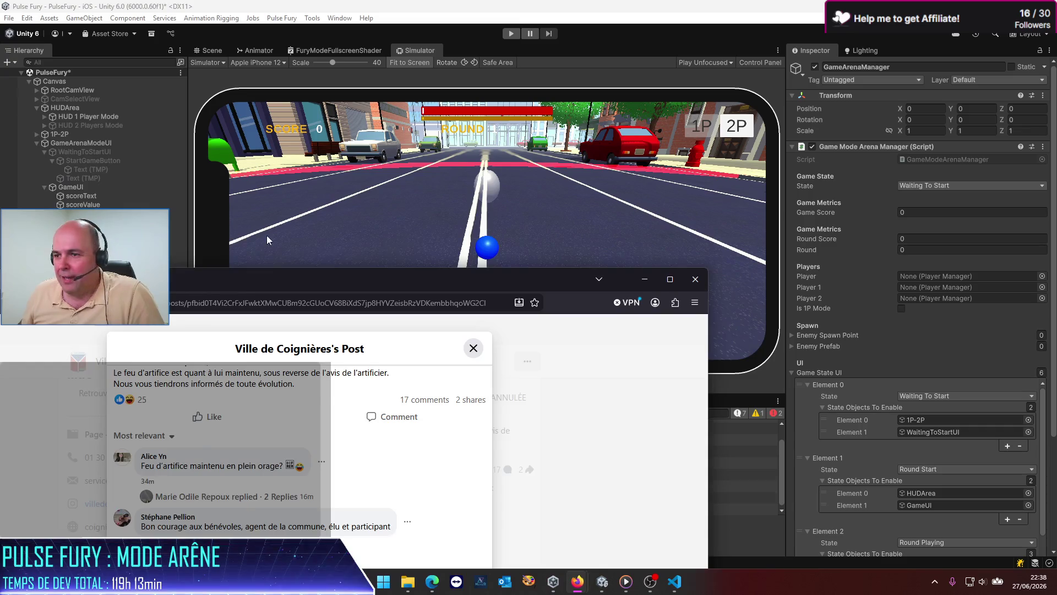
drag(267, 236, 398, 201)
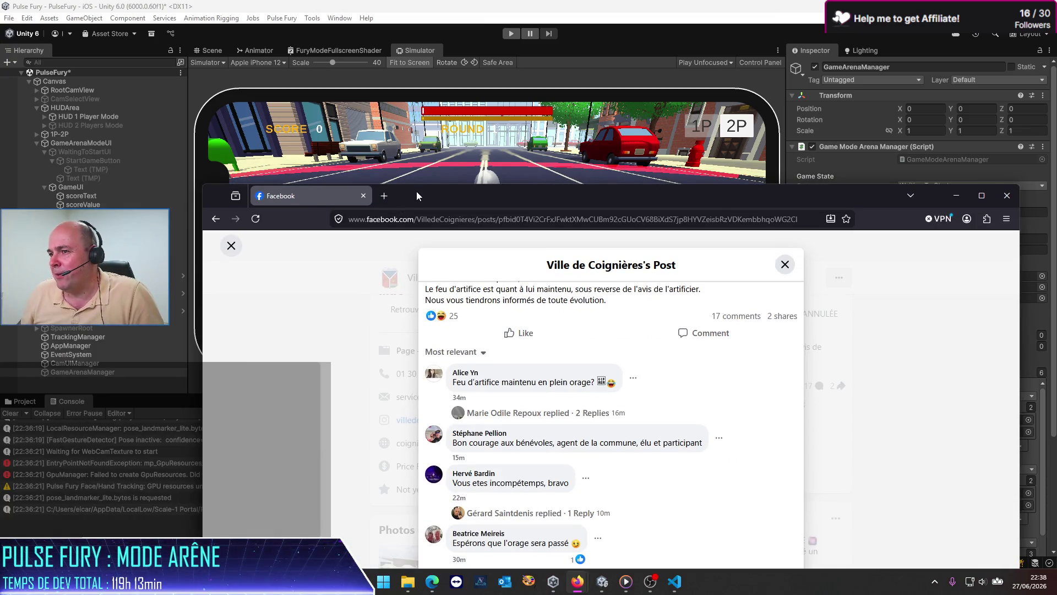
double_click(416, 190)
scroll(504, 380, down, 5)
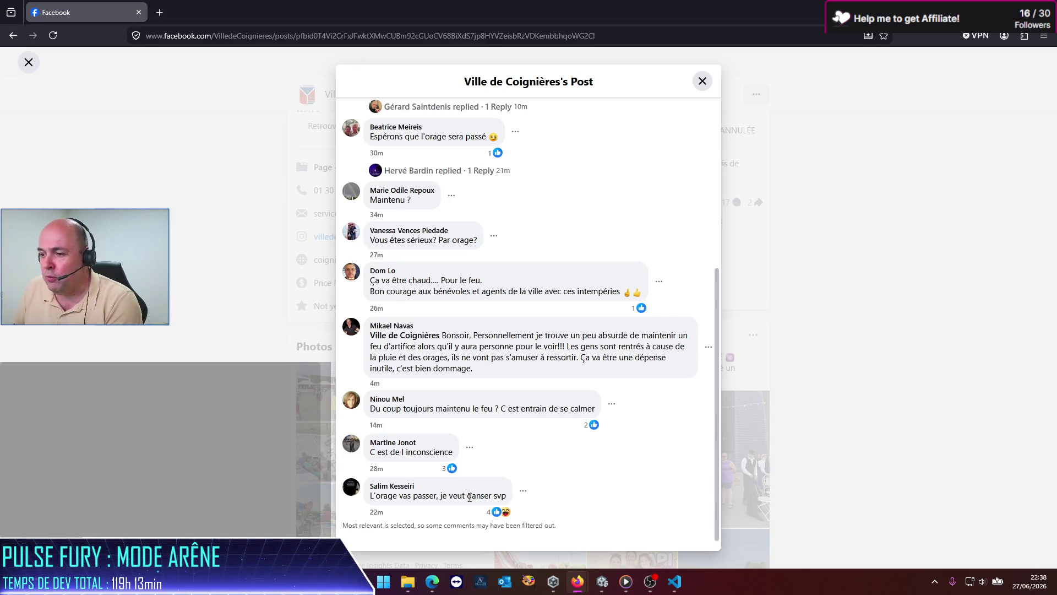
drag(447, 496, 472, 496)
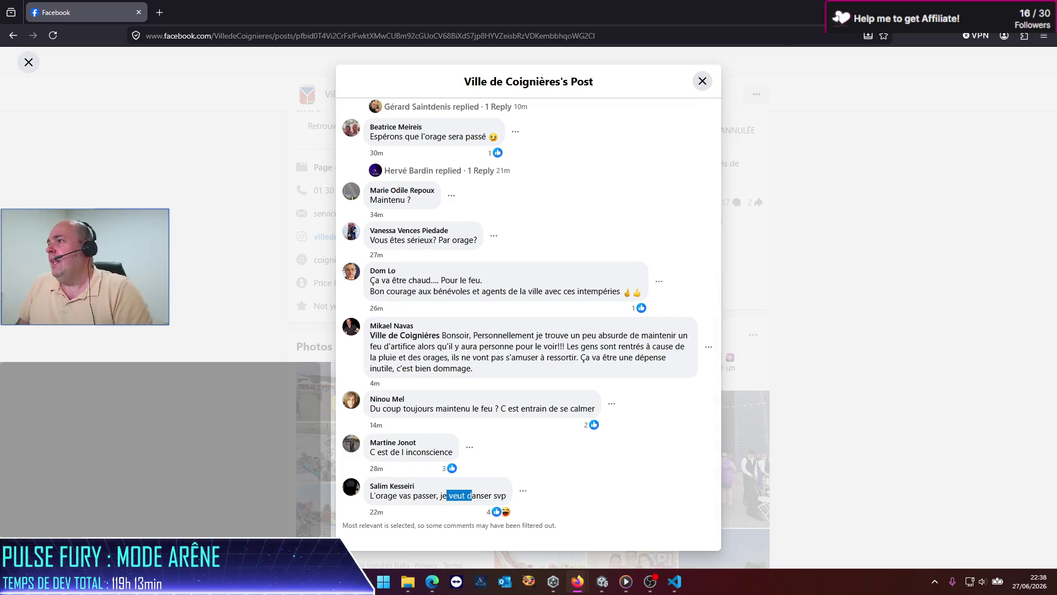
key(alt+Tab)
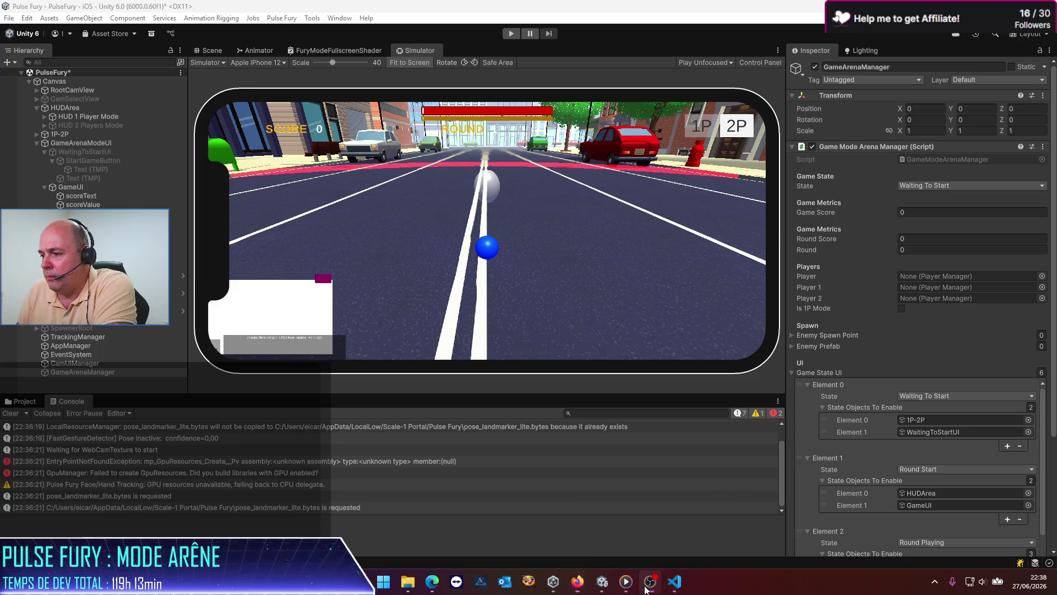
Switch to VS Code and scroll up to the mustActivate check in LaunchState's loop.
click(674, 581)
click(397, 365)
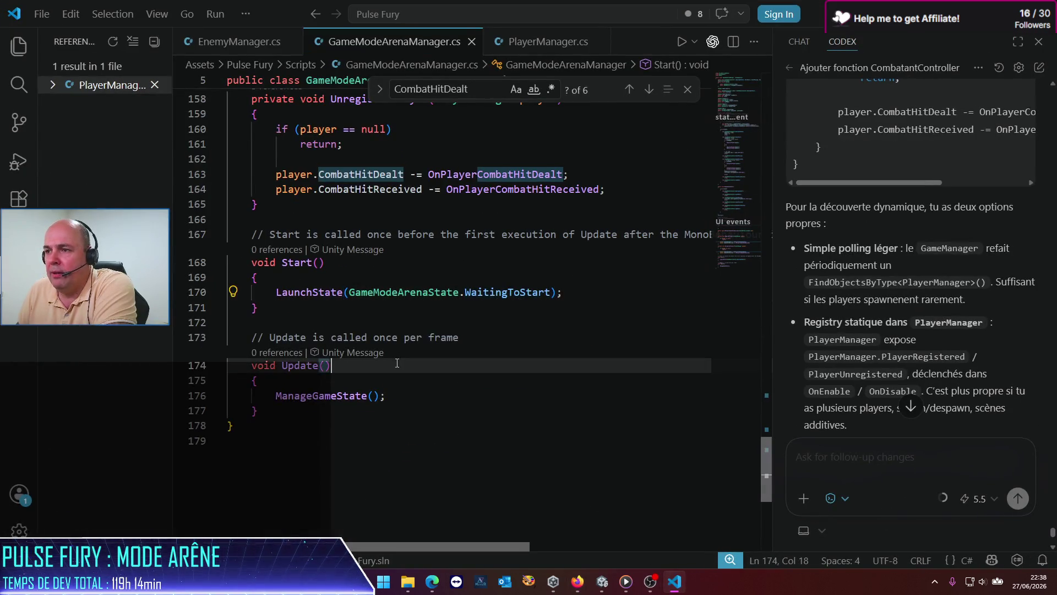
scroll(397, 363, up, 3)
scroll(404, 353, up, 4)
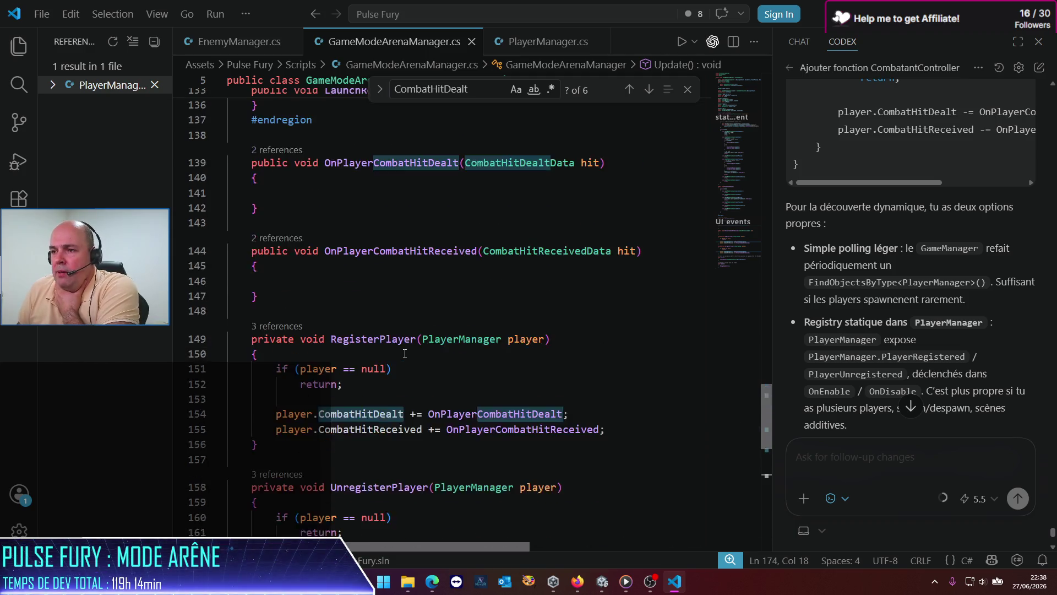
scroll(405, 354, up, 20)
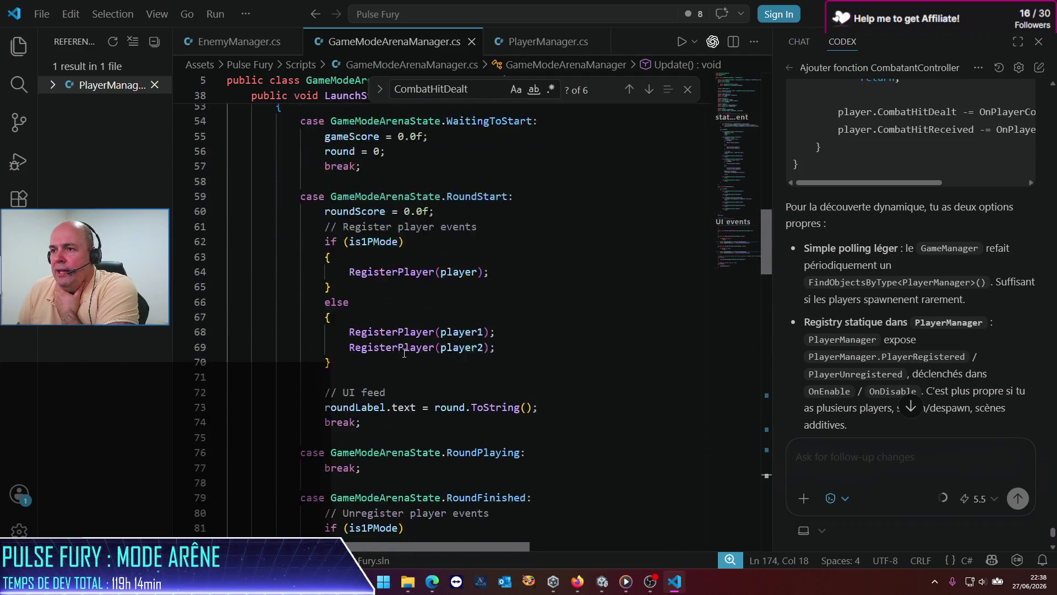
scroll(404, 353, up, 8)
click(337, 398)
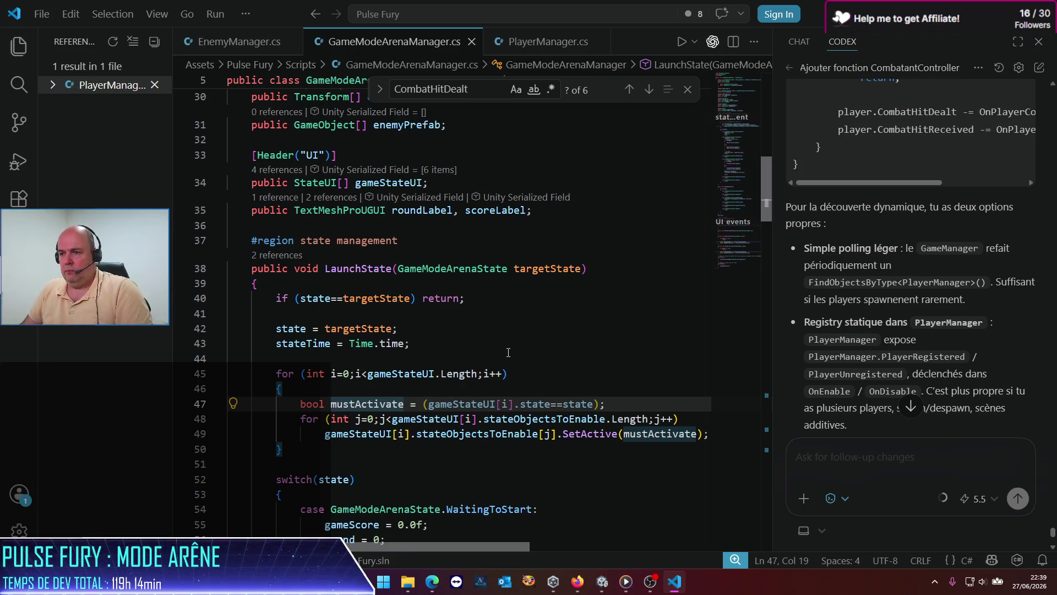
Wrap the inner loop's SetActive statement in its own braces.
click(463, 418)
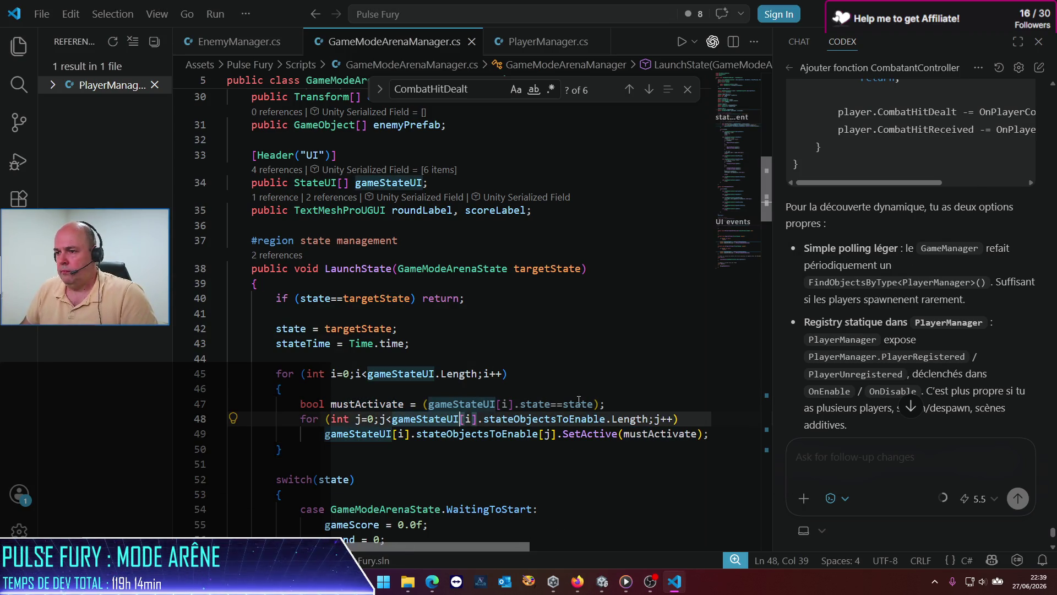
click(624, 404)
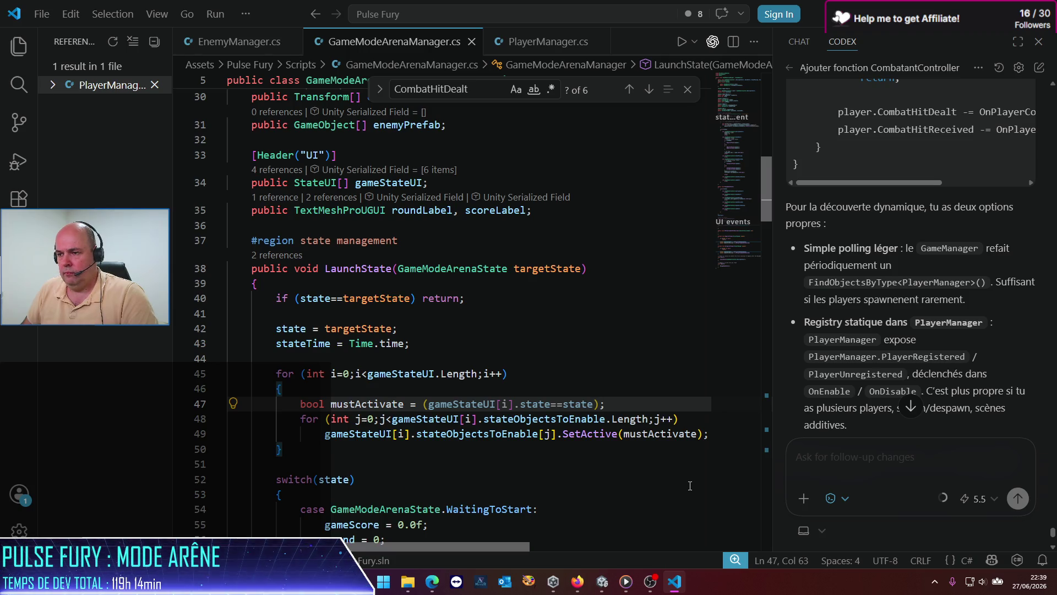
click(694, 424)
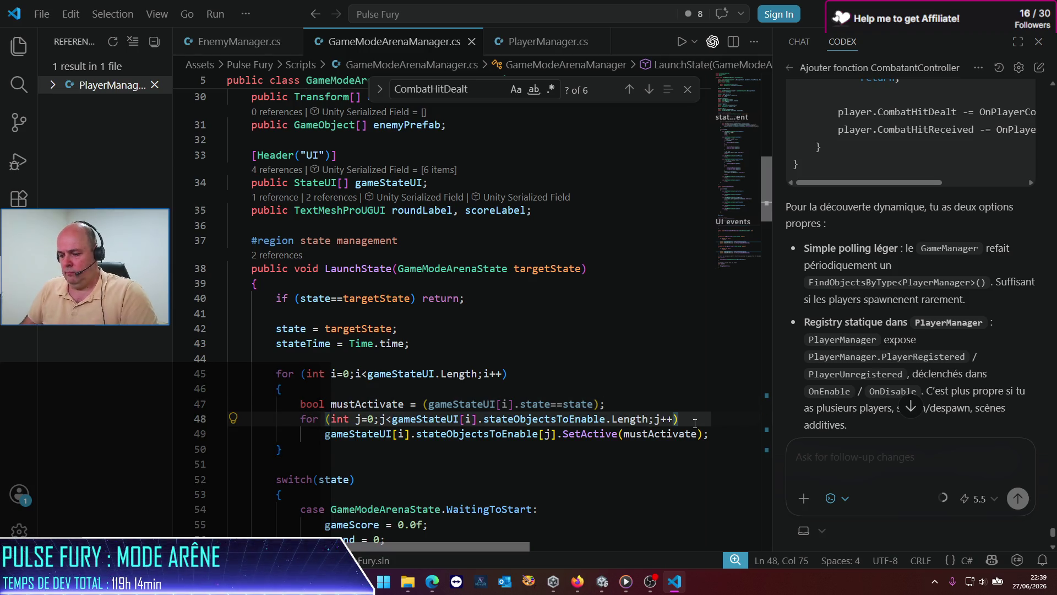
key(Return)
text({)
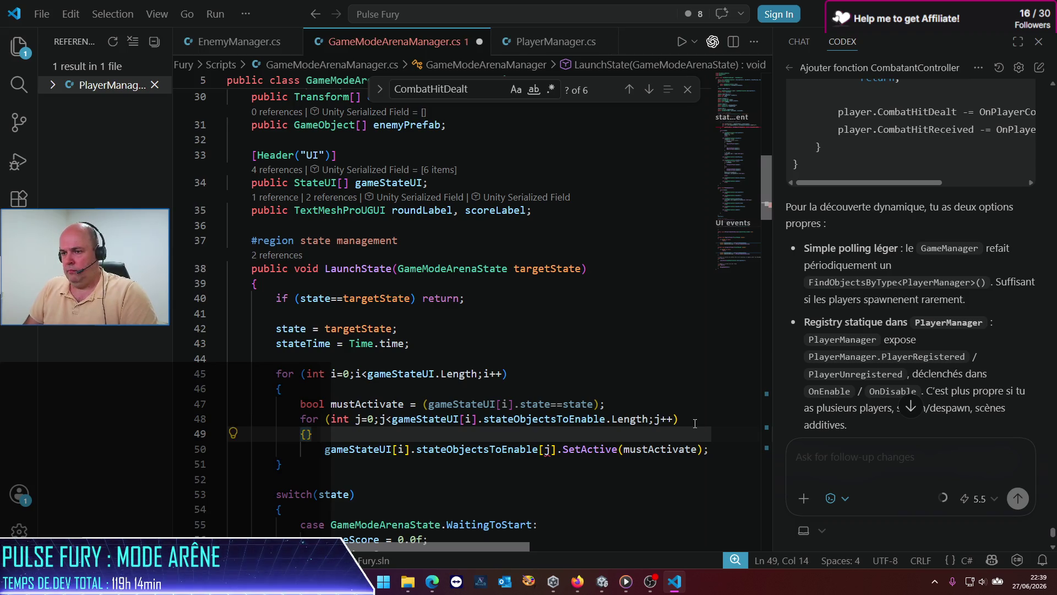
key(Return)
key(Down)
key(Down)
key(shift+End)
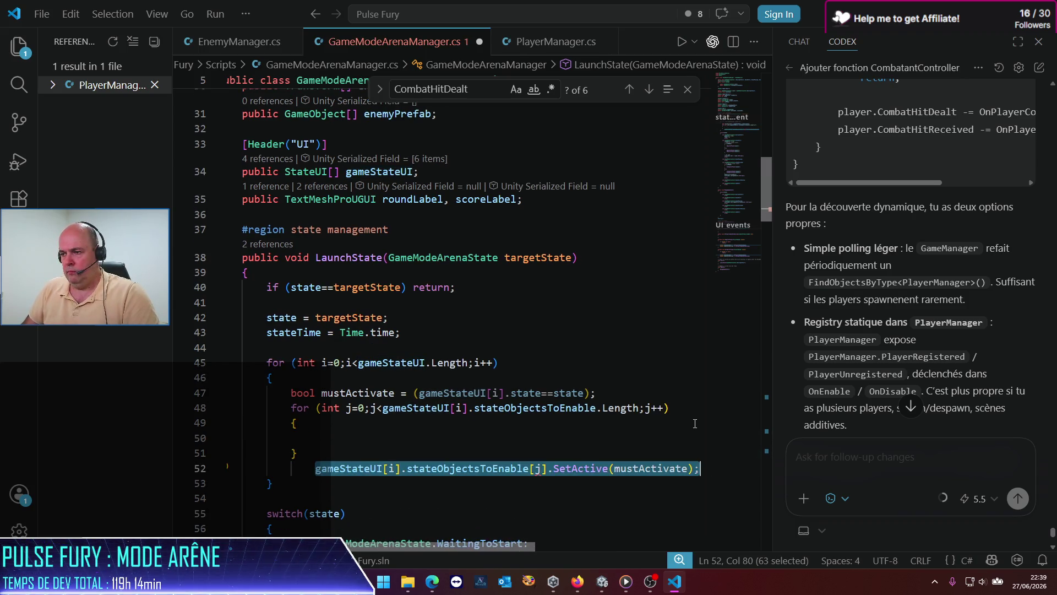
key(ctrl+x)
key(Up)
key(Up)
key(ctrl+v)
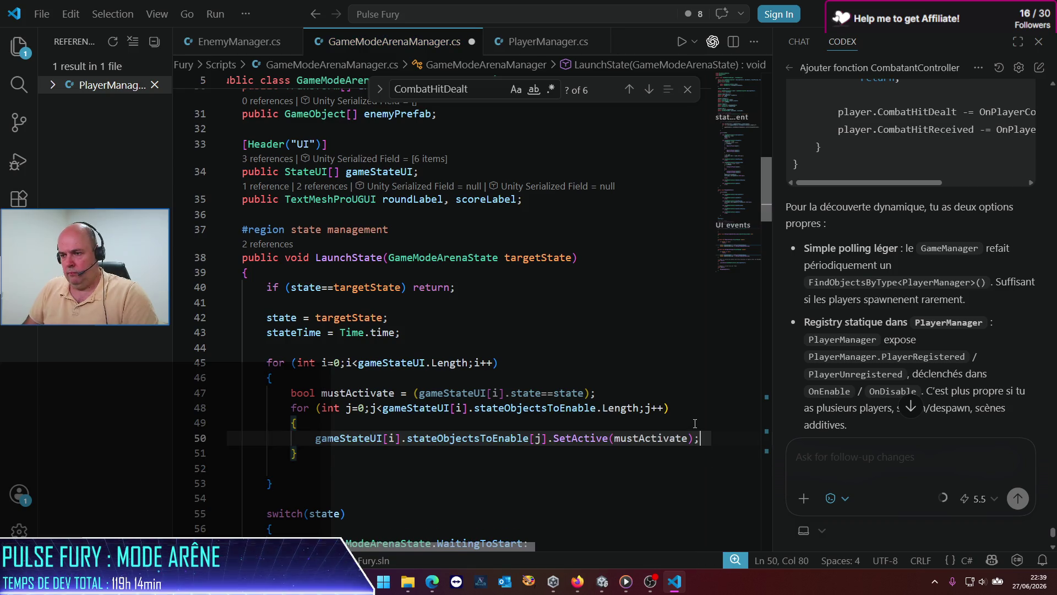
key(Return)
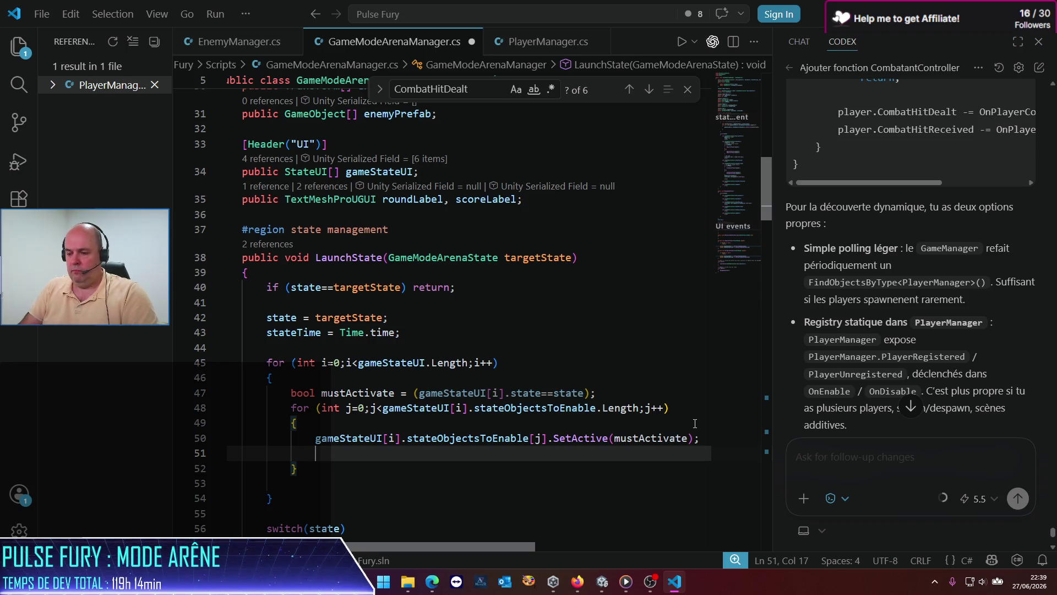
Add if (mustActivate) Debug.Log("[GameModeArenaManager] activating GO " + object's .name) and save.
text(if (mustActivate)
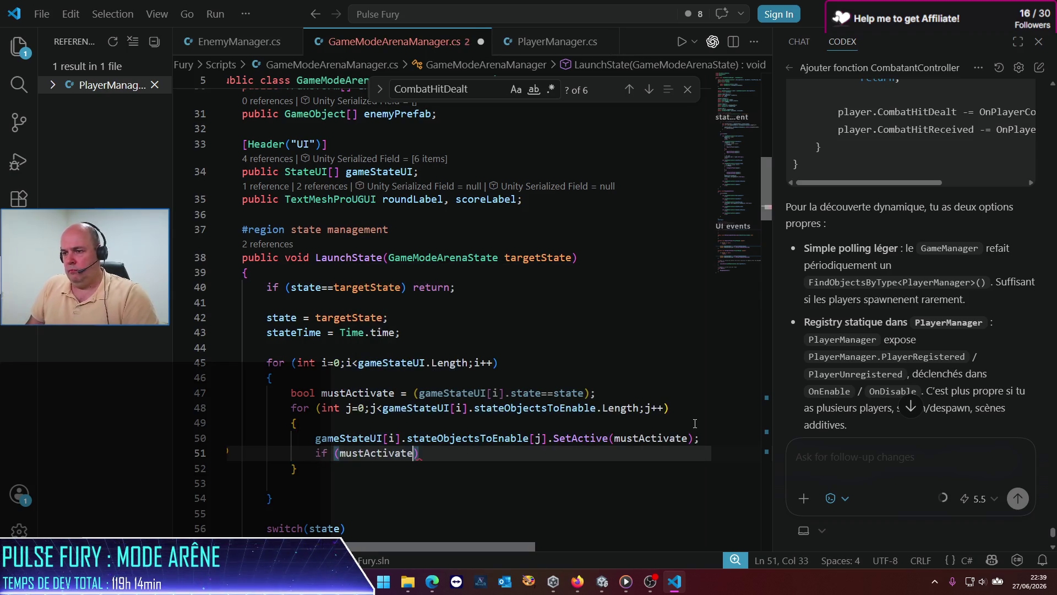
text() Debug.)
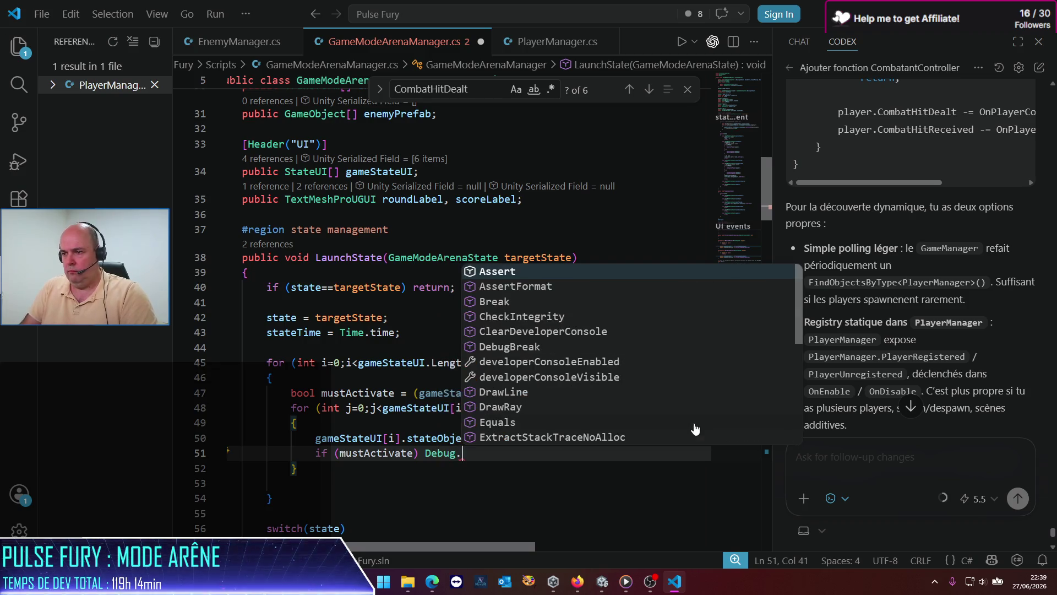
text(Log)
key(Escape)
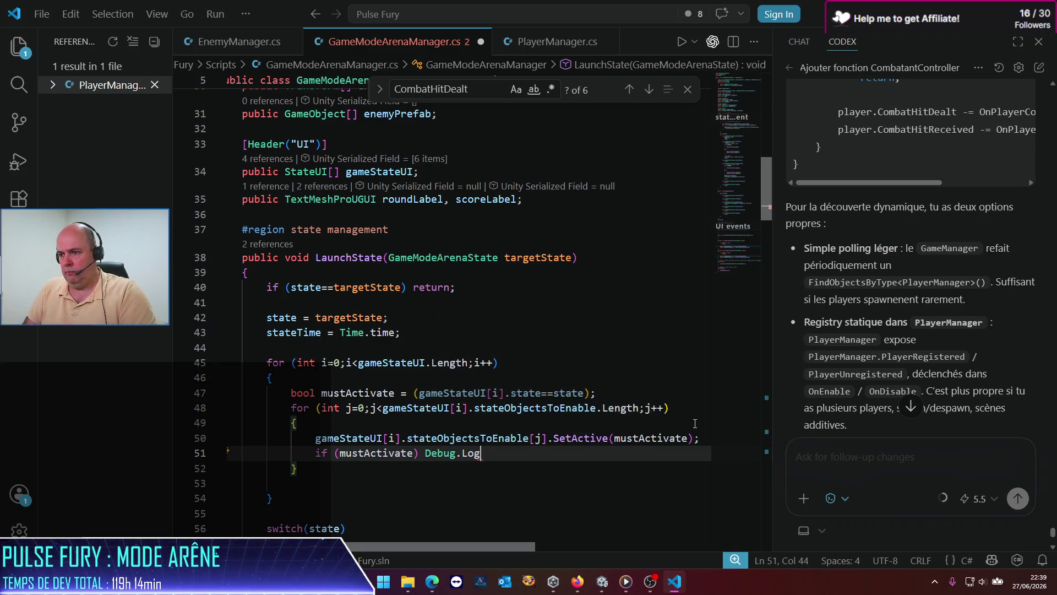
text(()
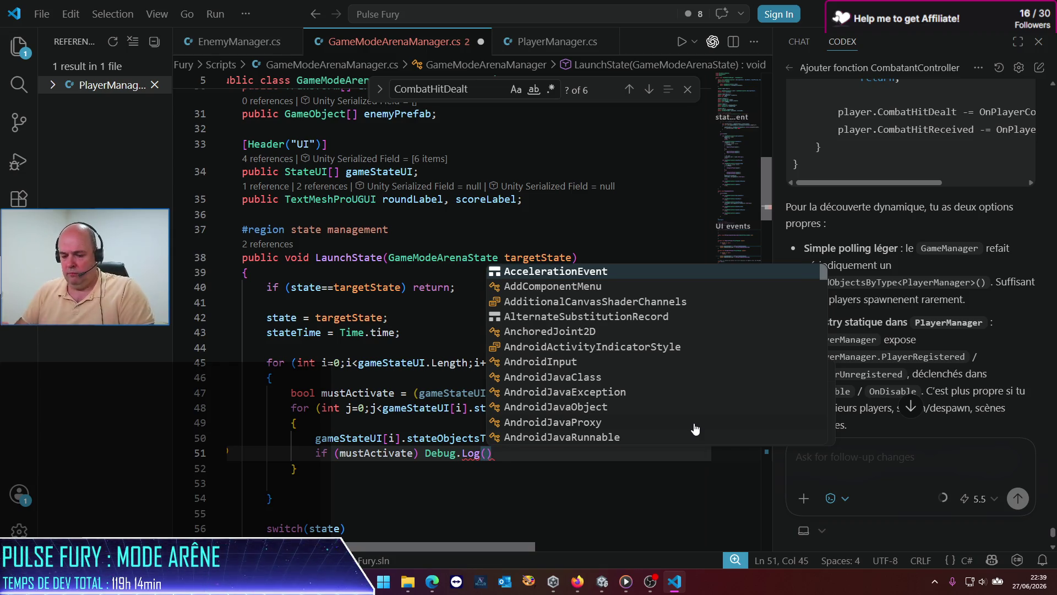
key(Escape)
text("[)
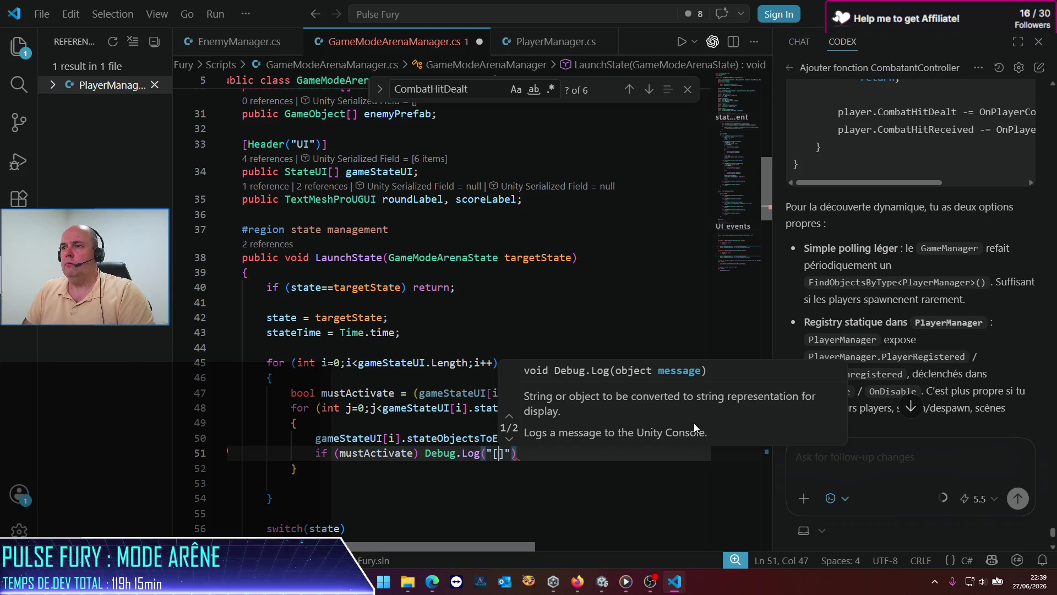
text(GameModeAr)
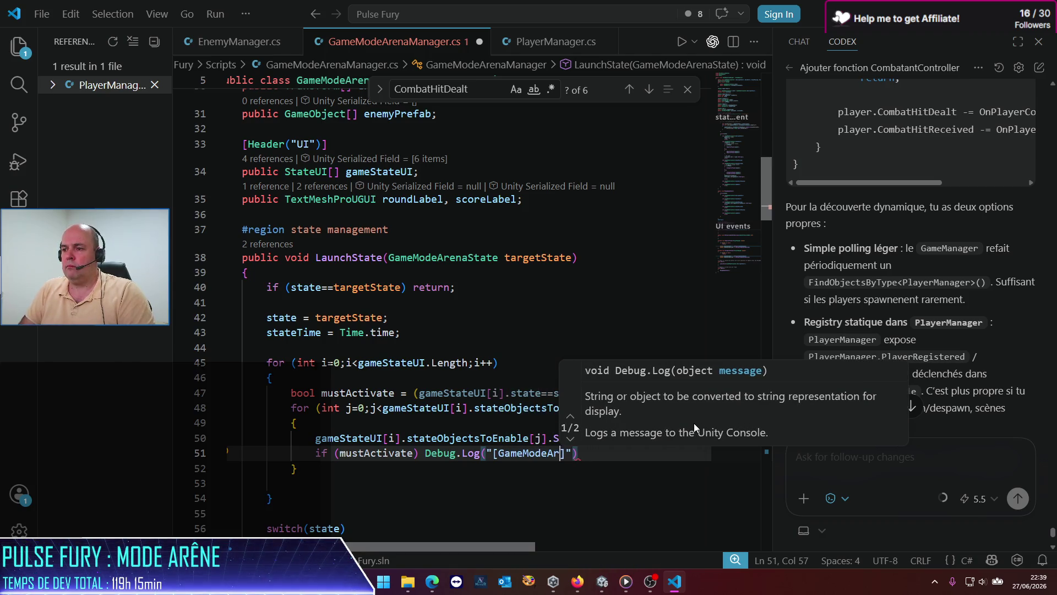
text(enaManager)
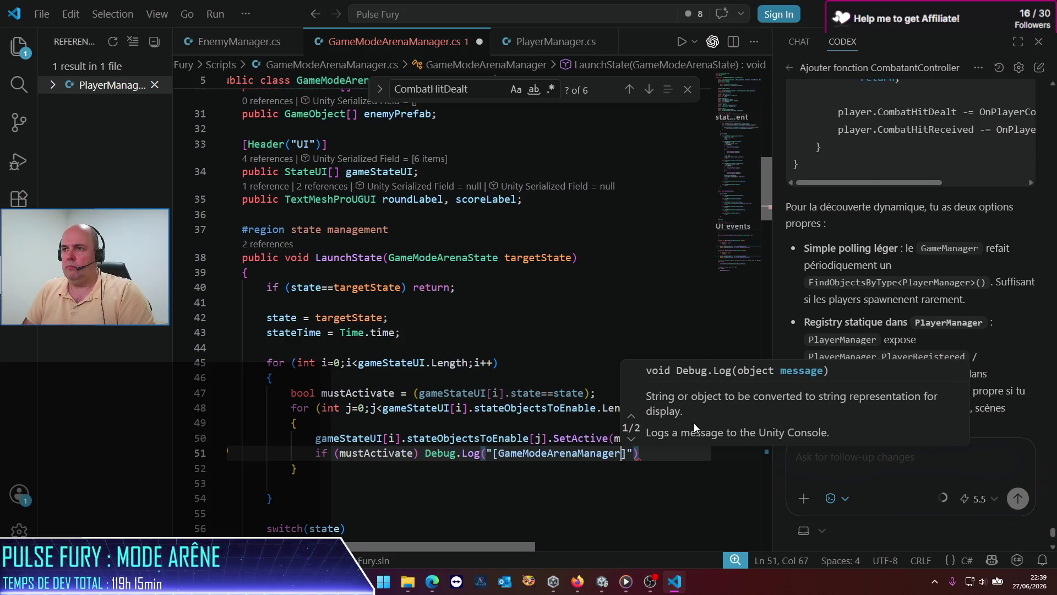
text(])
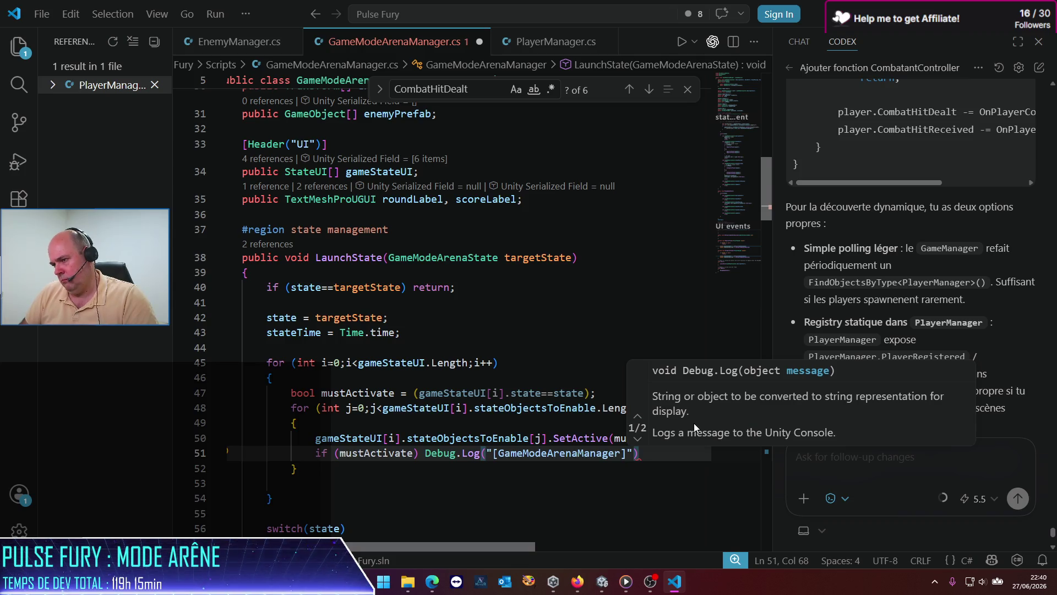
text( acti)
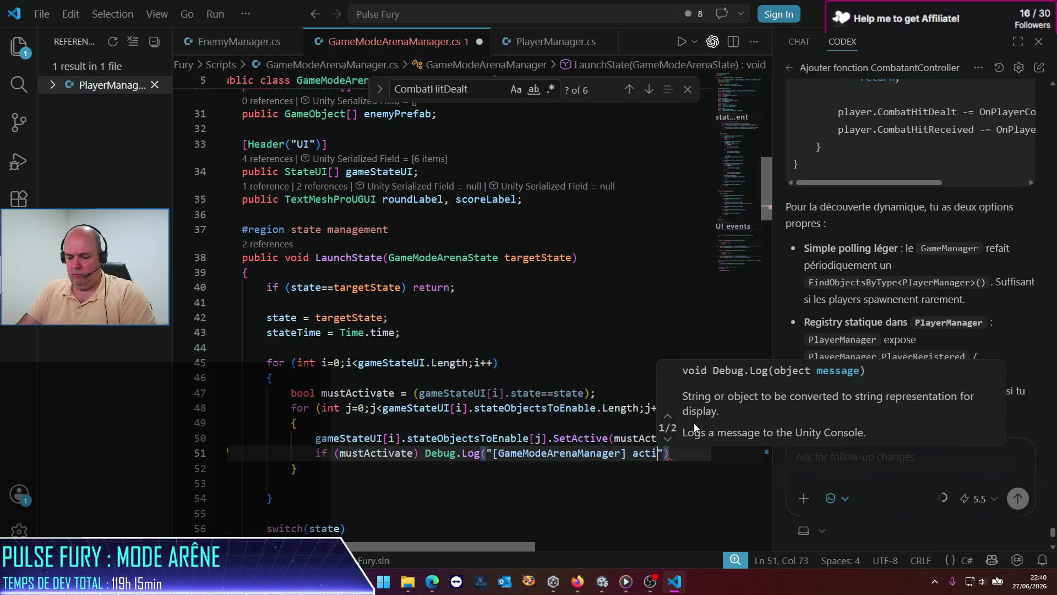
text(vating )
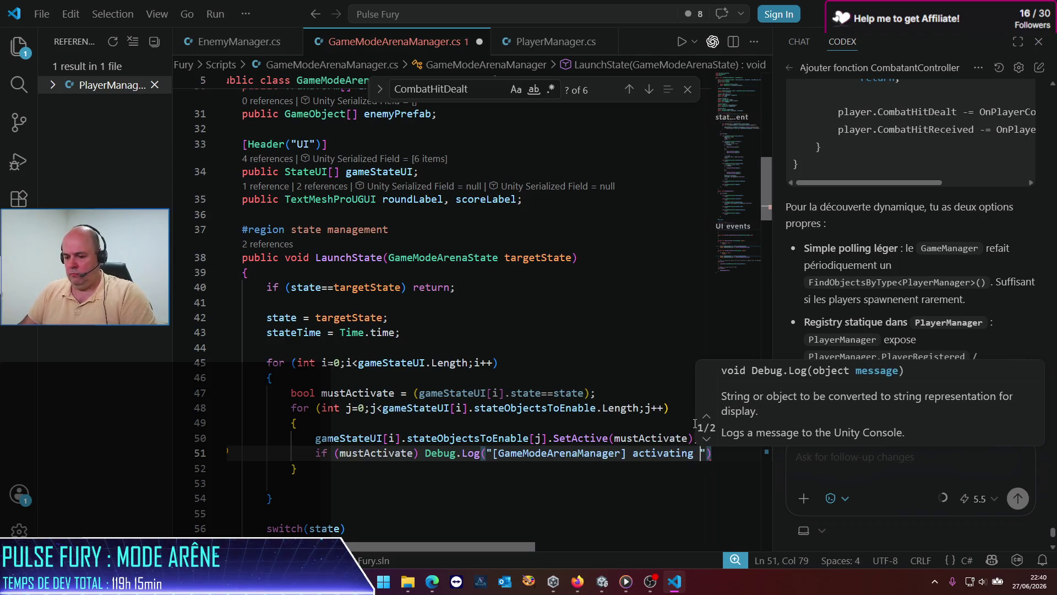
text(GO )
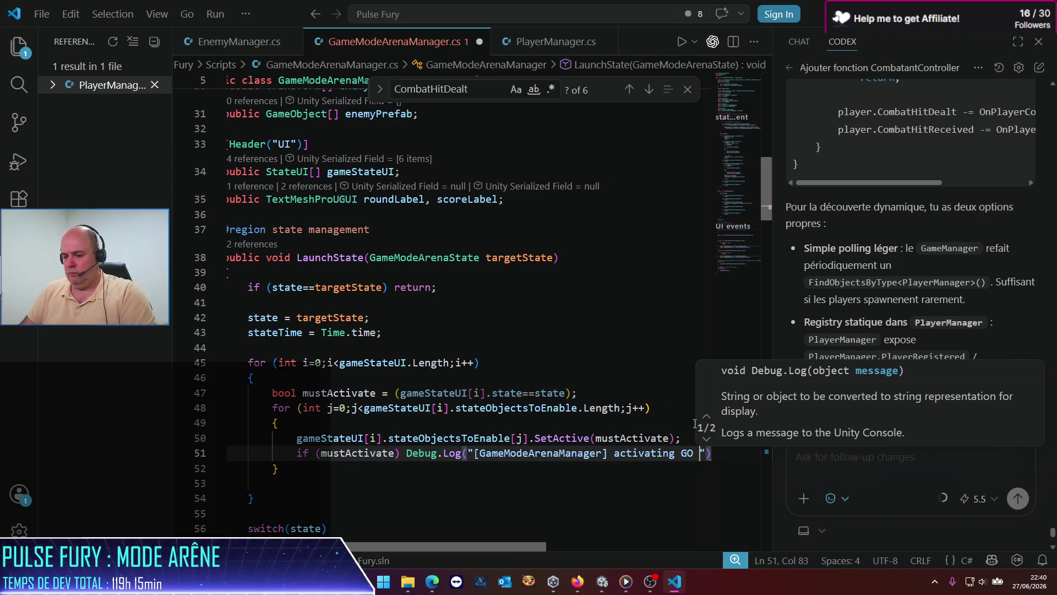
text("+)
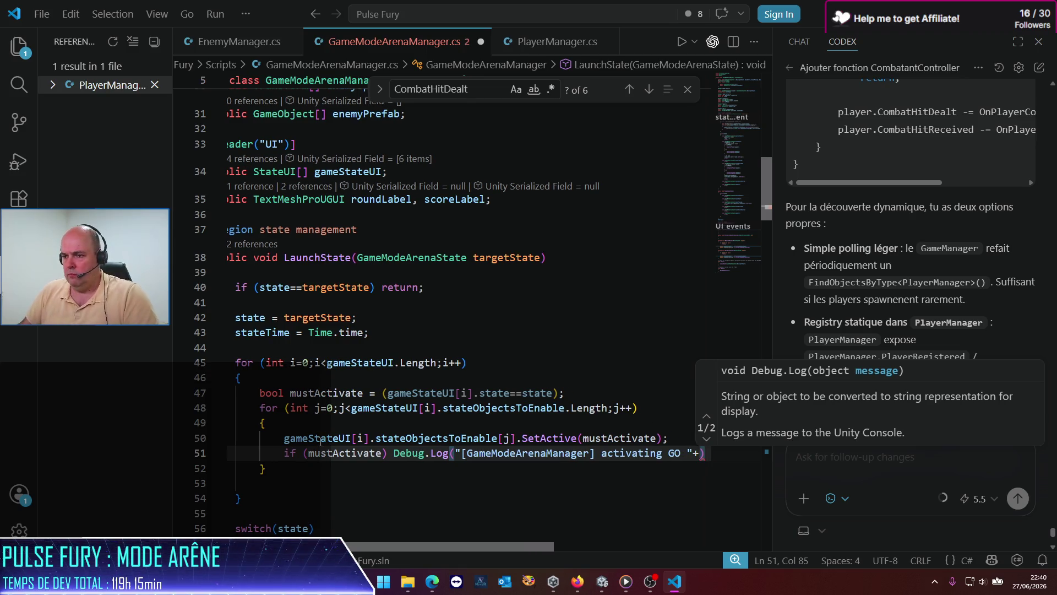
drag(516, 438, 284, 439)
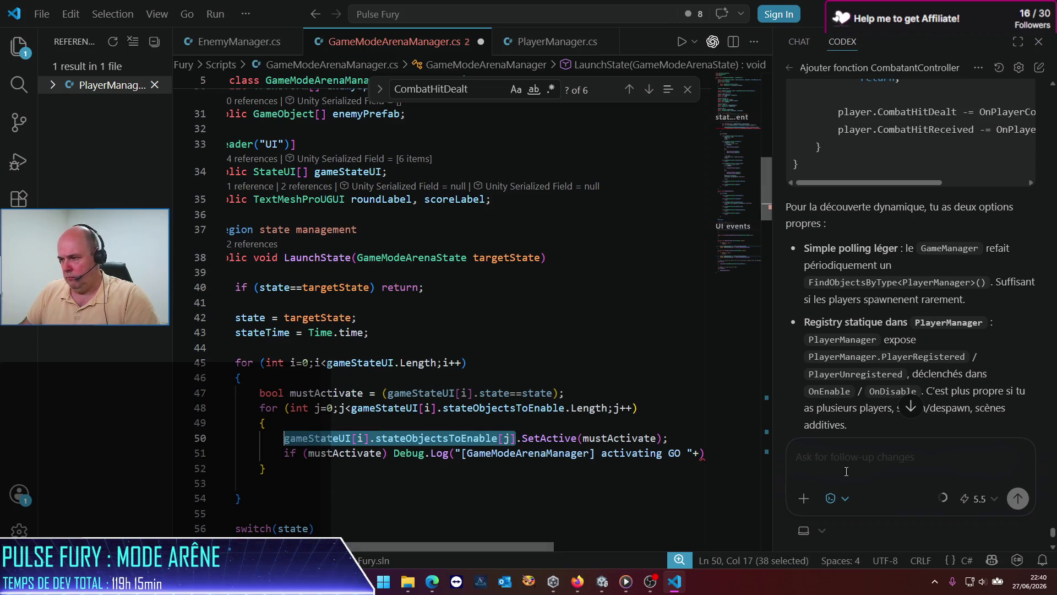
click(701, 452)
text(v)
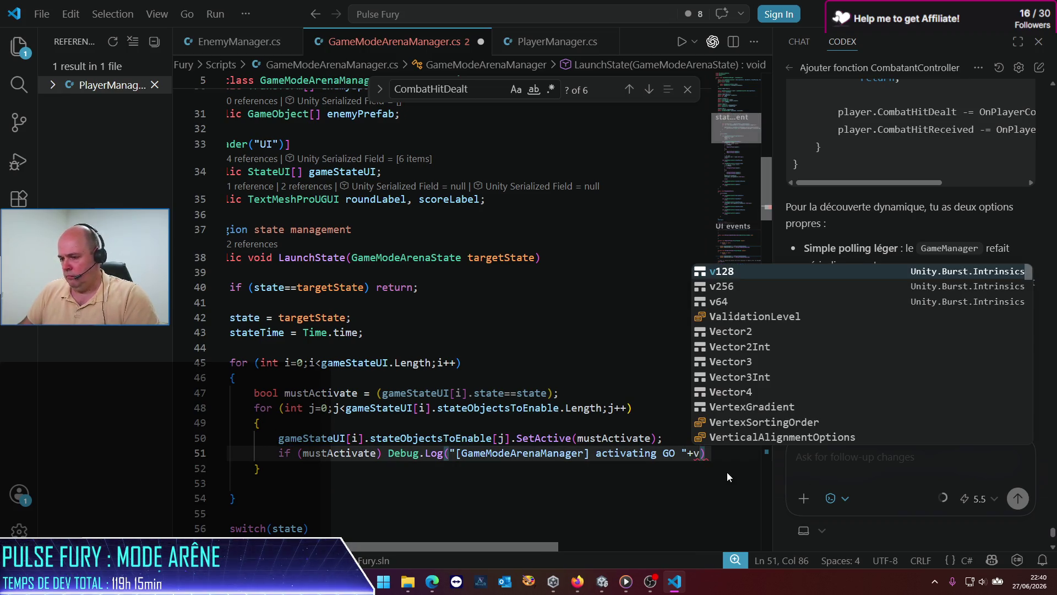
key(BackSpace)
key(ctrl+v)
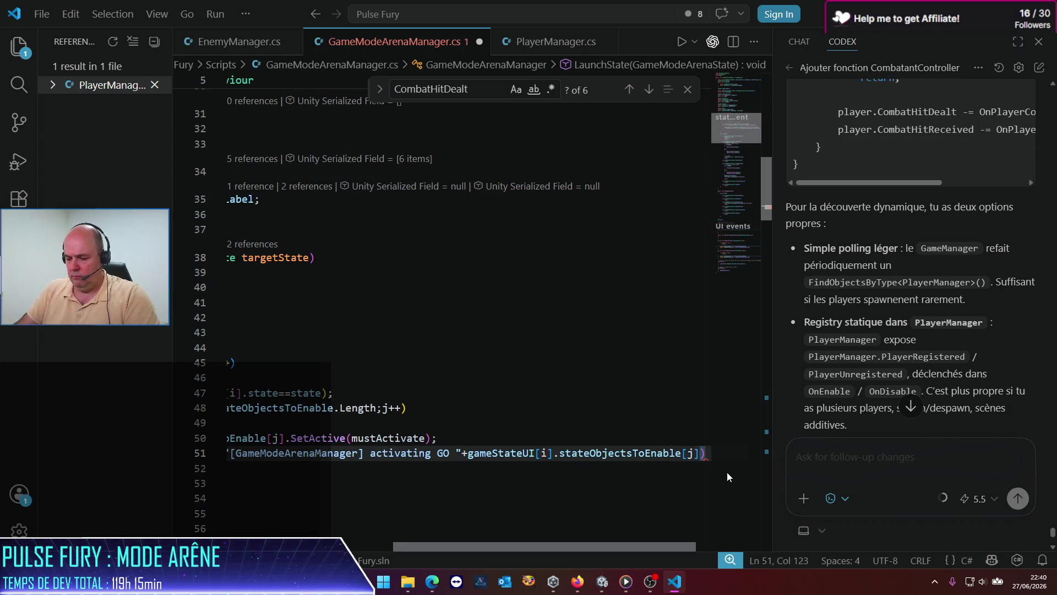
text(.name)
key(End)
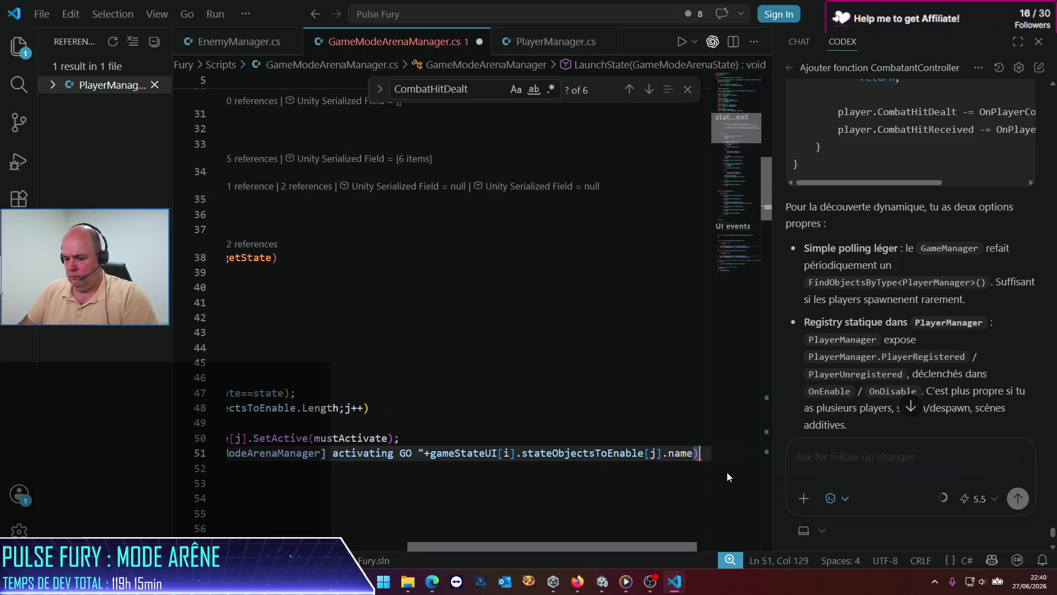
text(;)
key(ctrl+s)
click(430, 362)
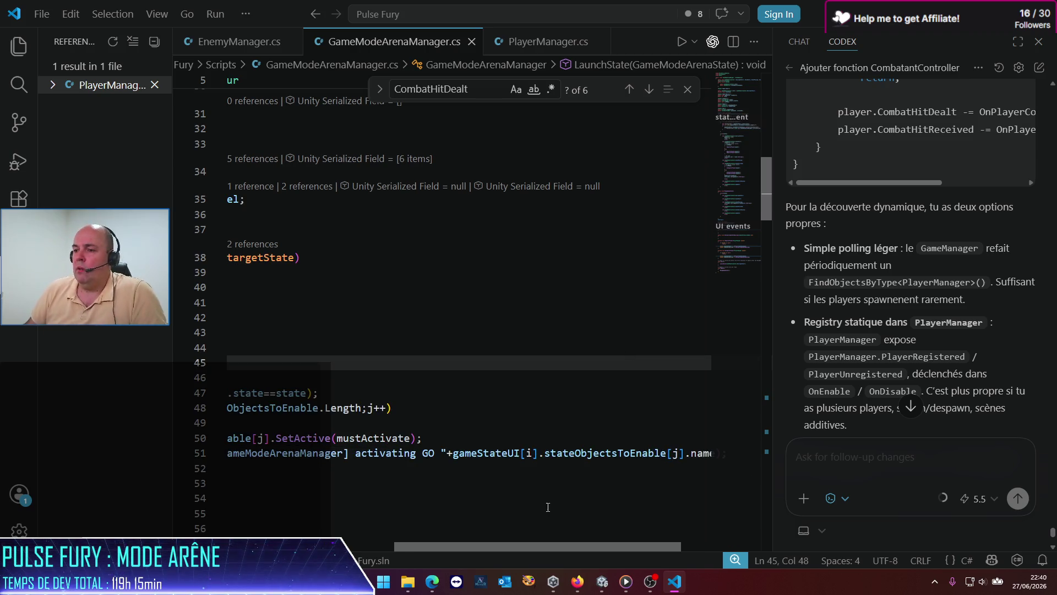
scroll(554, 548, left, 5)
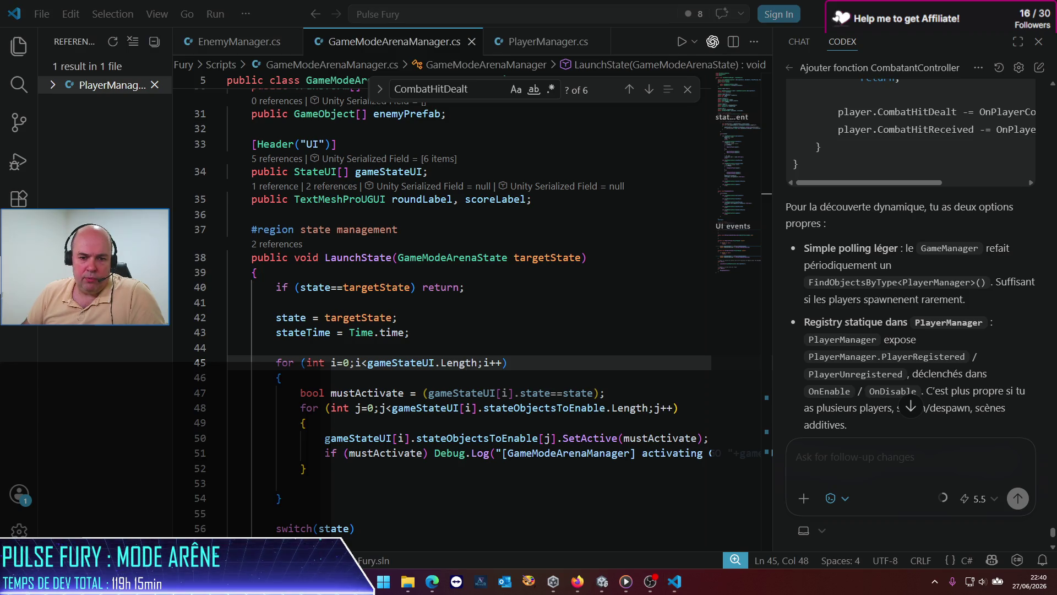
key(alt+Tab)
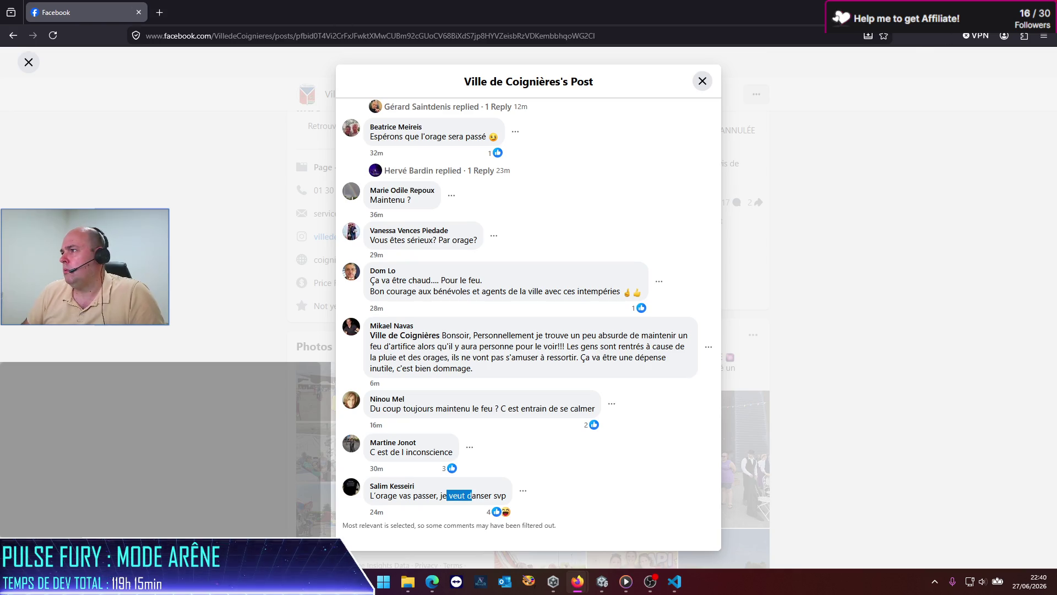
Leave the Facebook post and return to GameModeArenaManager.cs in VS Code.
key(alt+Tab)
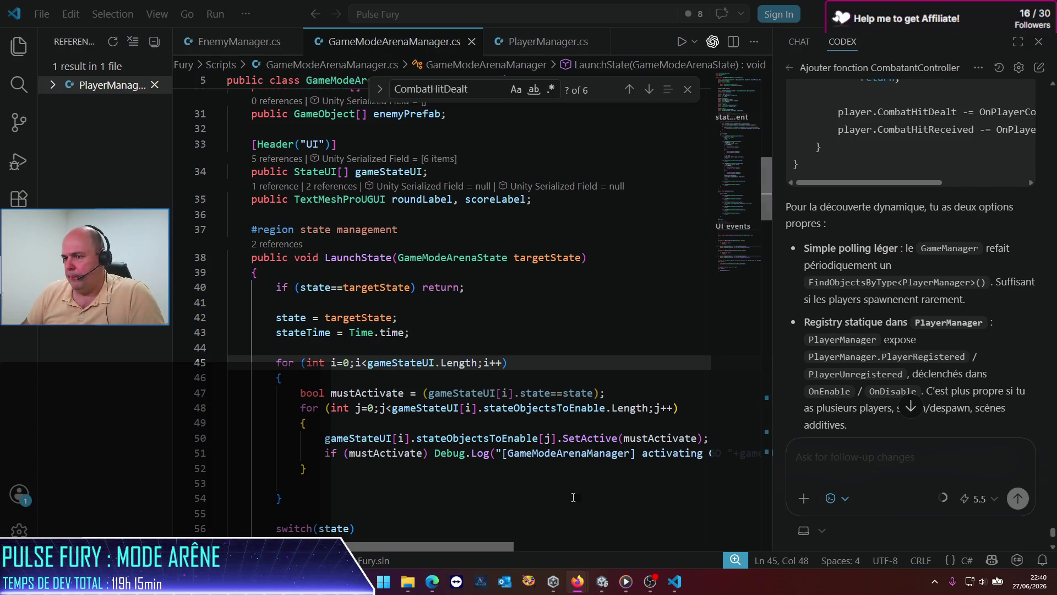
click(457, 397)
Bring the Unity editor, with the arena scene in the Simulator, back to the front.
click(463, 483)
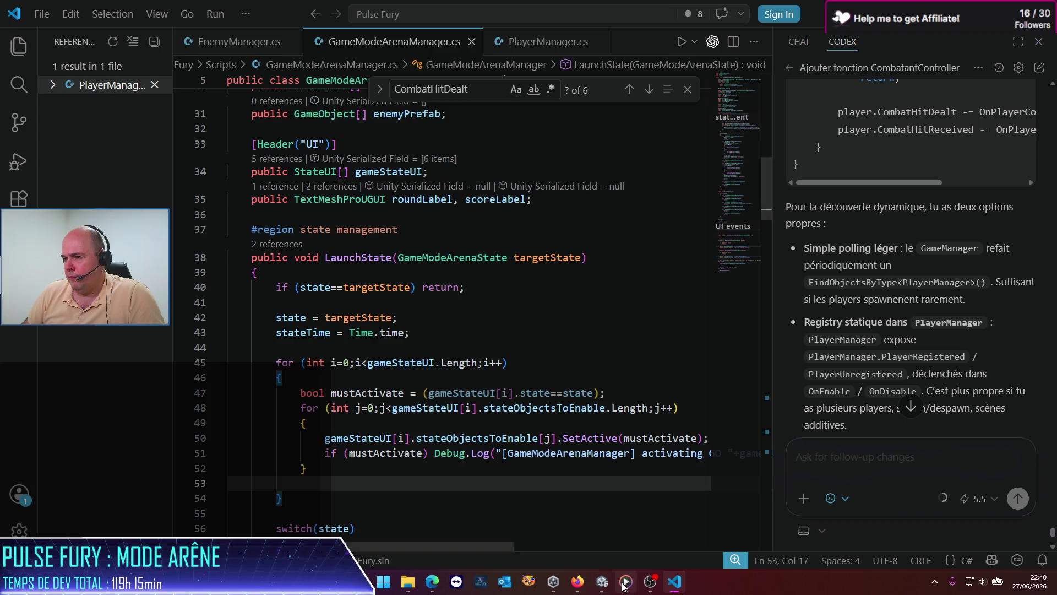
key(alt+Tab)
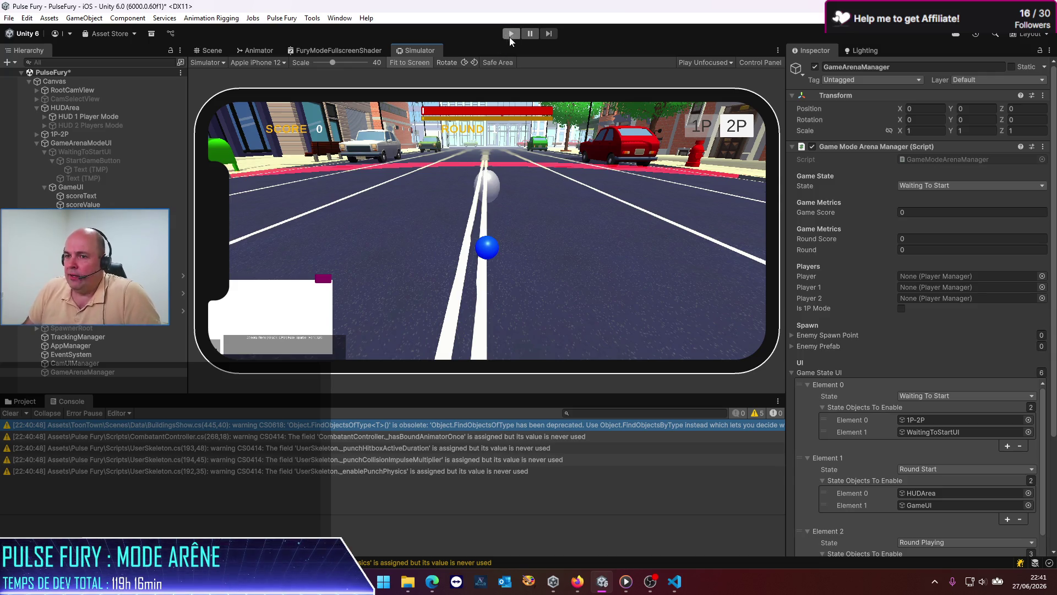
Clear the Console and filter it by 'GameModeArenaManager', copied from the script.
click(11, 413)
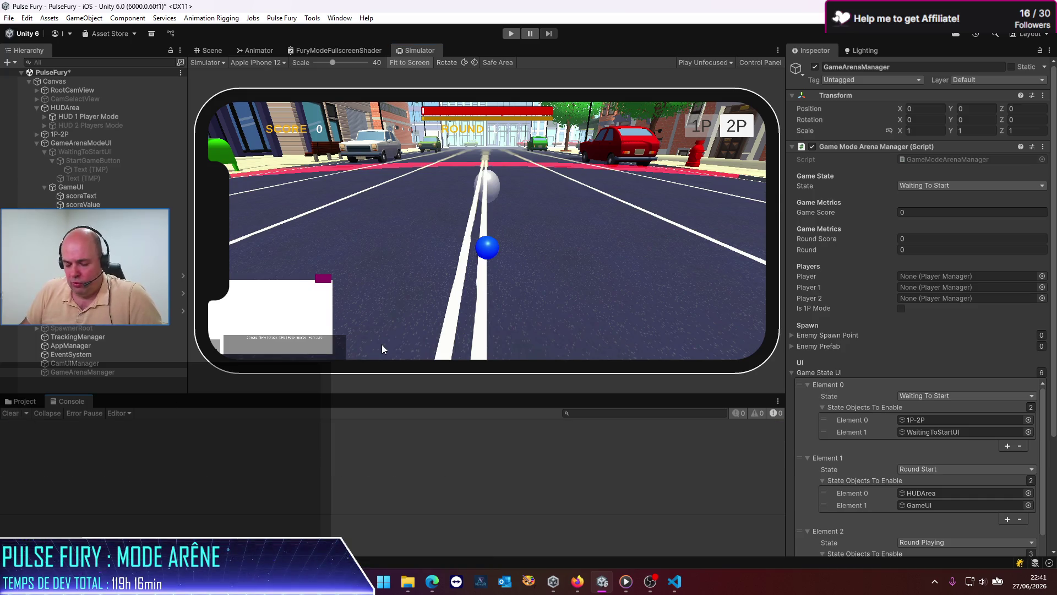
key(alt+Tab)
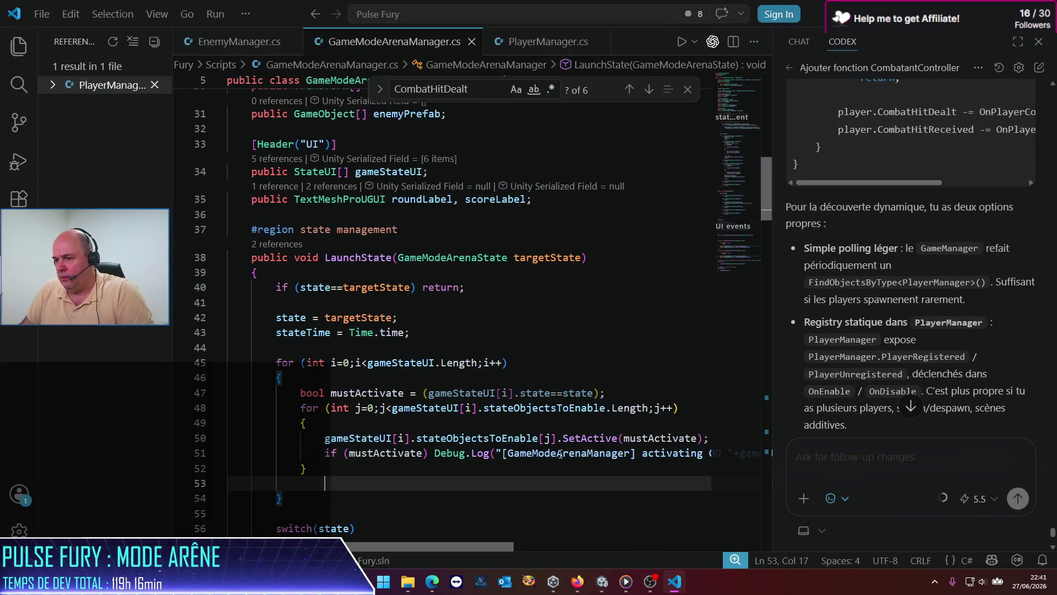
double_click(560, 453)
key(alt+Tab)
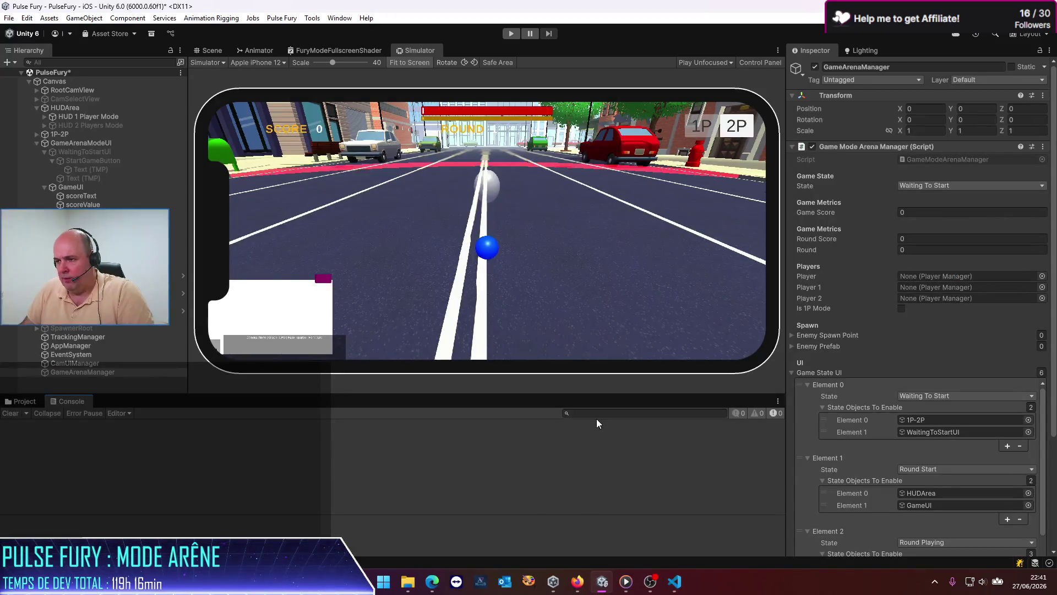
text(GameModeArenaManager)
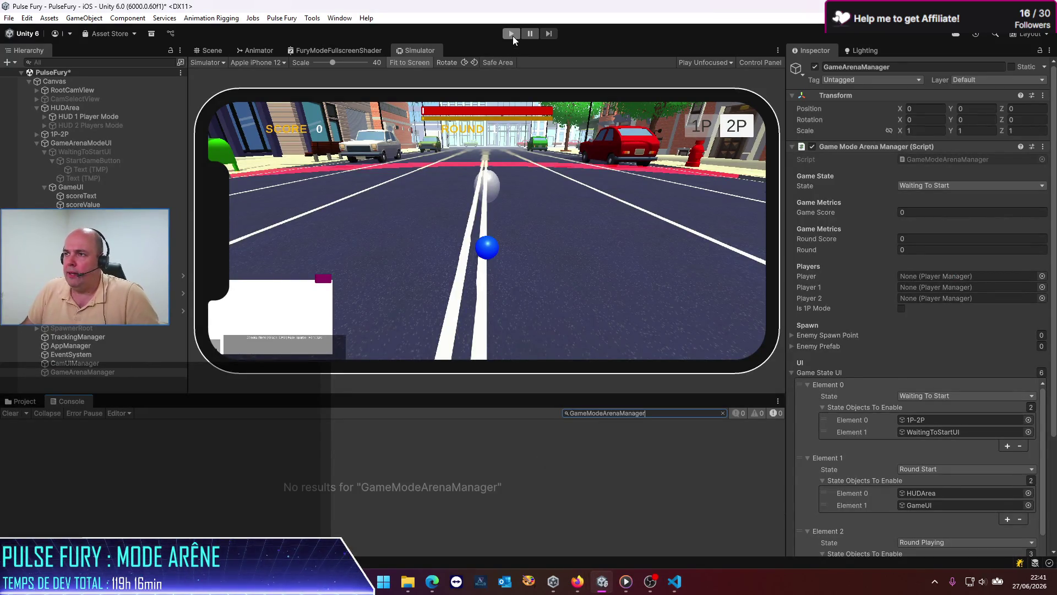
Play-test the scene briefly, then return to the script in VS Code.
click(512, 34)
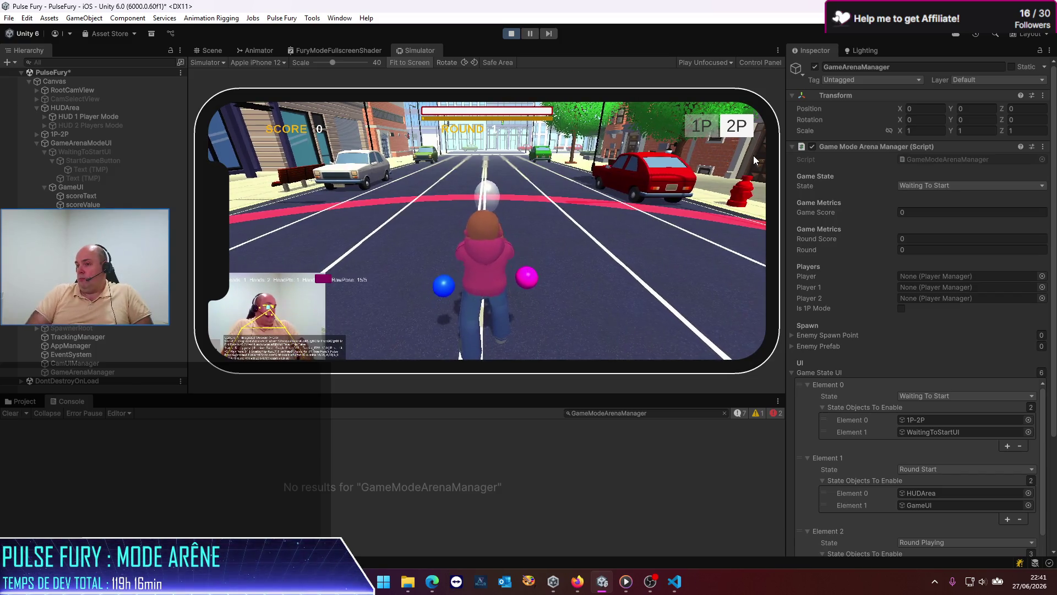
click(512, 34)
click(675, 582)
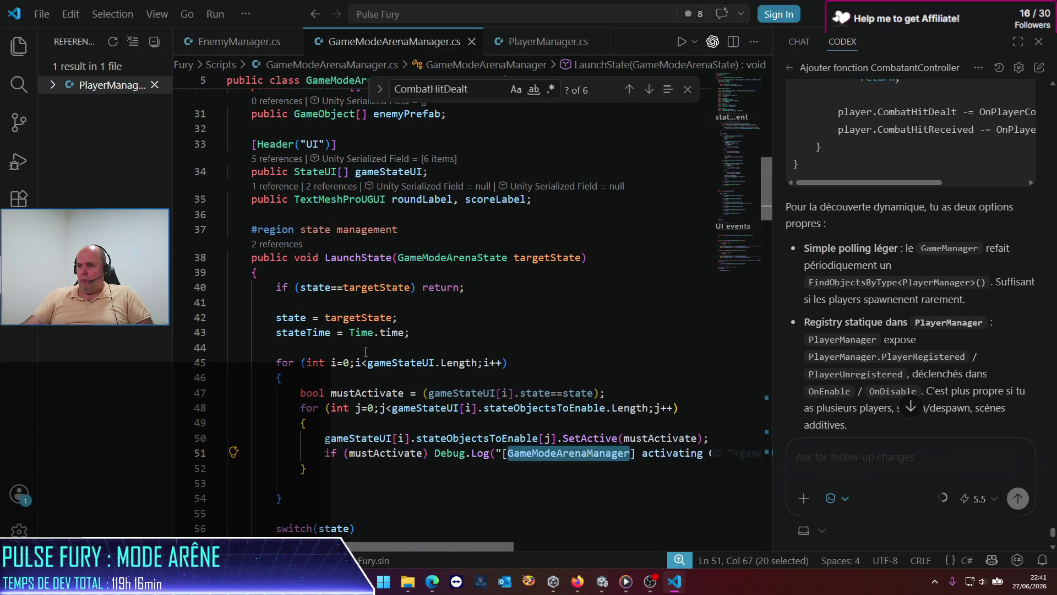
Delete LaunchState's early-return line 'if (state==targetState) return;'.
scroll(369, 263, down, 3)
scroll(367, 355, up, 4)
scroll(368, 355, up, 4)
scroll(372, 339, down, 15)
scroll(377, 341, down, 14)
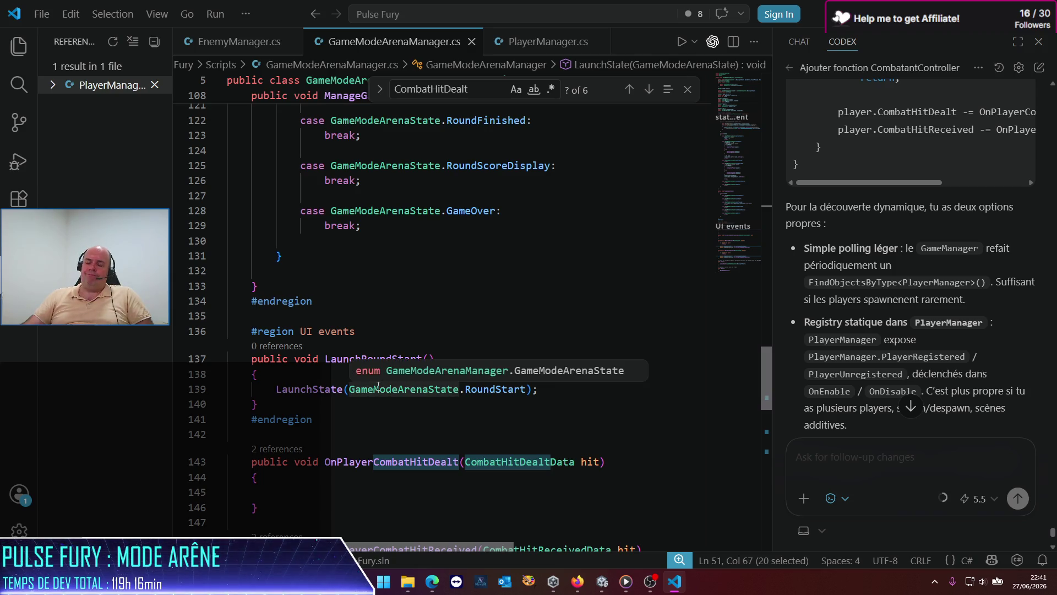
mouse_move(767, 375)
mouse_down()
mouse_move(758, 91)
mouse_move(741, 197)
mouse_up()
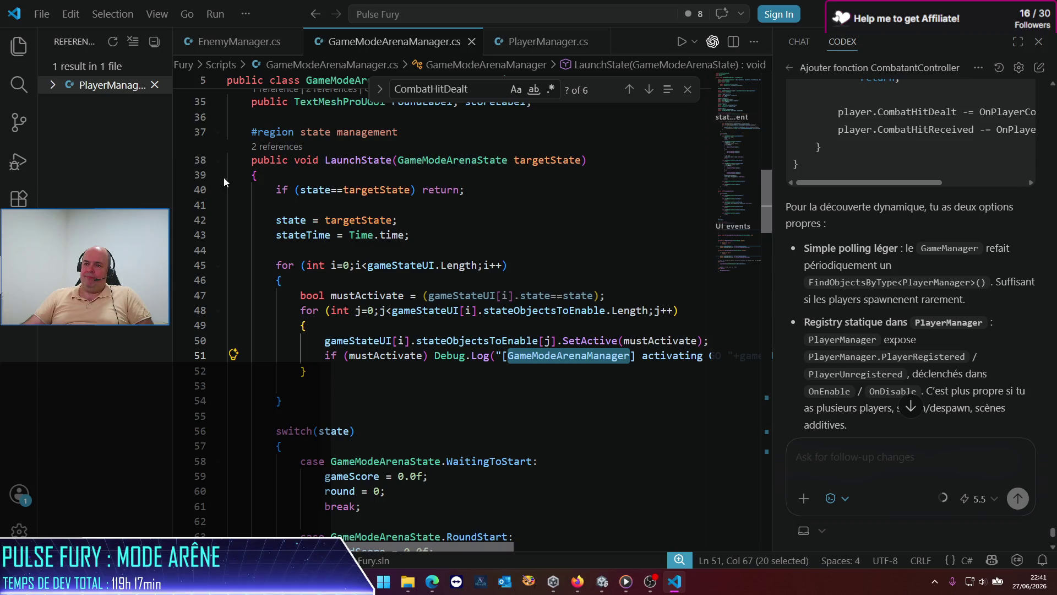
click(277, 189)
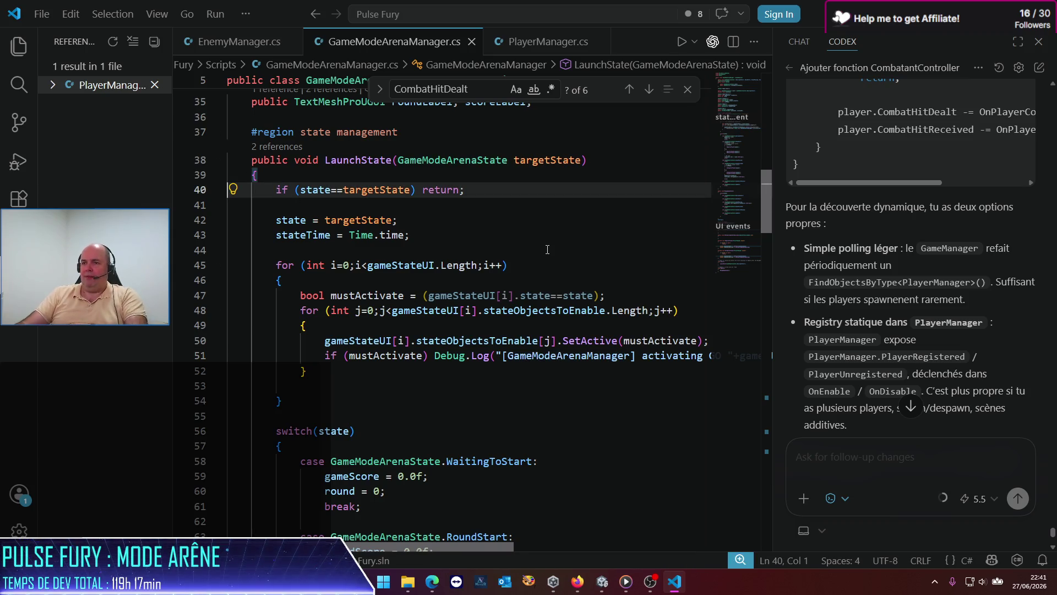
key(shift+Down)
key(Delete)
key(Delete)
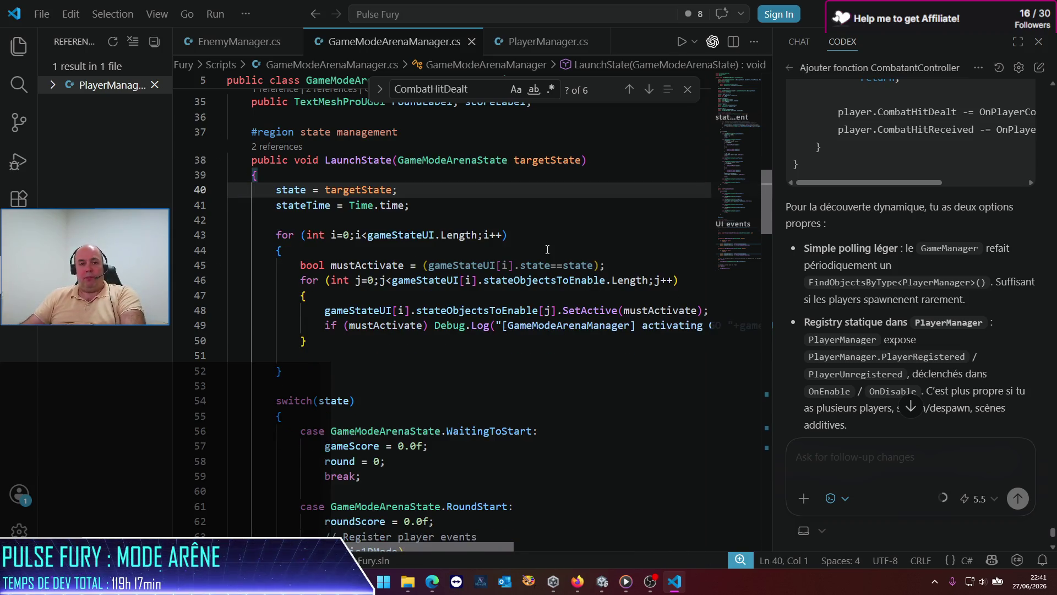
Comment out the Debug.Log line, save the script, and switch back to Unity.
click(324, 326)
key(ctrl+slash)
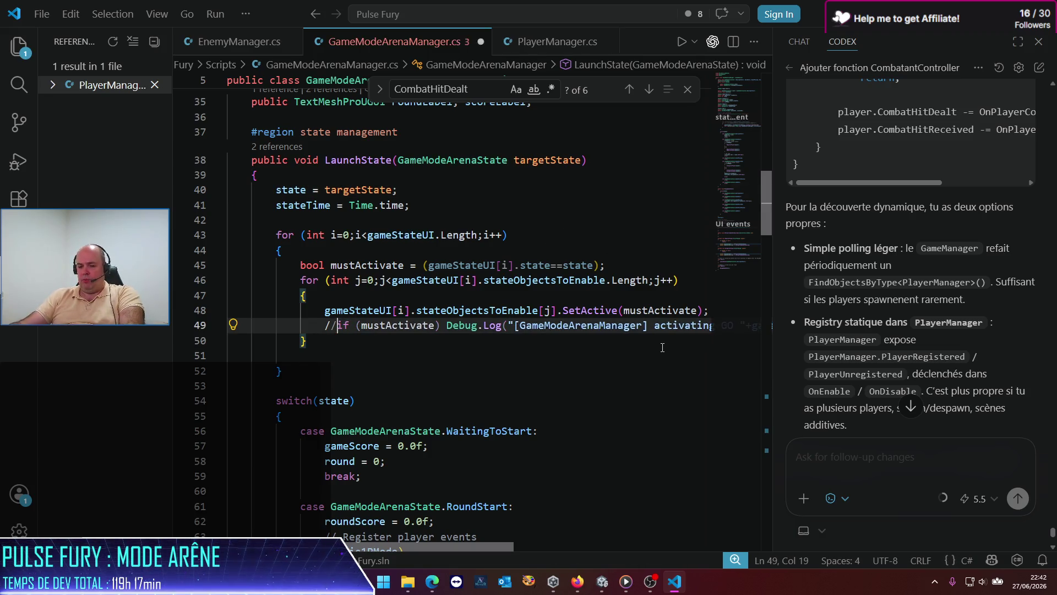
key(ctrl+s)
key(alt+Tab)
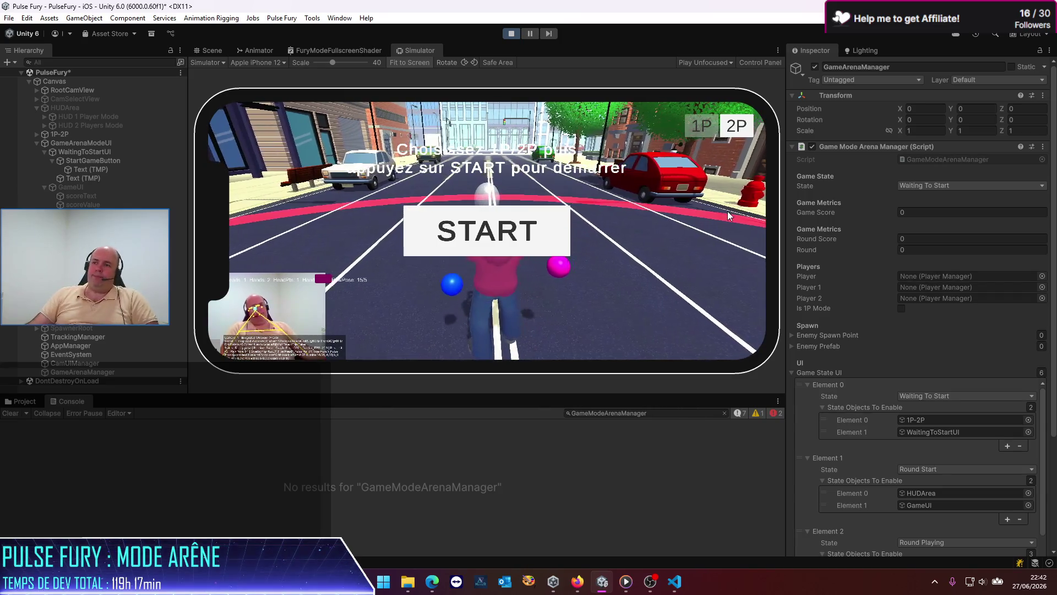
Toggle the start panel between 2P and 1P several times, ending on 1P.
click(745, 128)
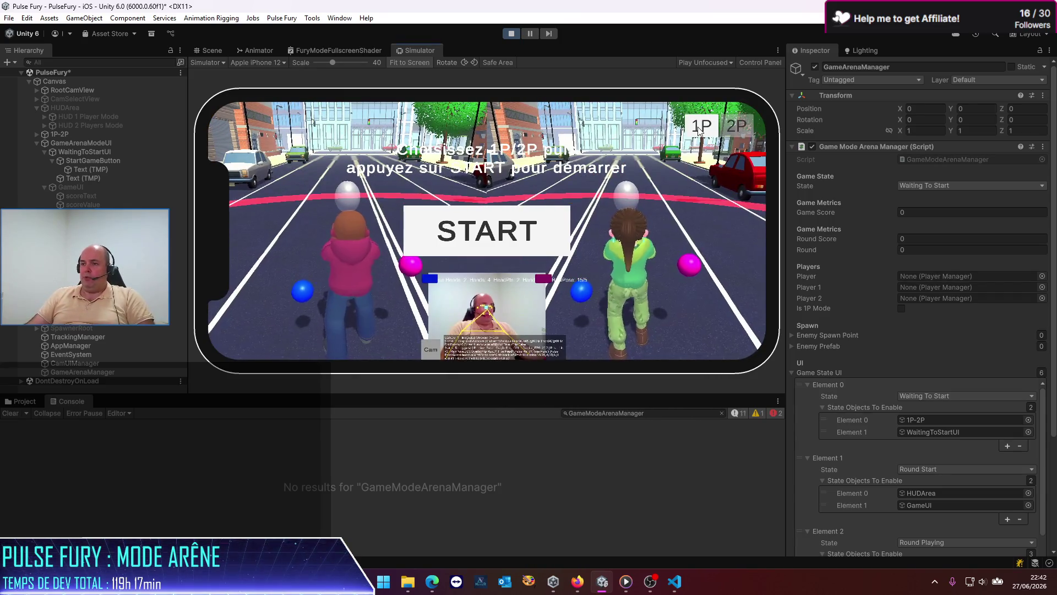
click(746, 130)
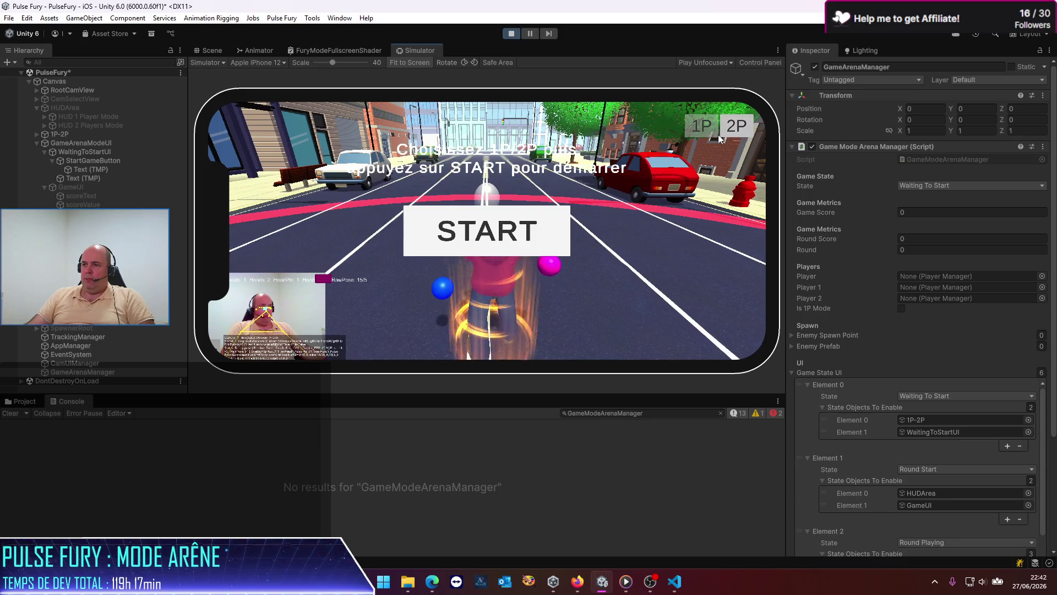
click(718, 135)
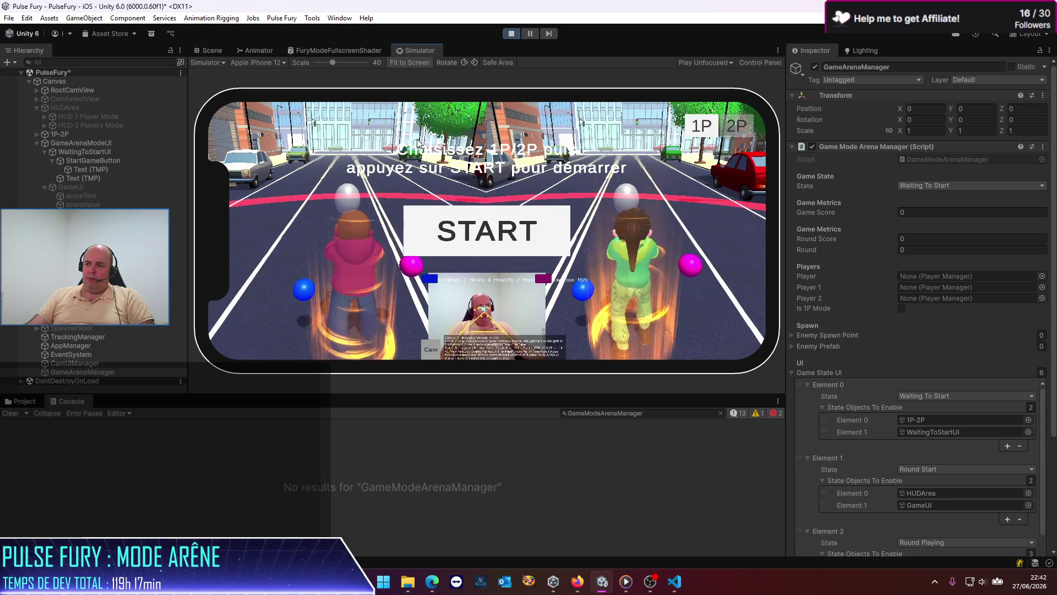
click(706, 130)
click(732, 131)
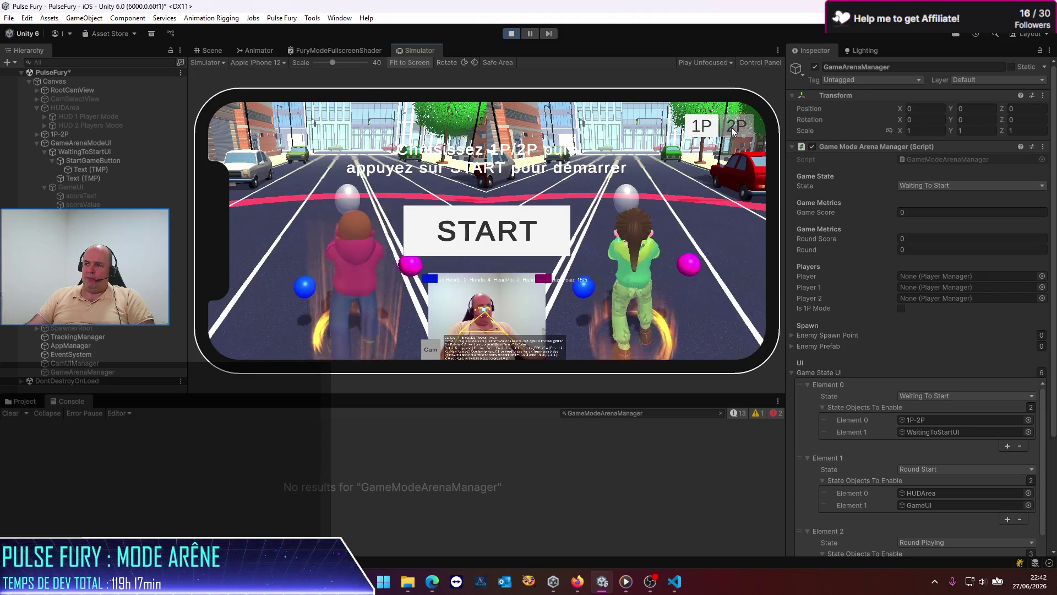
click(699, 128)
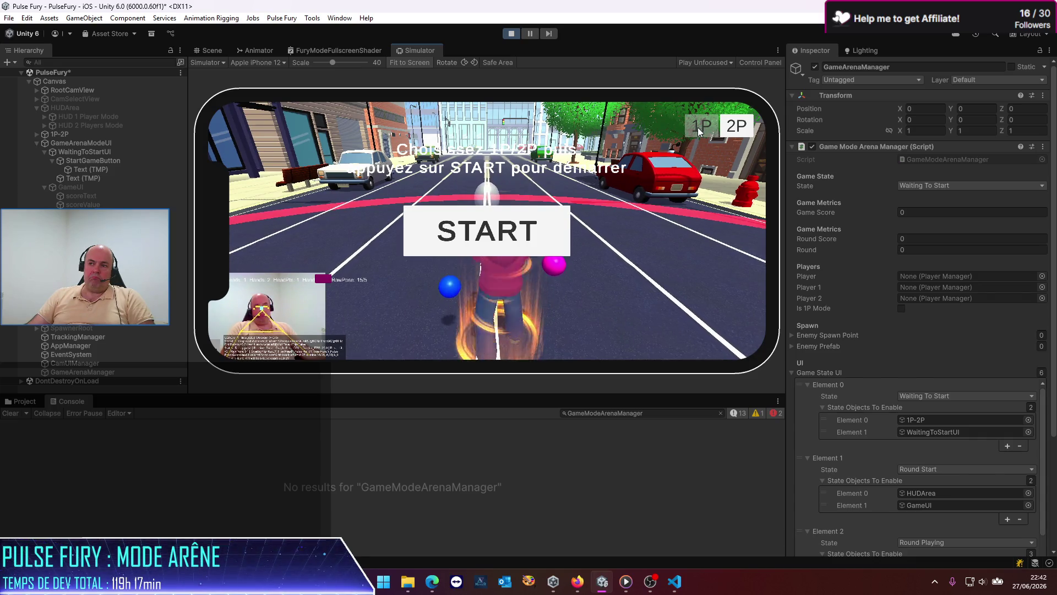
Start the round and open the NullReferenceException's source line 75 (roundLabel).
click(477, 240)
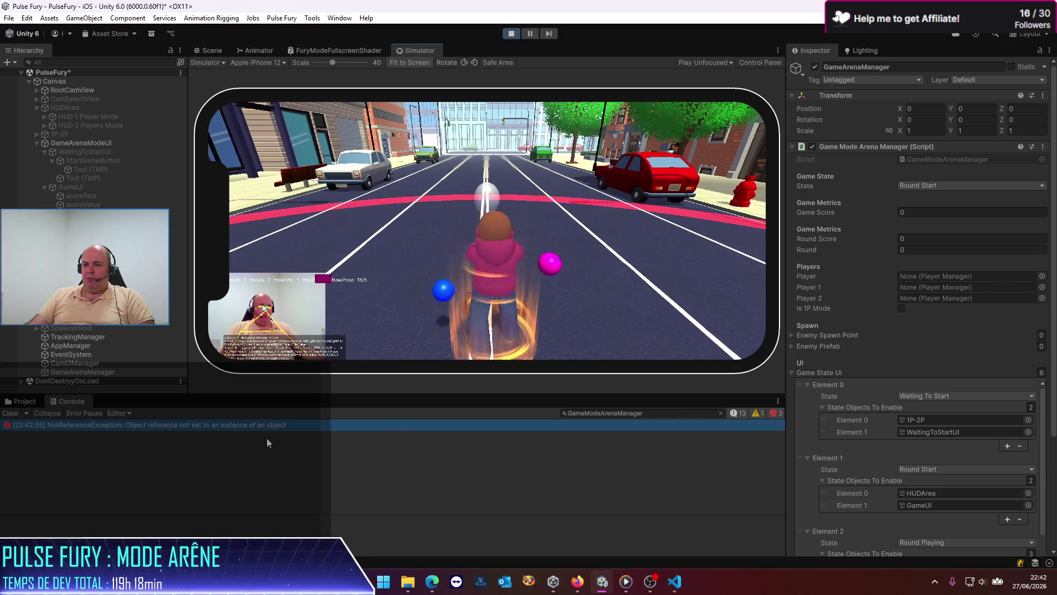
click(253, 429)
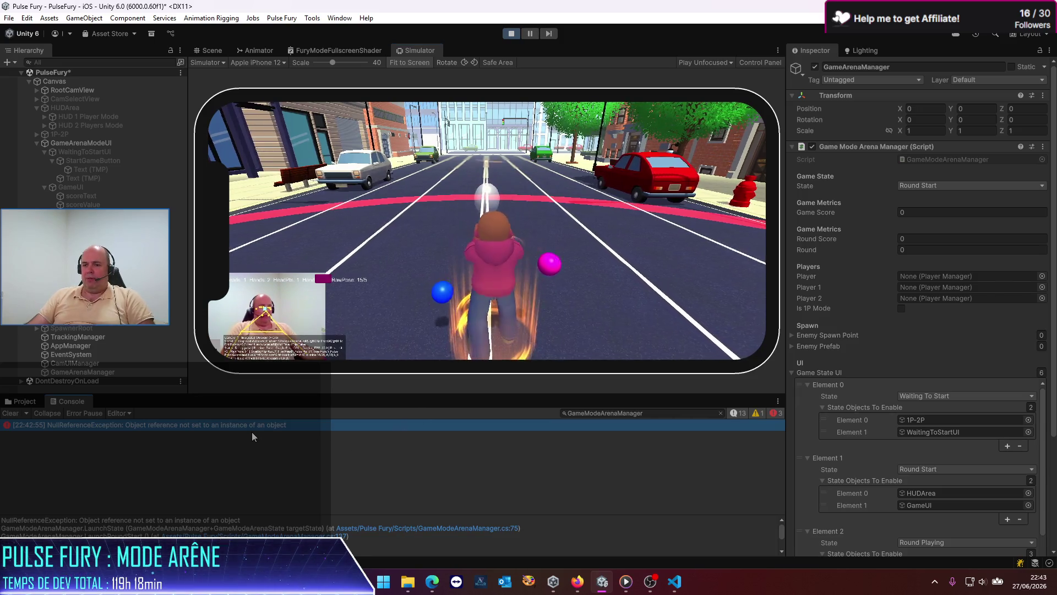
double_click(452, 529)
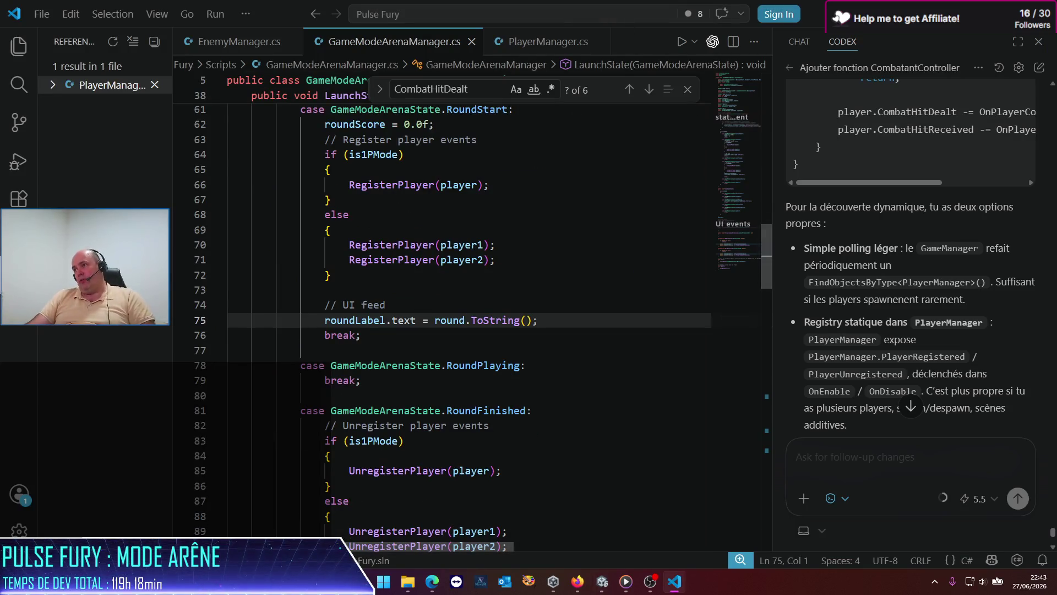
Stop Play mode and drag PlayerPrefab, P1 and P2 into Player, Player 1 and Player 2.
key(alt+Tab)
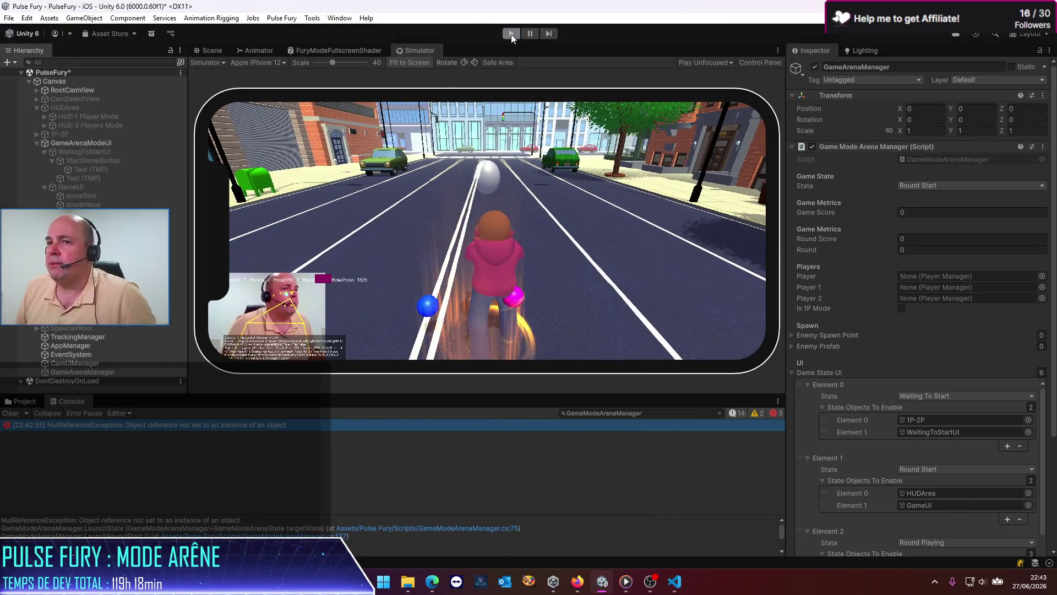
click(511, 34)
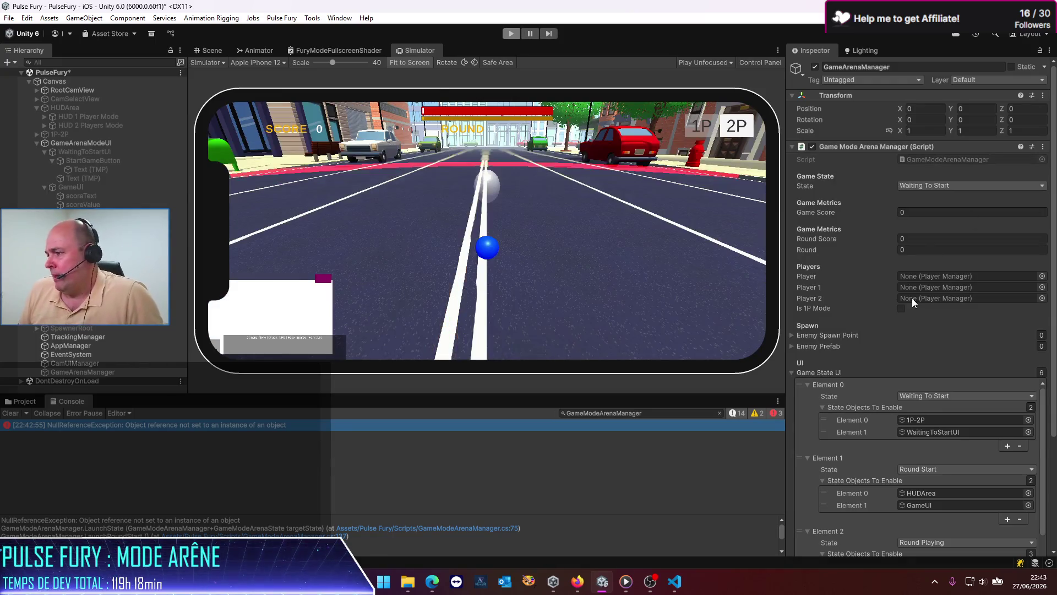
scroll(912, 299, down, 5)
scroll(903, 302, up, 5)
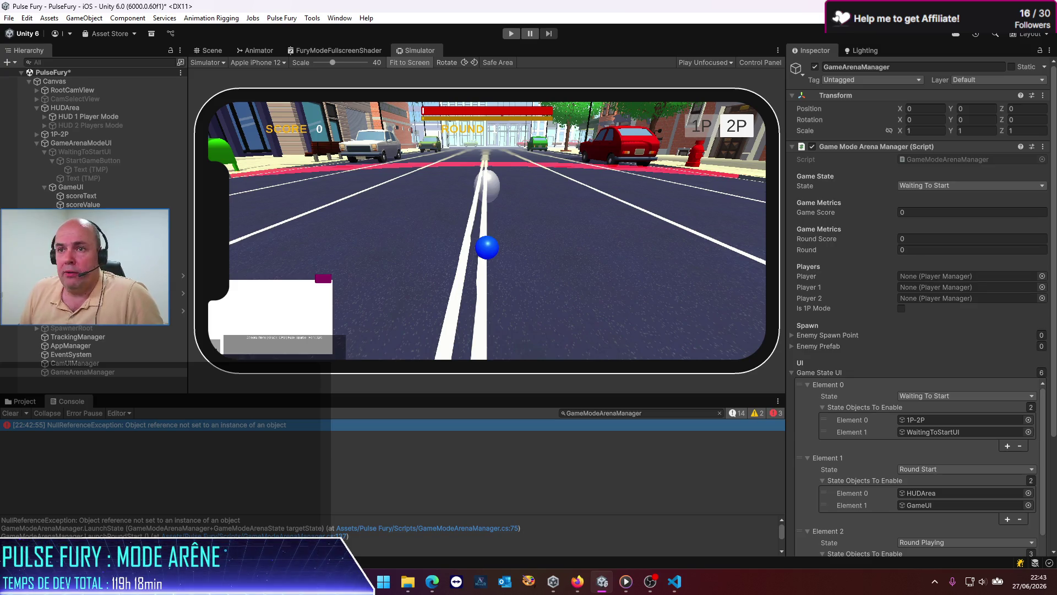
mouse_move(110, 275)
mouse_down()
mouse_move(916, 287)
mouse_move(916, 275)
mouse_up()
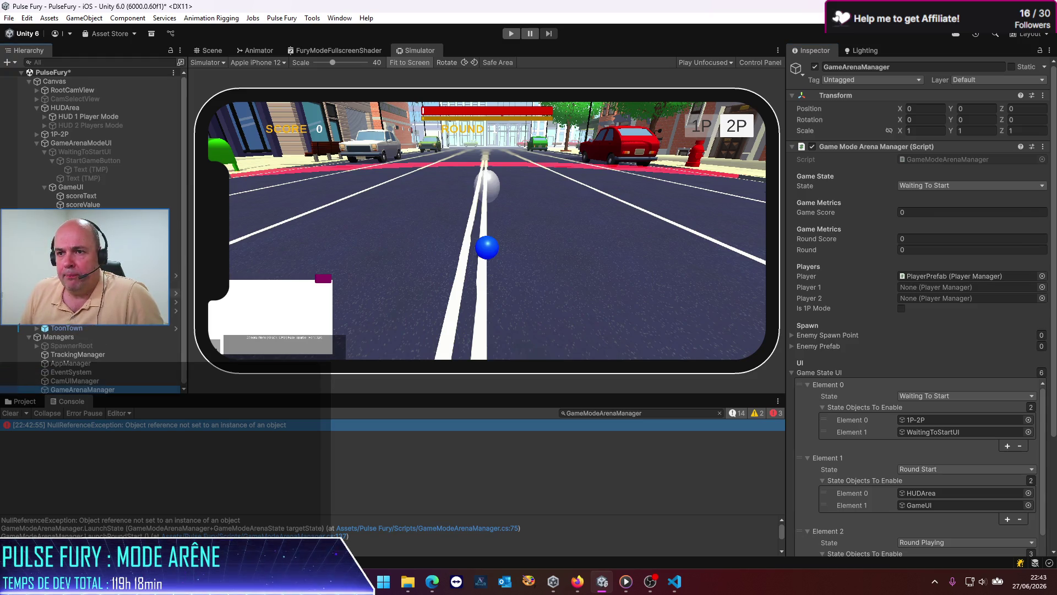
drag(111, 301, 943, 286)
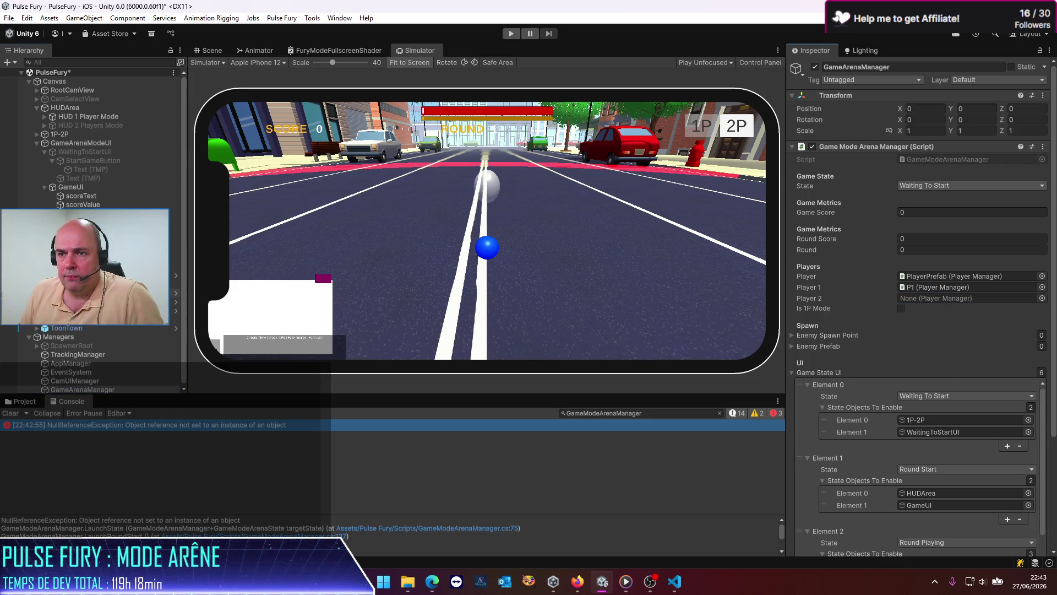
mouse_move(110, 310)
mouse_down()
mouse_move(908, 373)
mouse_move(941, 295)
mouse_up()
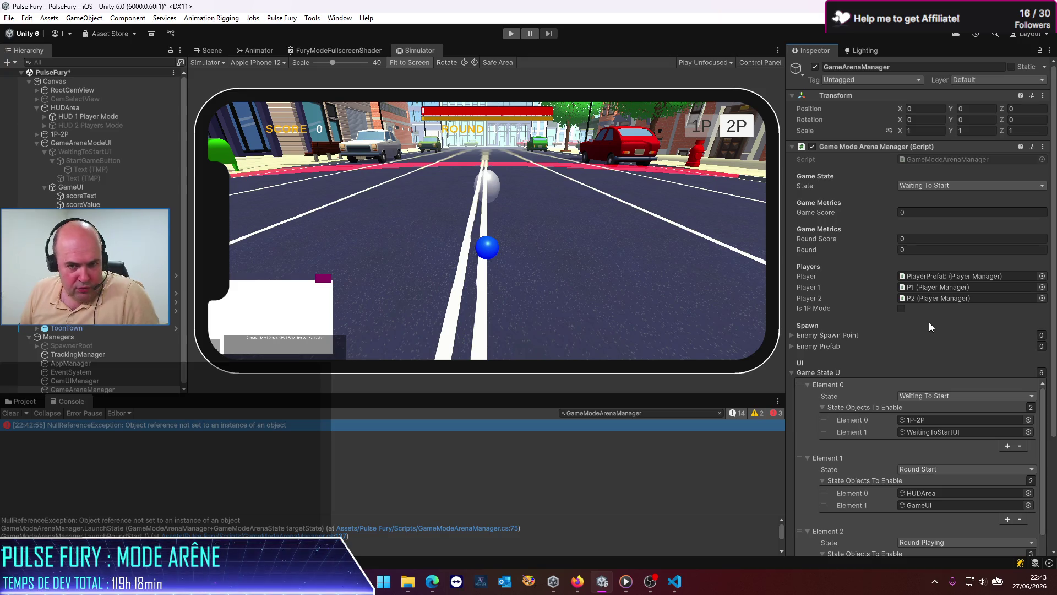
Drag scoreValue into GameArenaManager's Score Label and roundValue into its Round Label.
scroll(930, 321, down, 5)
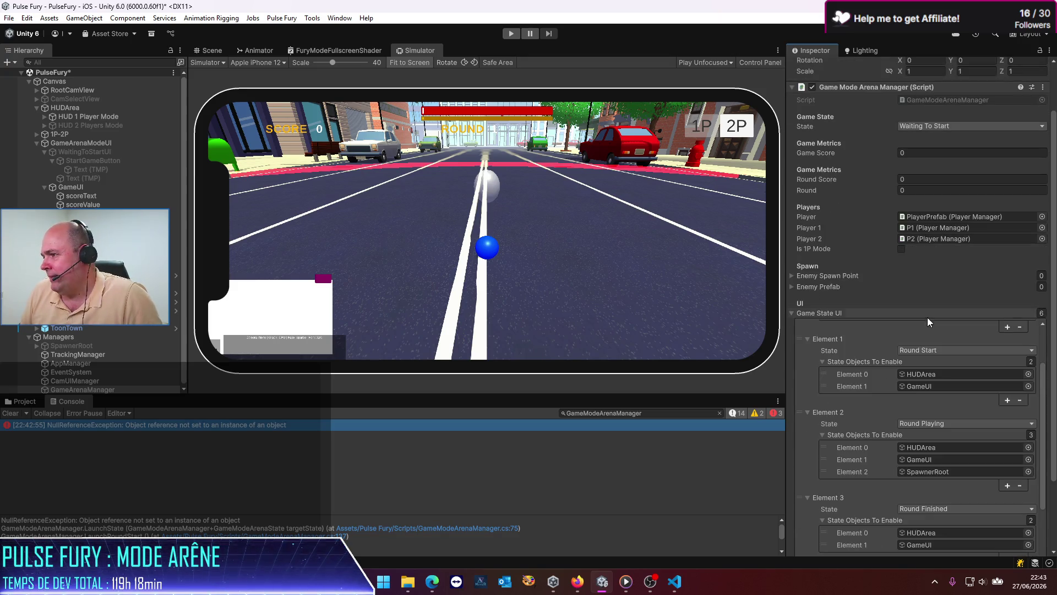
scroll(876, 309, down, 4)
scroll(990, 507, down, 1)
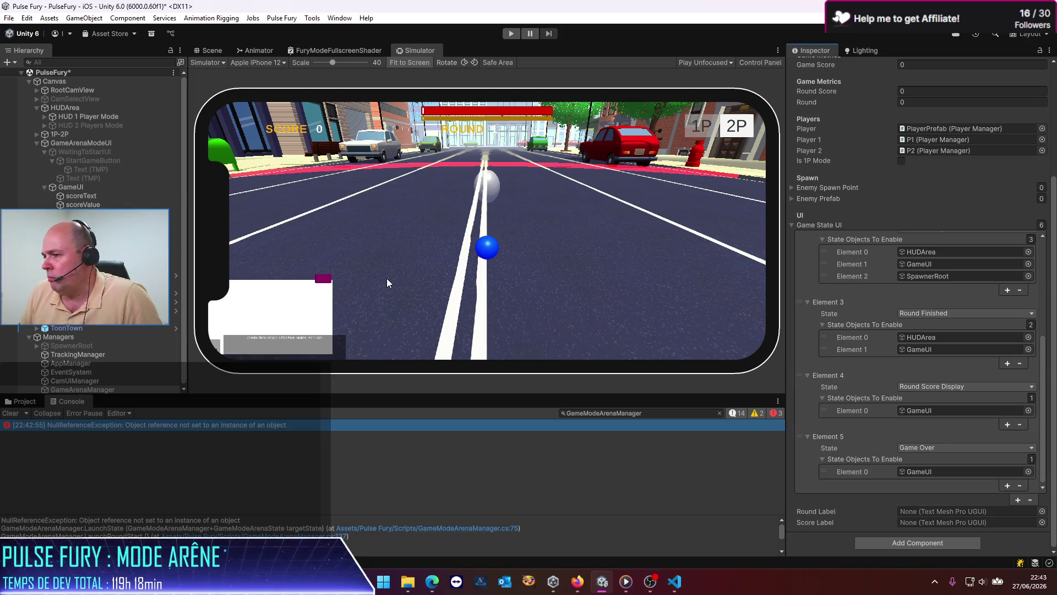
click(92, 205)
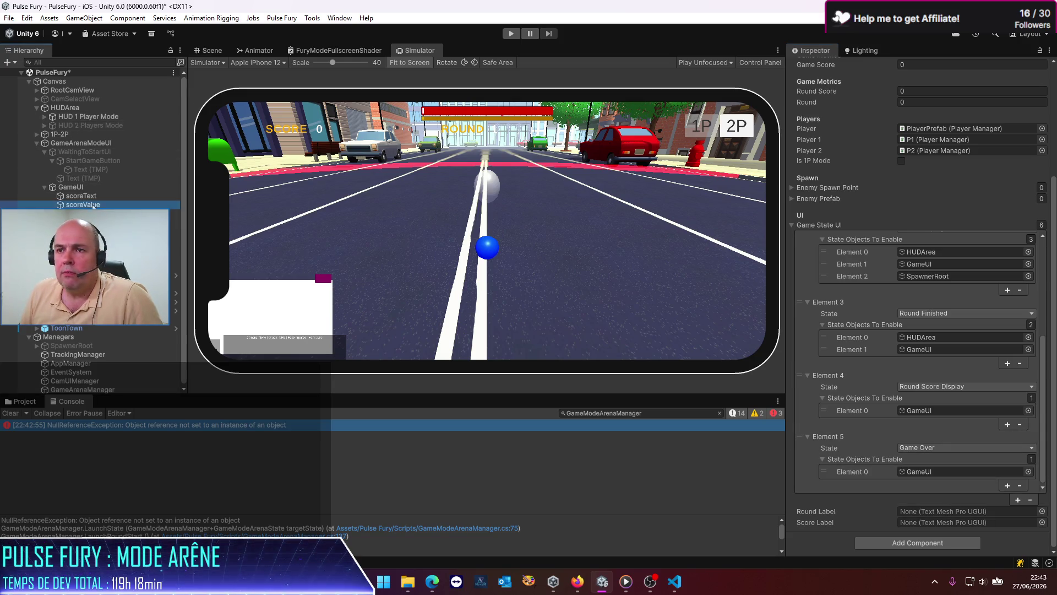
mouse_move(92, 205)
mouse_down()
mouse_move(947, 512)
mouse_move(950, 524)
mouse_up()
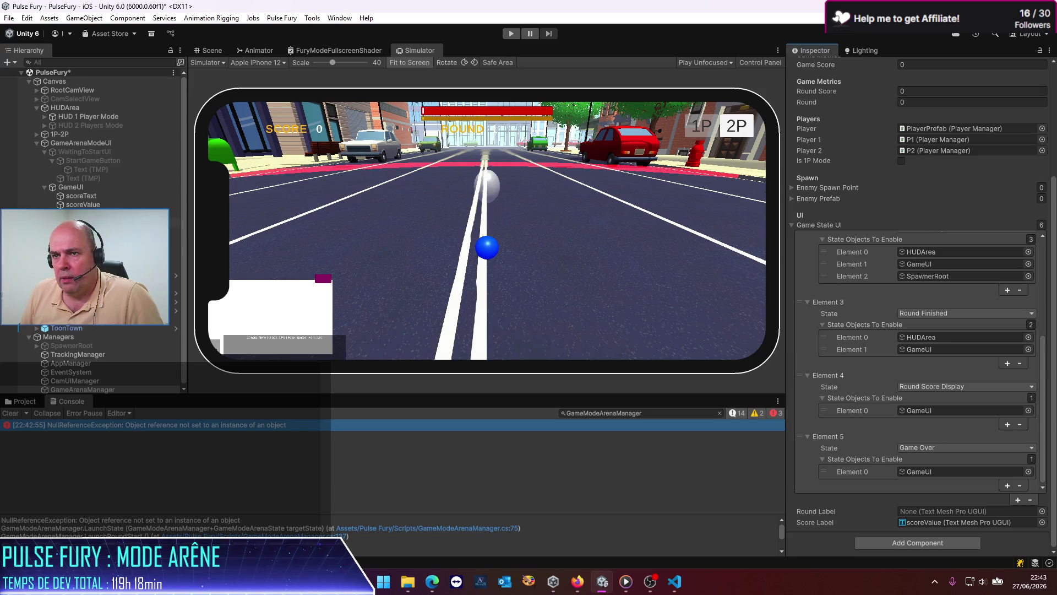
mouse_move(260, 259)
mouse_down()
mouse_move(716, 468)
mouse_move(947, 511)
mouse_up()
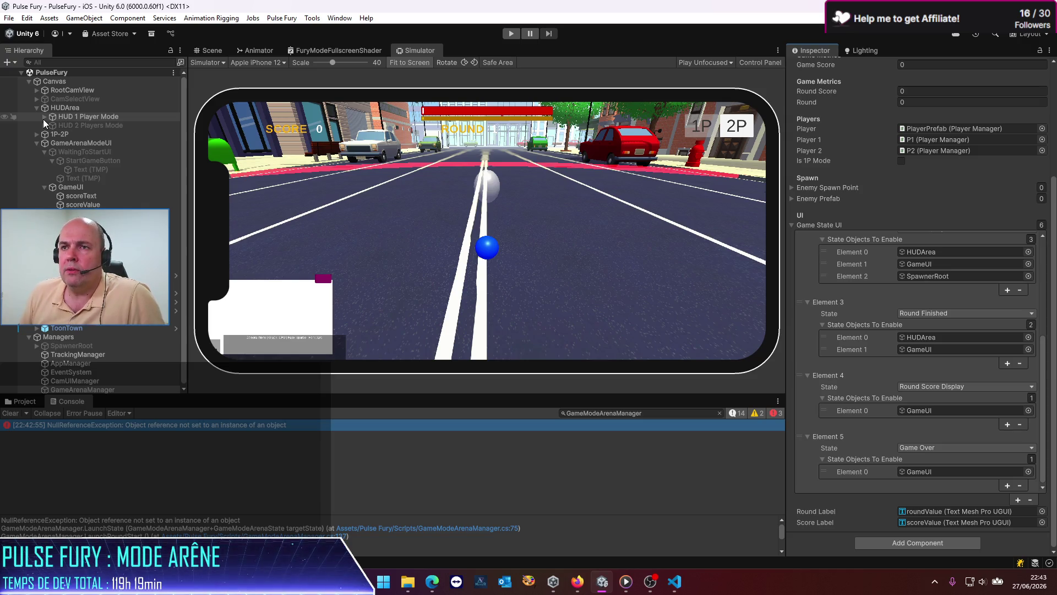
click(63, 151)
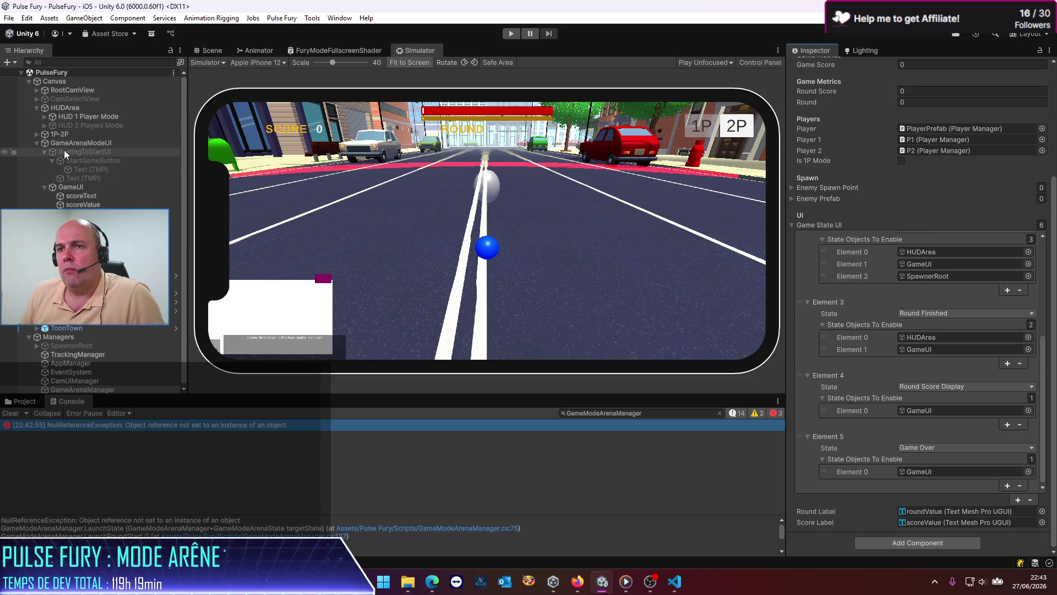
Activate WaitingToStartUI and add a UI Panel as its child.
click(815, 67)
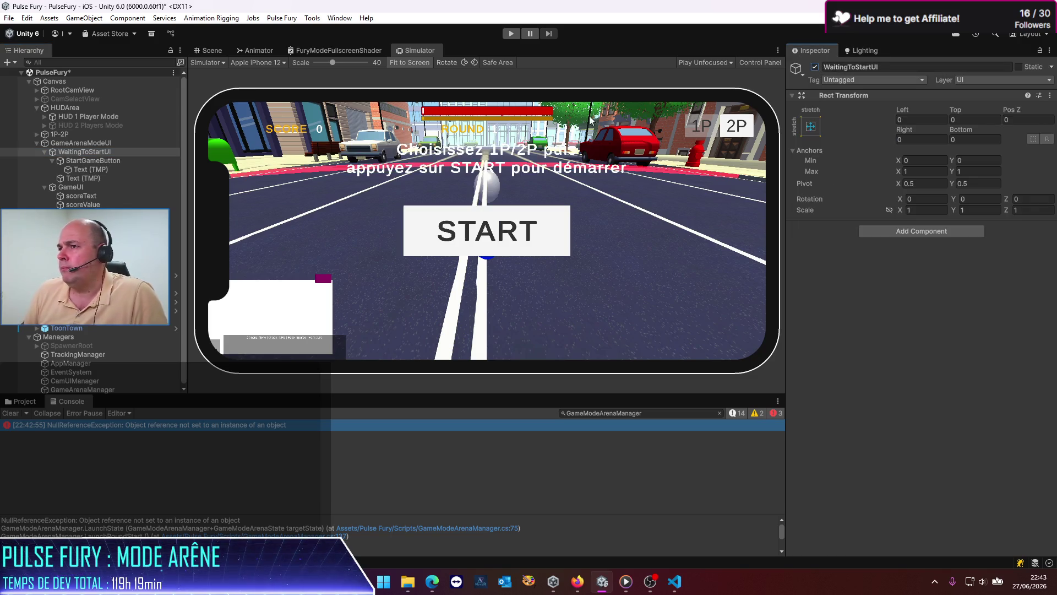
click(49, 160)
right_click(66, 151)
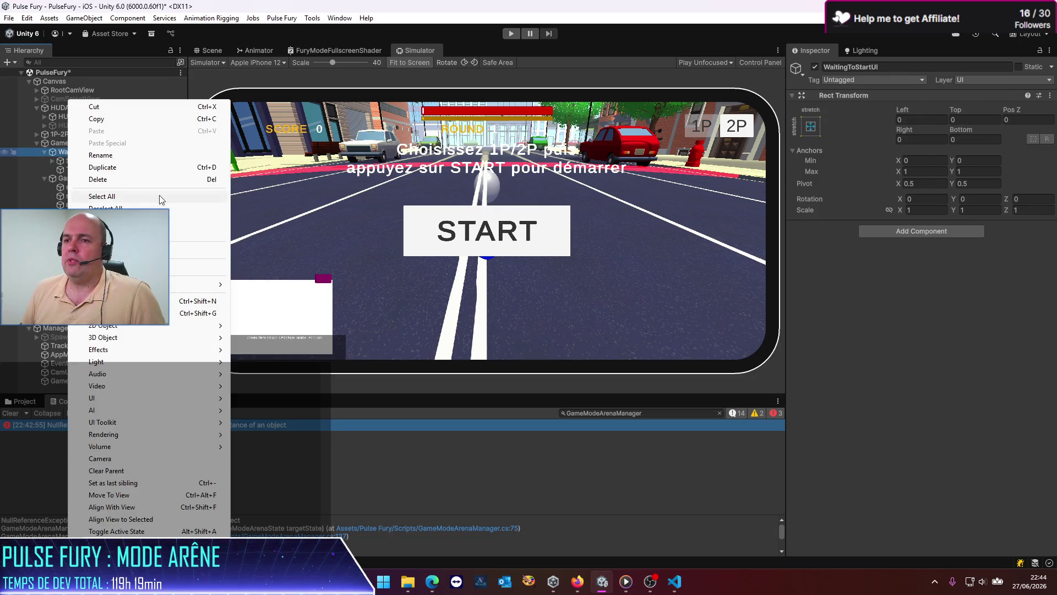
mouse_move(125, 398)
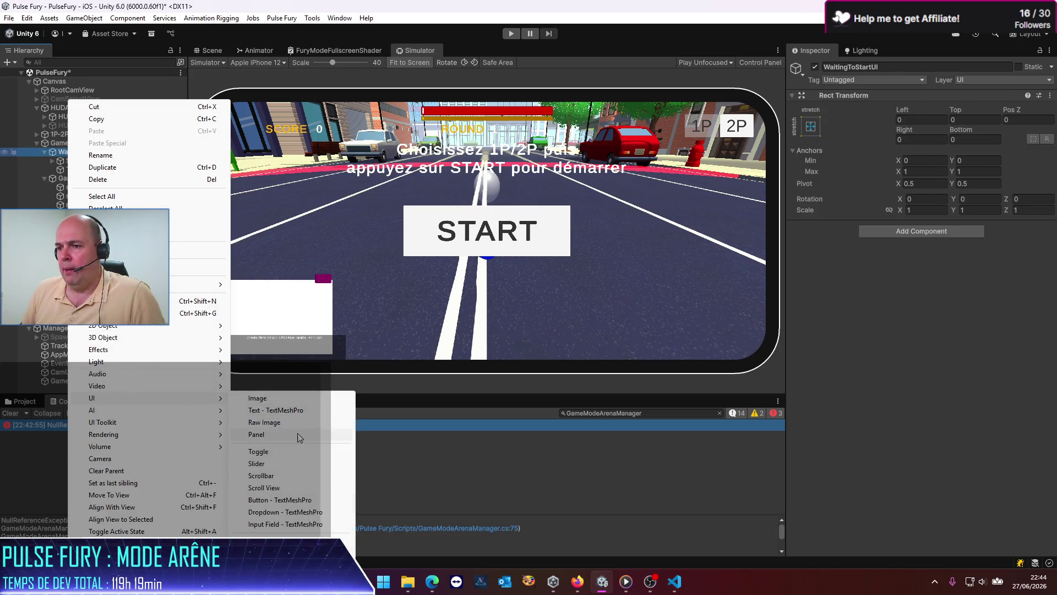
click(259, 434)
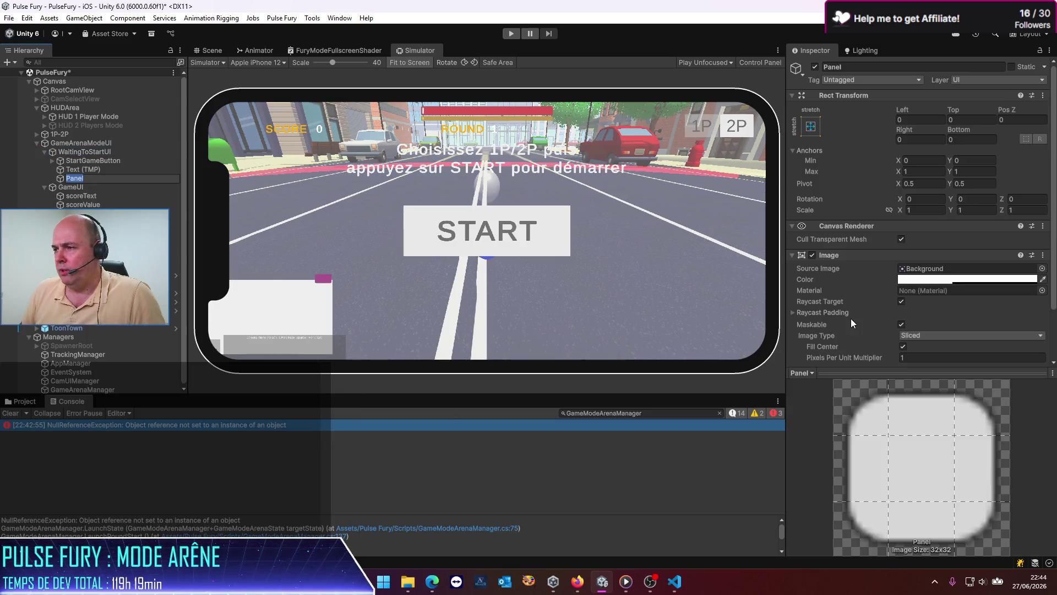
Place the Panel above StartGameButton, make it black with alpha 124, then deactivate WaitingToStartUI.
click(977, 279)
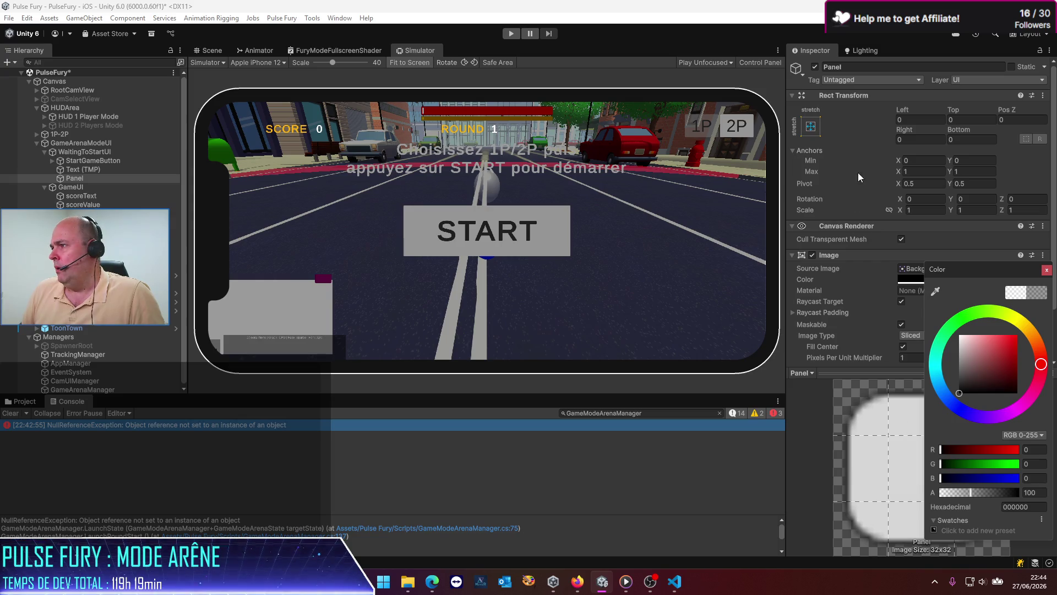
click(682, 33)
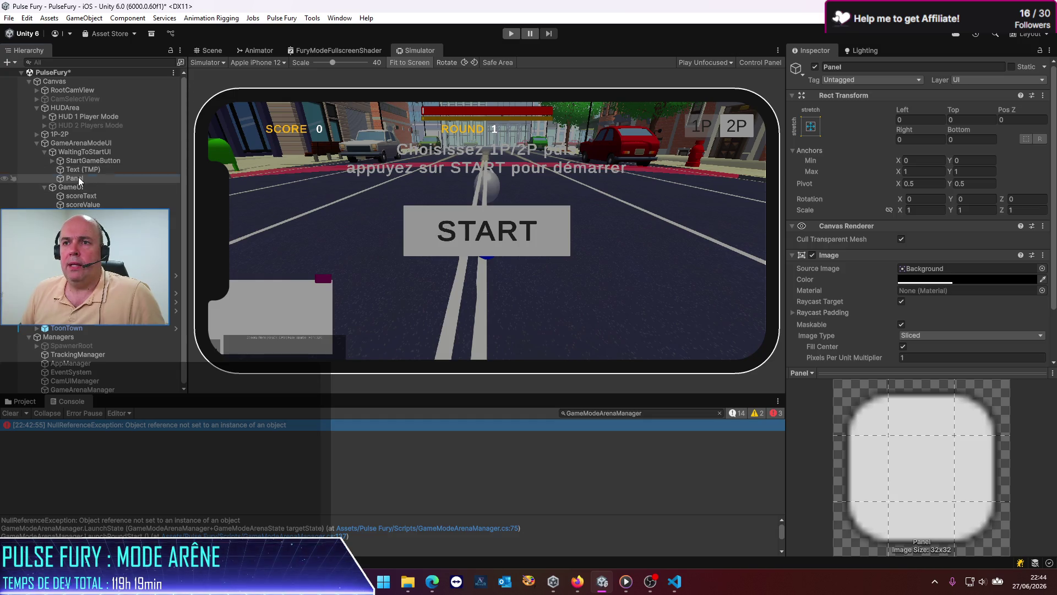
drag(79, 177, 87, 157)
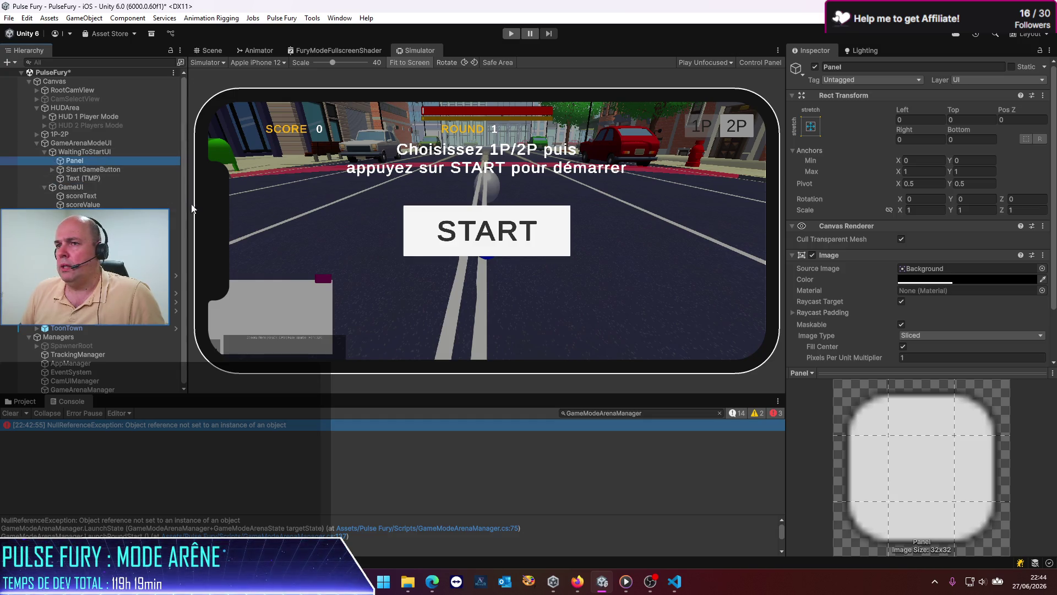
click(945, 279)
mouse_move(971, 494)
mouse_down()
mouse_move(995, 491)
mouse_move(979, 491)
mouse_up()
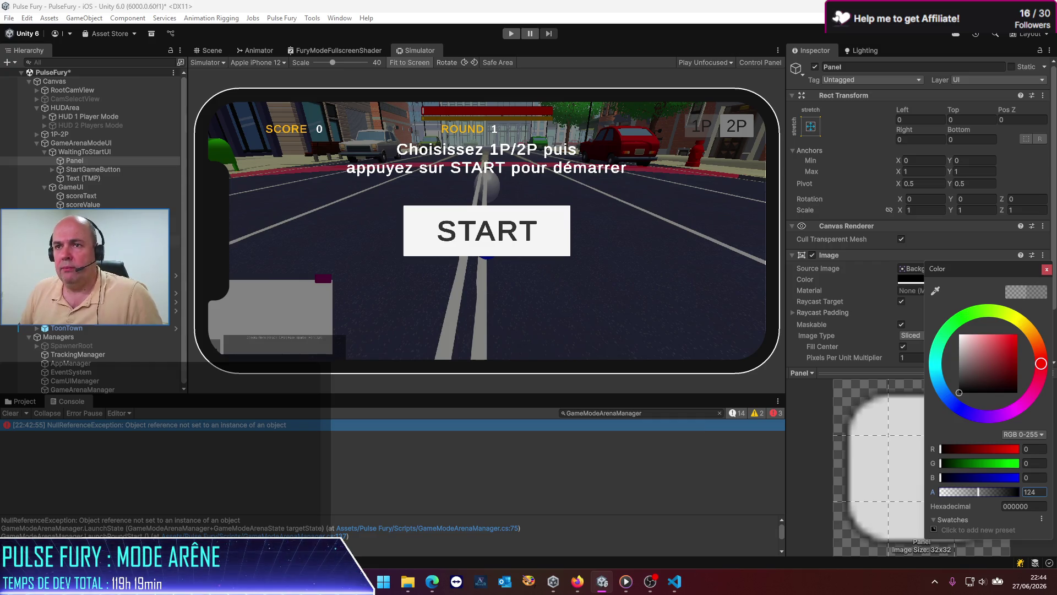
click(75, 151)
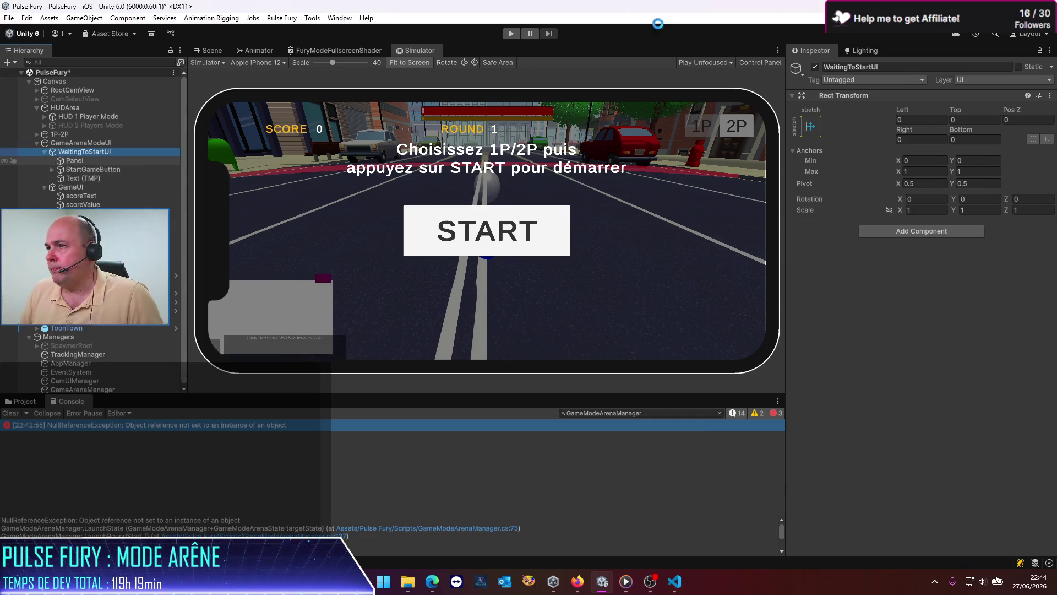
click(815, 67)
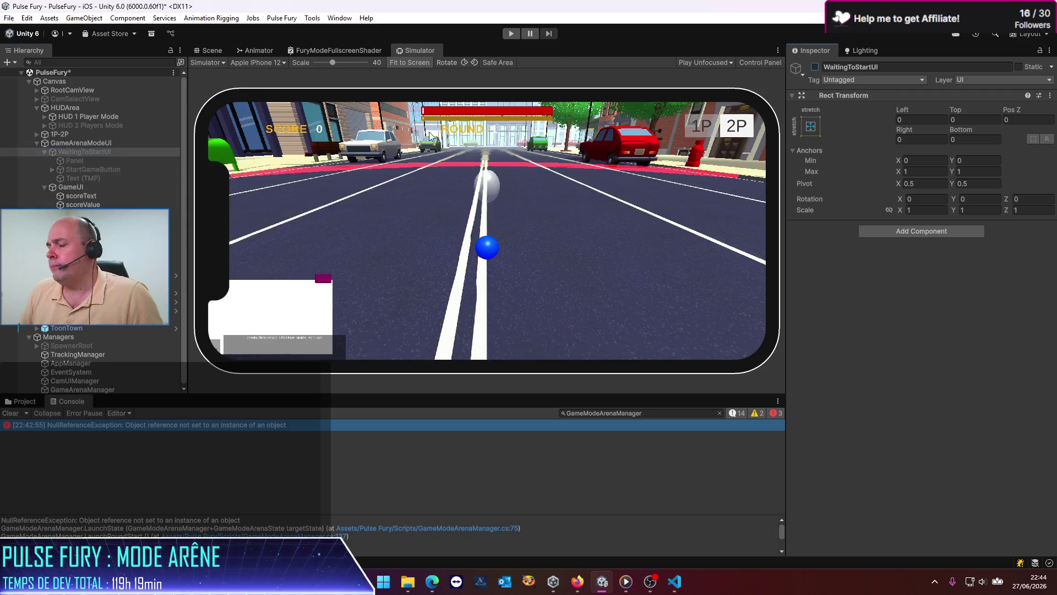
Save the scene, run a Play test in the Simulator, stop it, and select WaitingToStartUI.
key(ctrl+s)
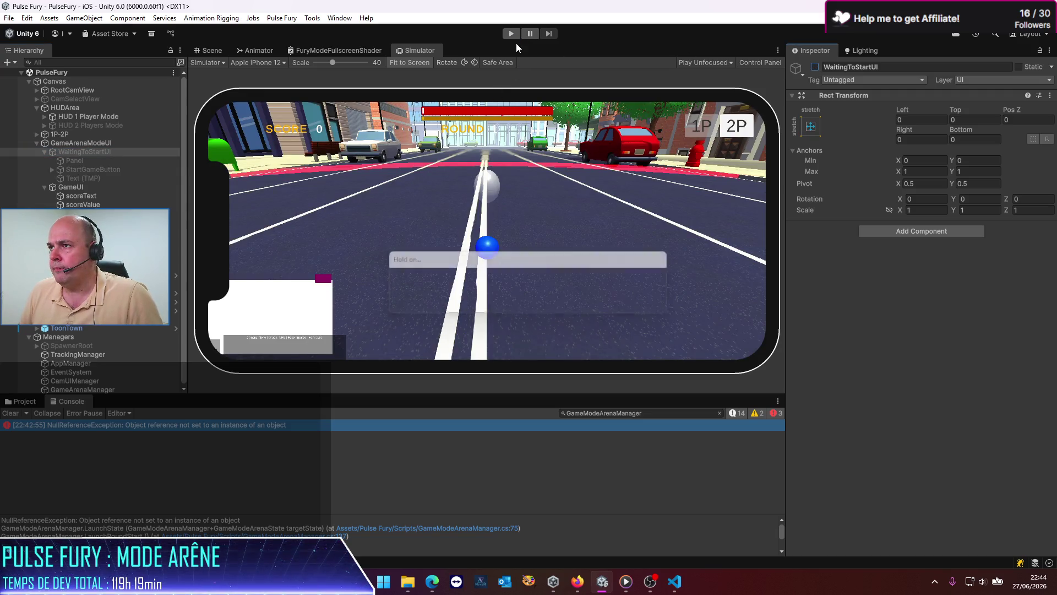
click(516, 38)
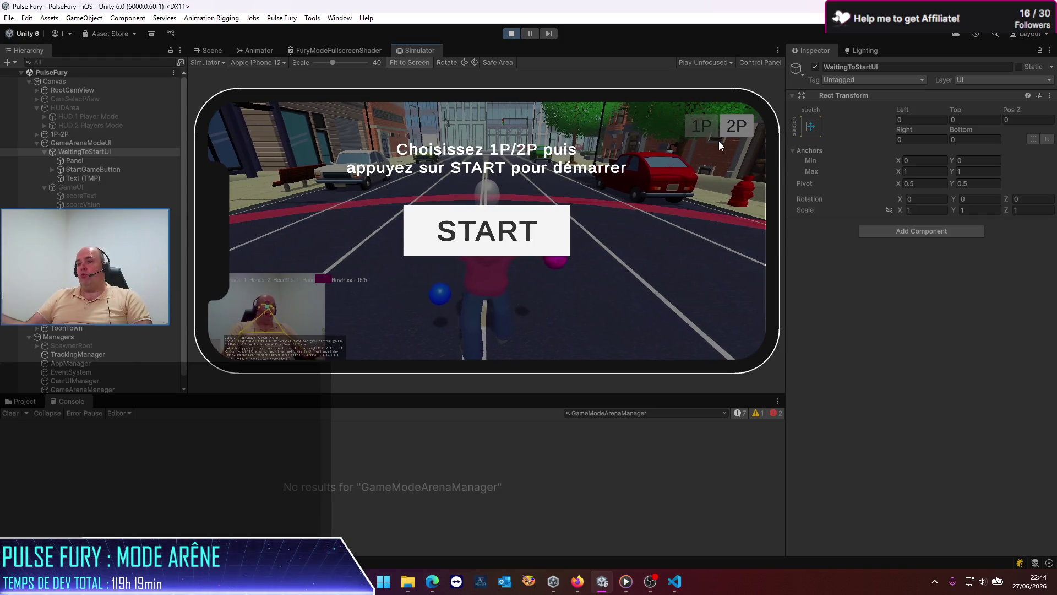
click(511, 33)
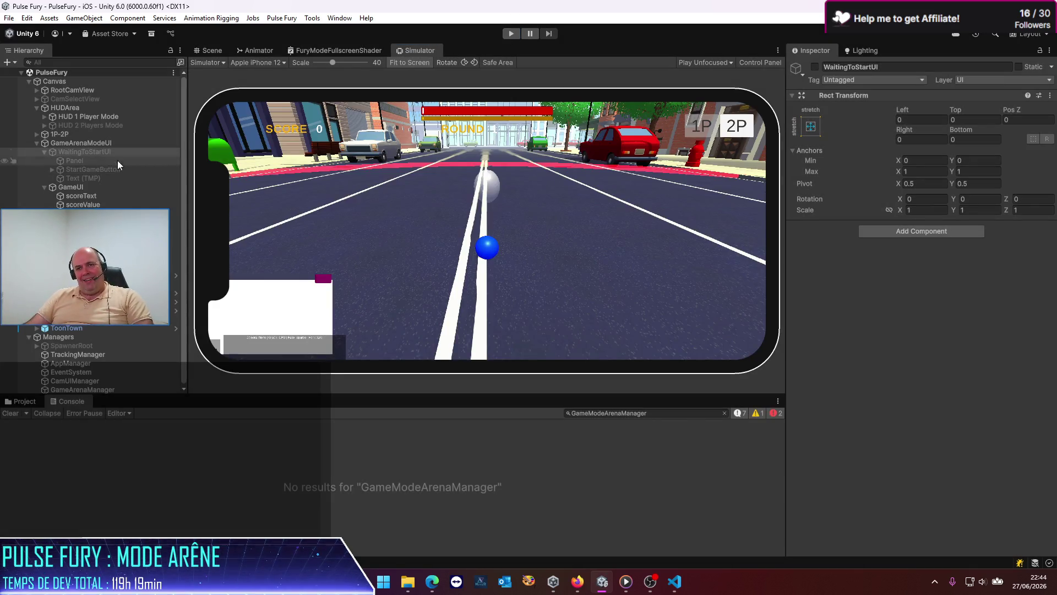
click(36, 134)
click(35, 134)
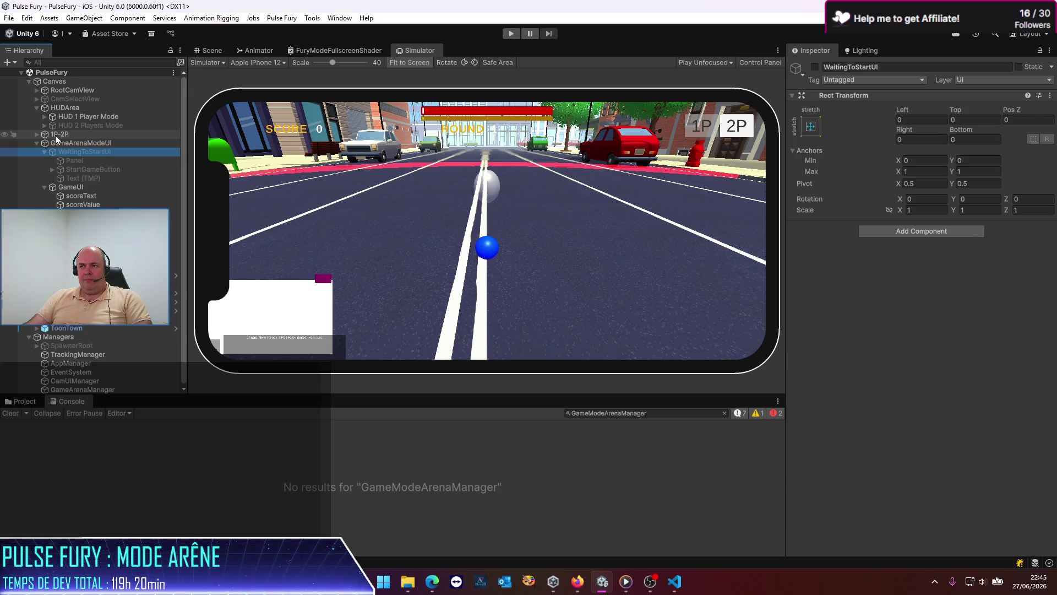
Nest 1P-2P under WaitingToStartUI below Panel, verify it hides with the start screen, and save.
mouse_move(55, 135)
mouse_down()
mouse_move(82, 173)
mouse_move(78, 165)
mouse_up()
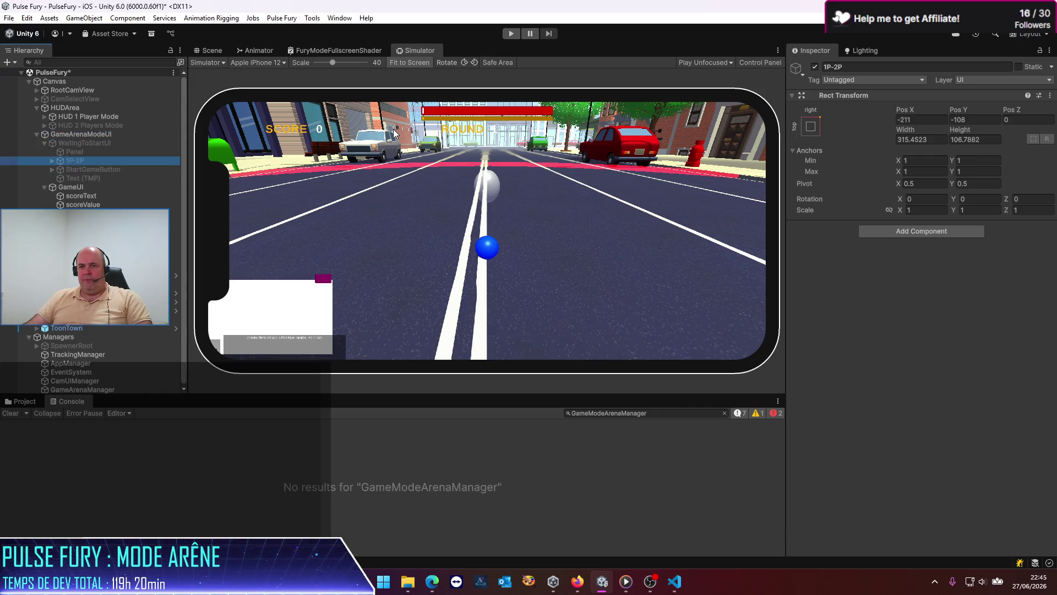
click(82, 142)
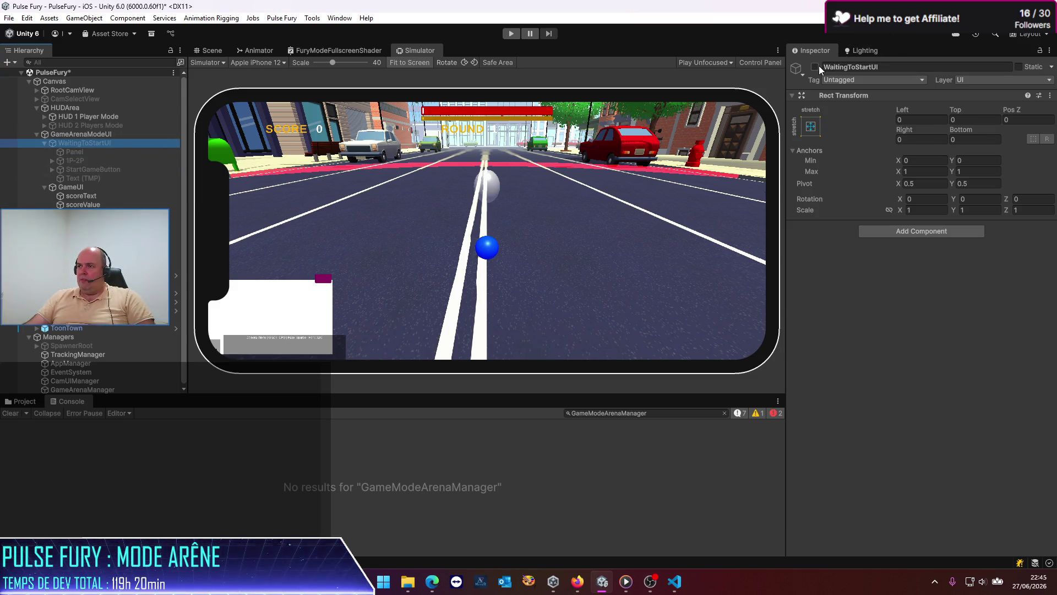
click(817, 66)
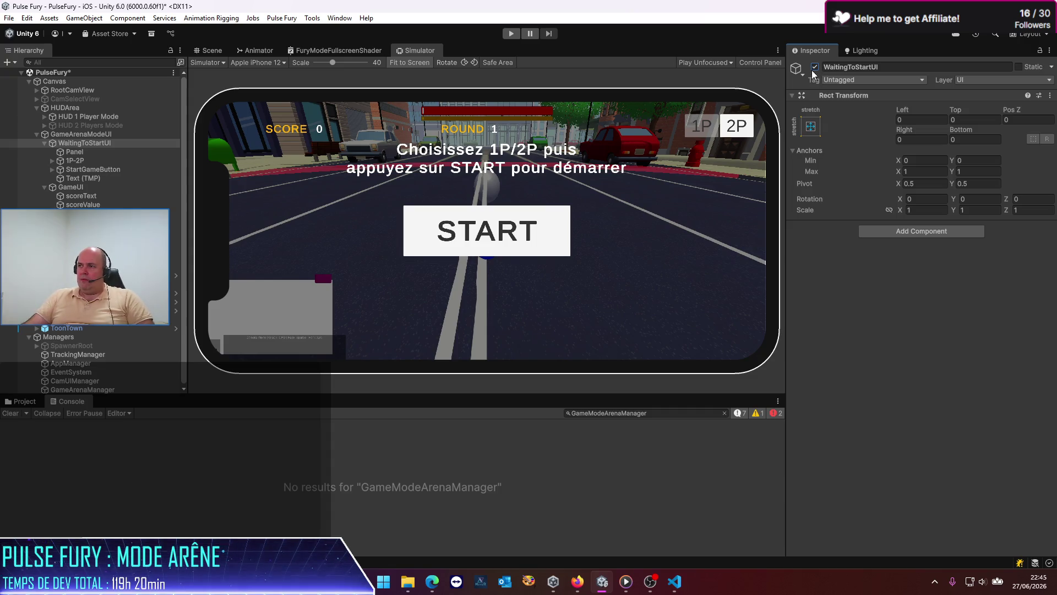
click(814, 67)
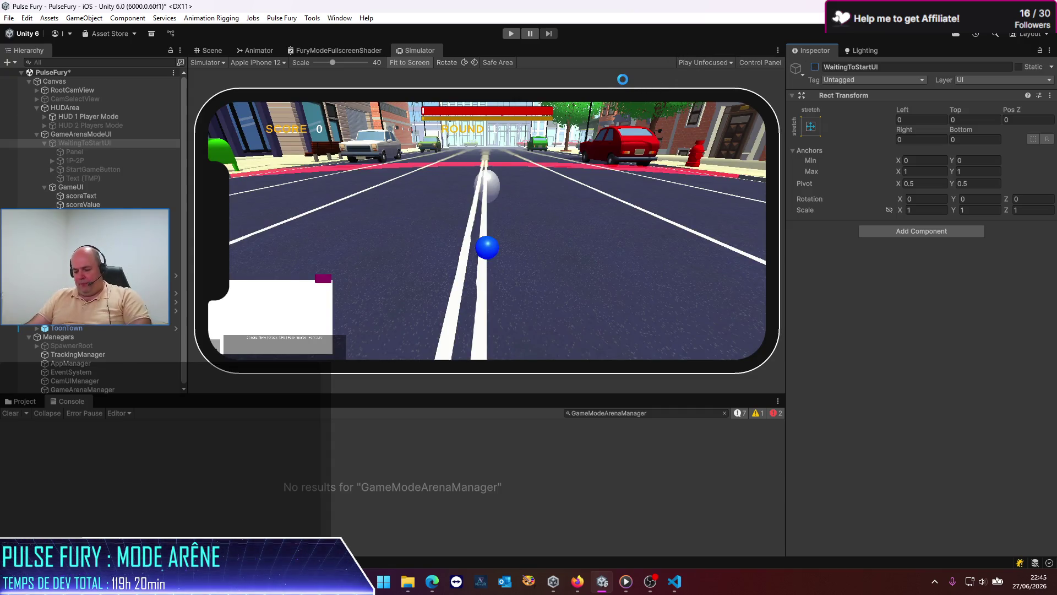
key(ctrl+s)
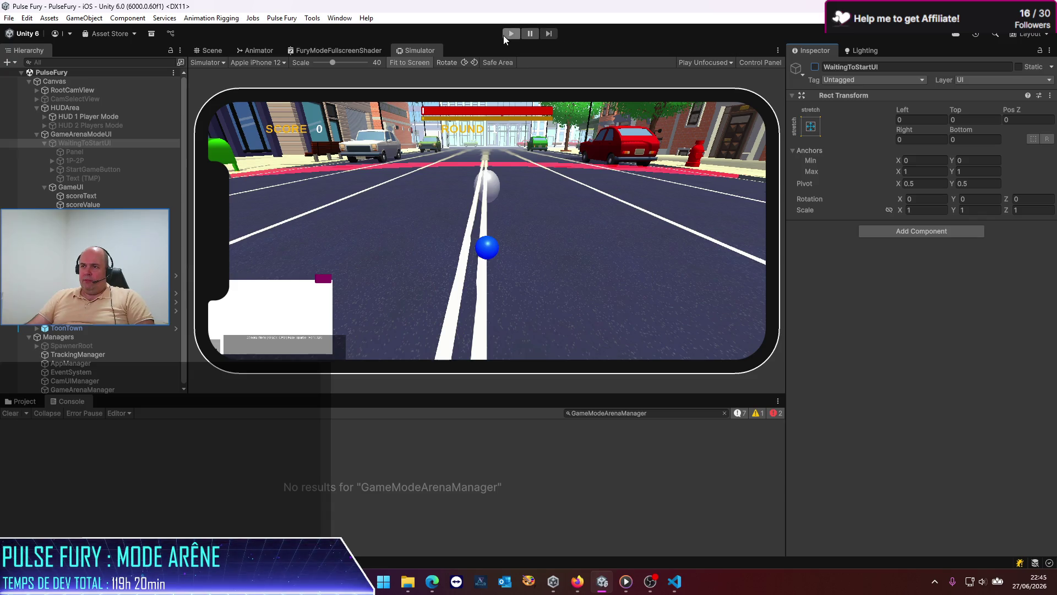
Enter Play mode and toggle the start screen through 2P, 1P, 2P, finishing on 1P.
click(505, 34)
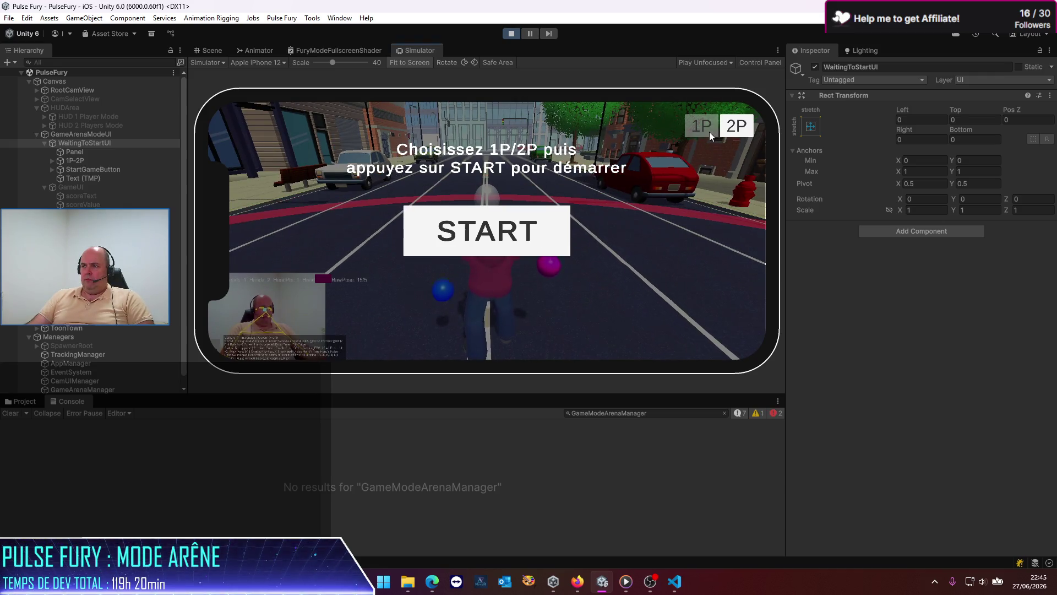
click(738, 130)
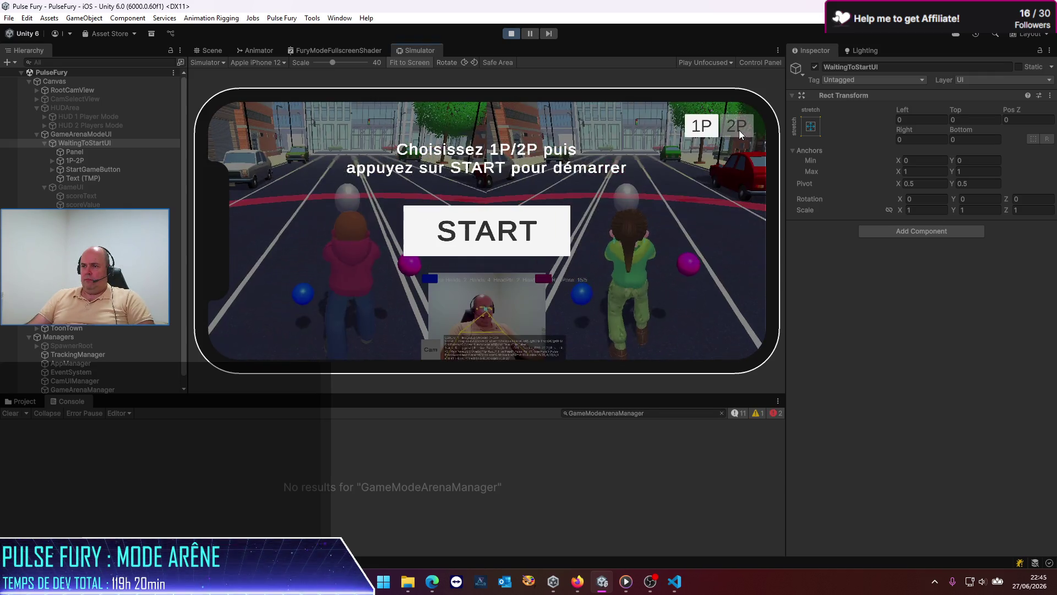
click(698, 127)
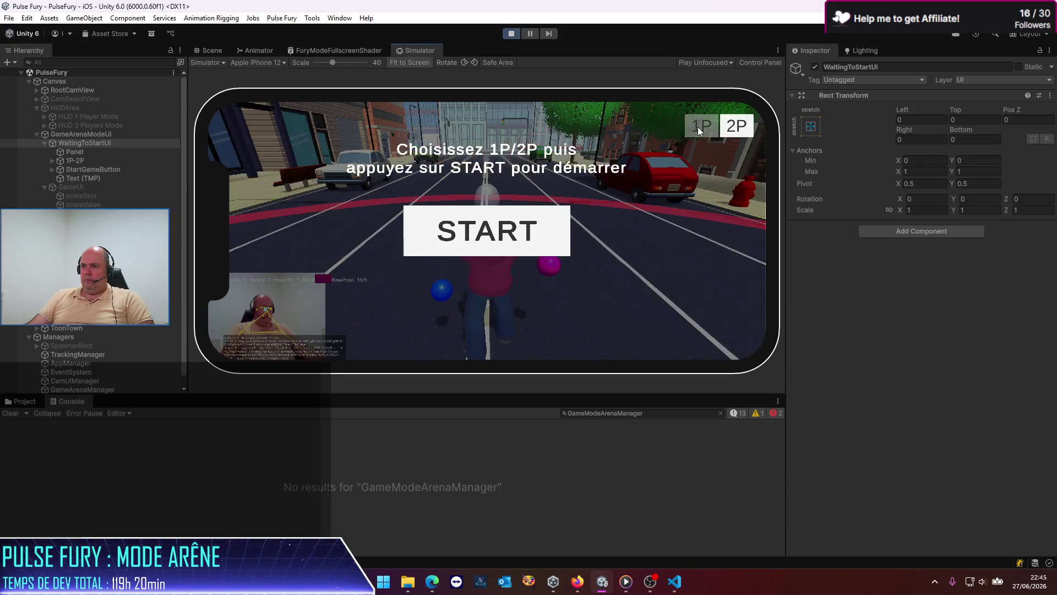
click(736, 125)
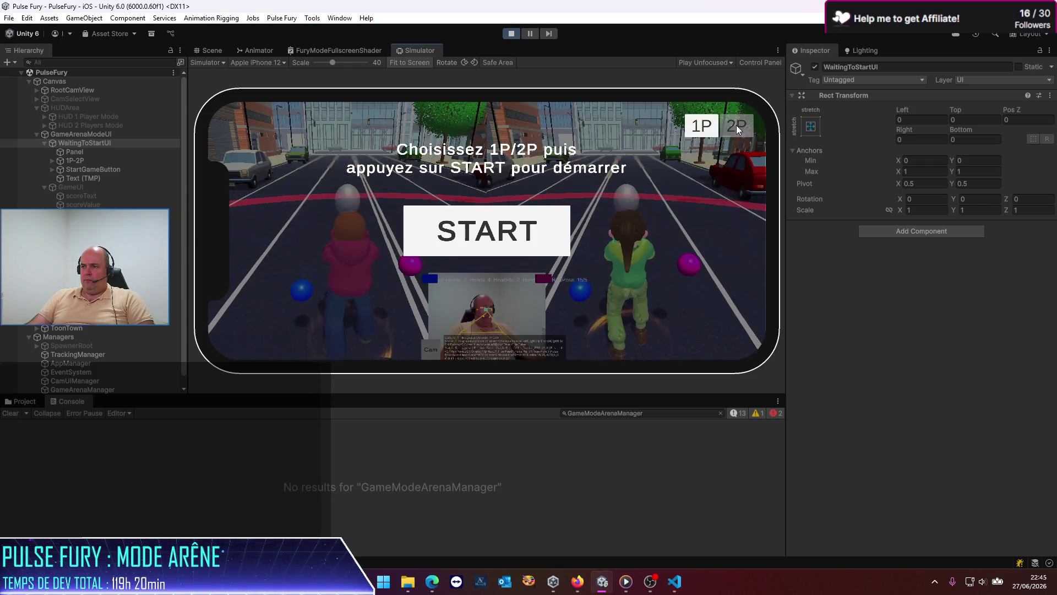
click(736, 125)
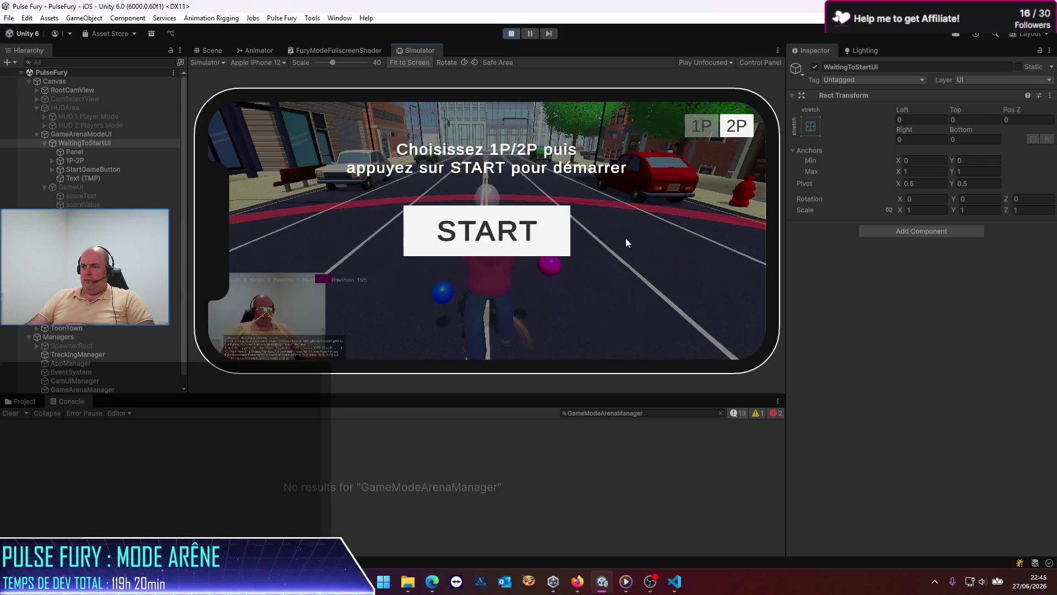
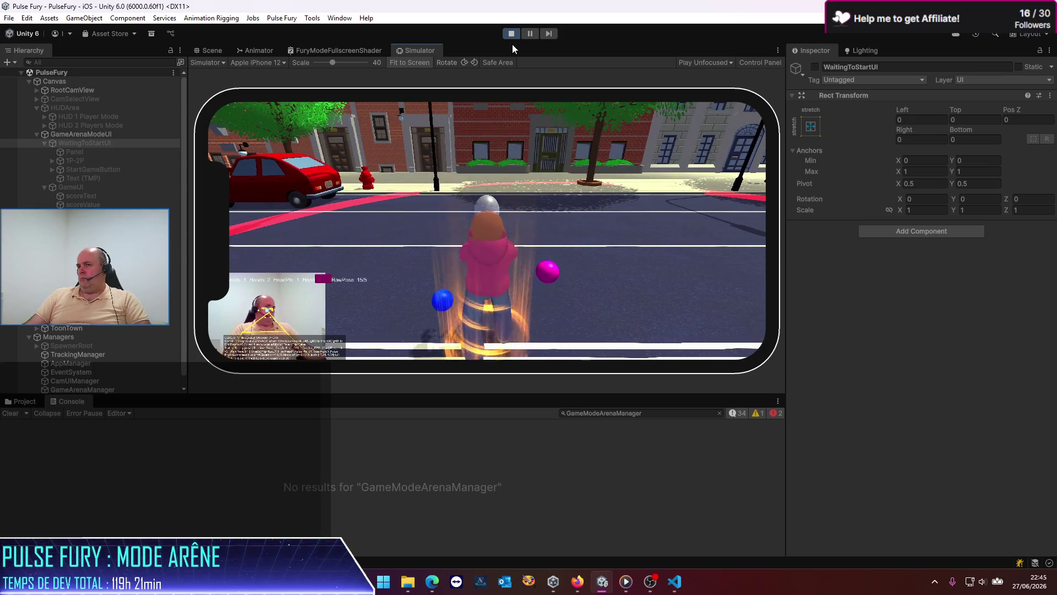
Select GameArenaManager to view its per-state UI settings and exit Play mode.
scroll(86, 364, down, 2)
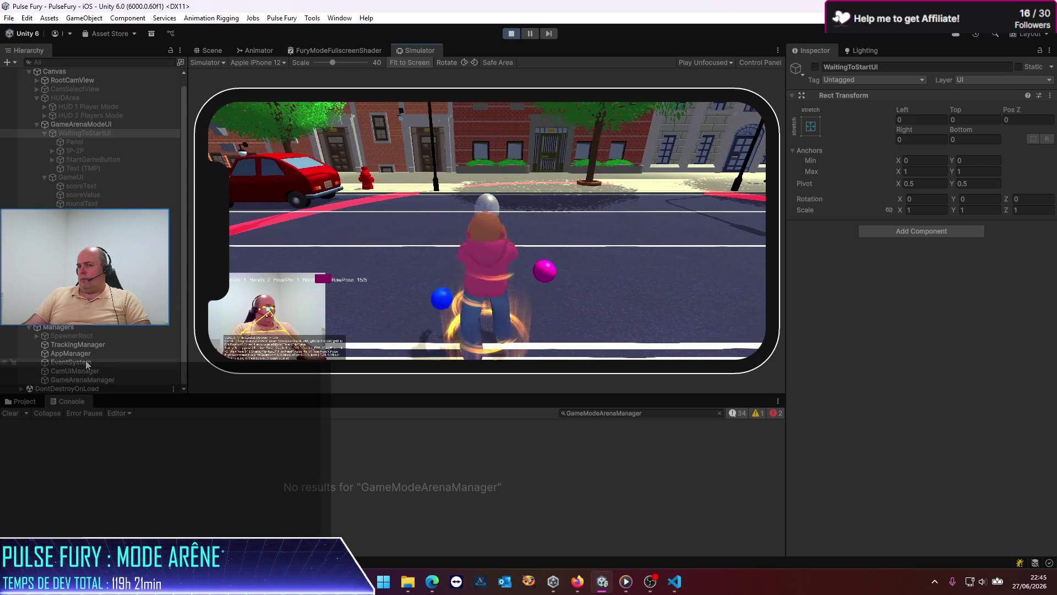
click(90, 379)
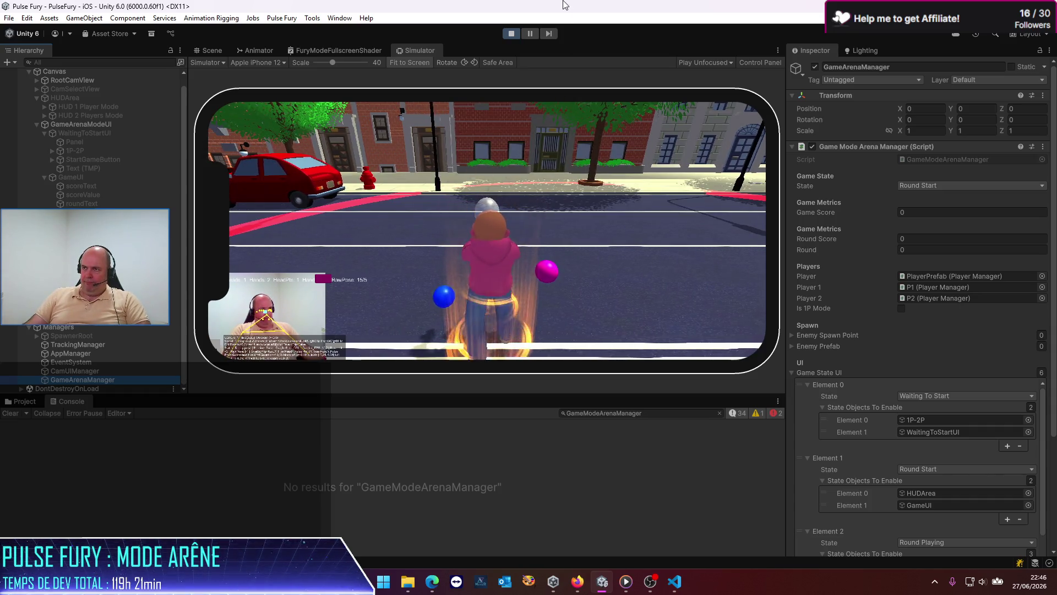
click(511, 33)
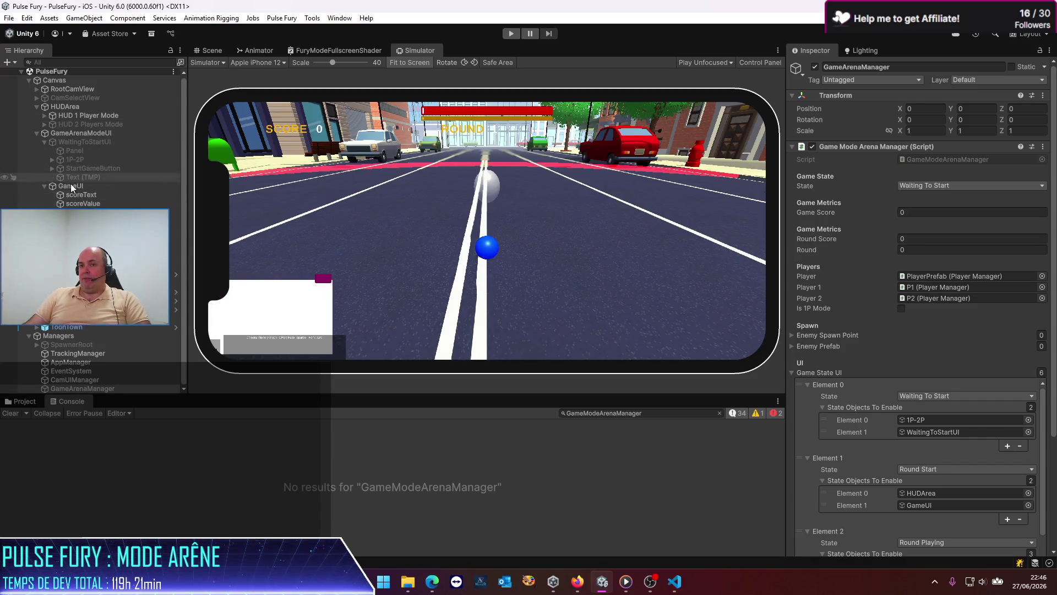
Collapse WaitingToStartUI and GameUI in the Hierarchy, toggling GameUI off and back on.
click(44, 142)
click(83, 169)
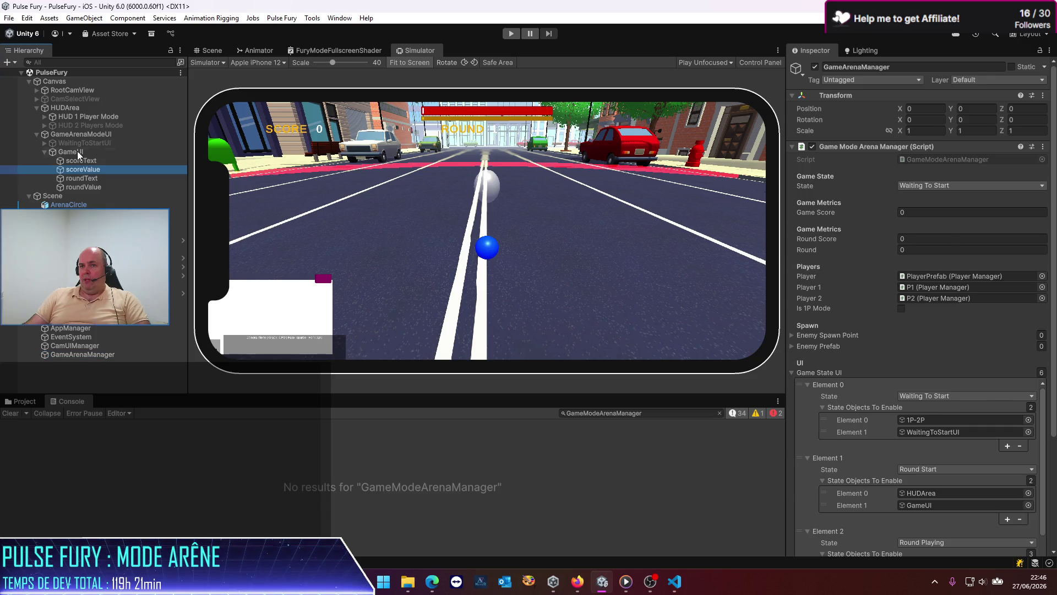
click(45, 152)
click(74, 144)
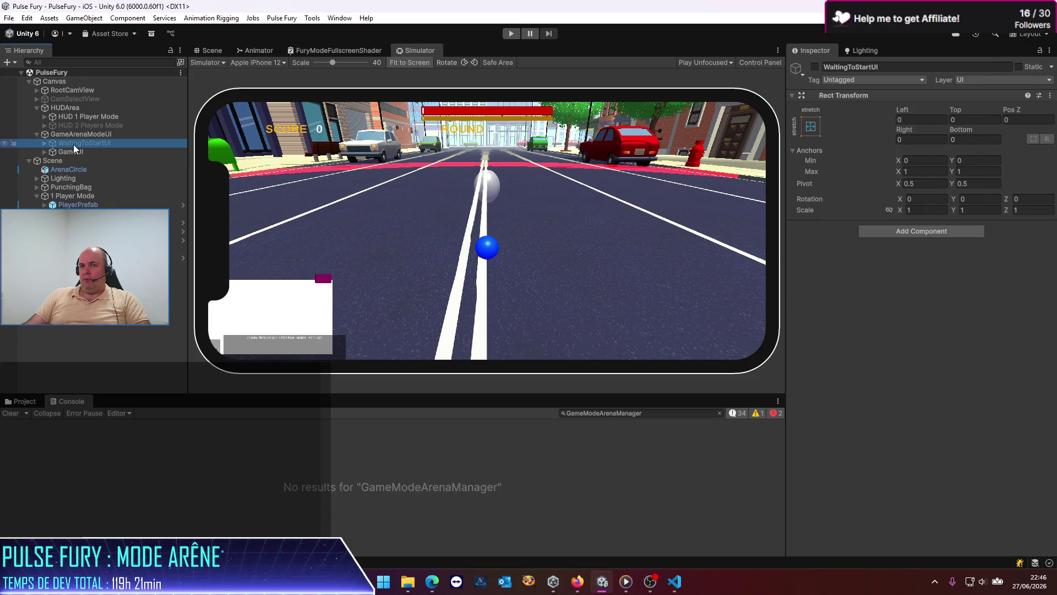
click(82, 151)
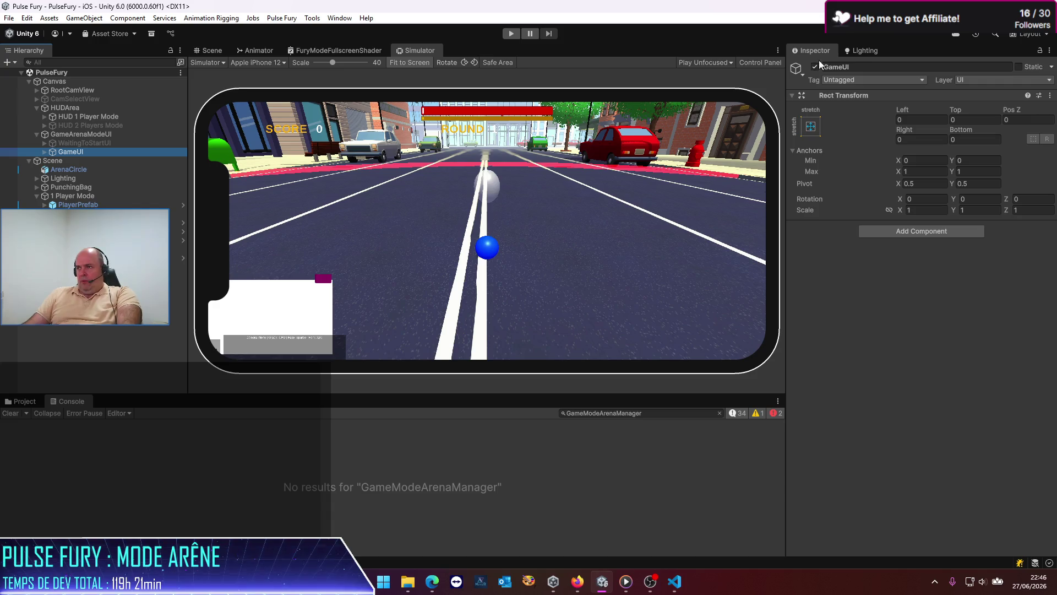
click(815, 67)
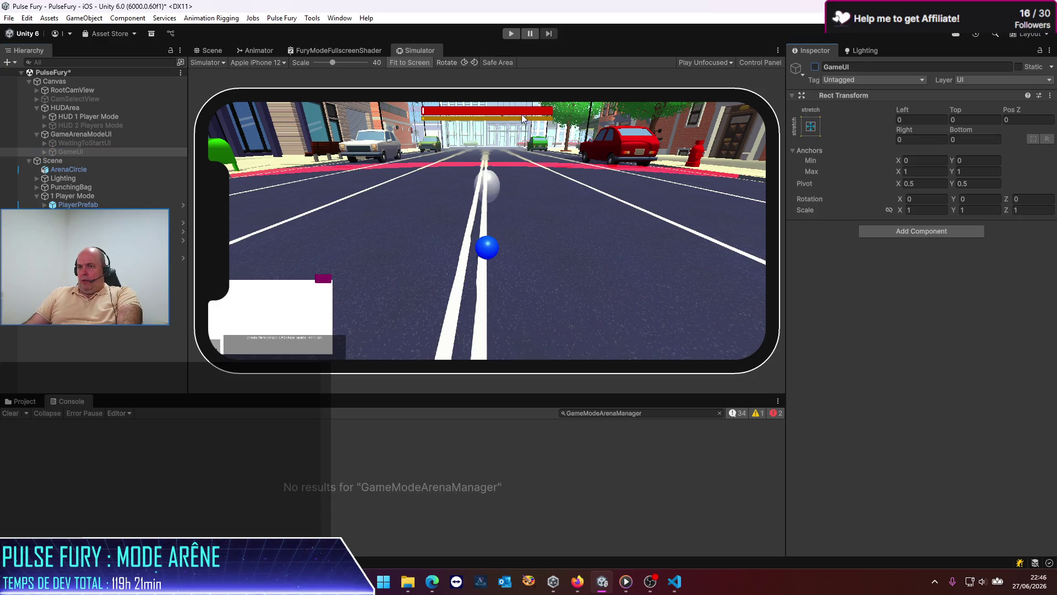
click(86, 144)
click(69, 152)
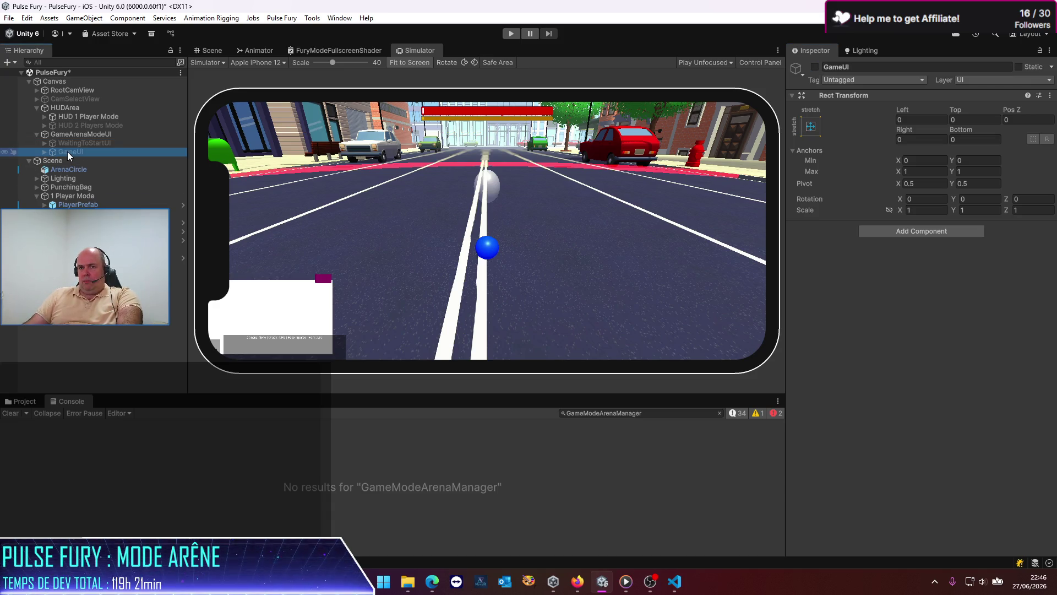
click(815, 67)
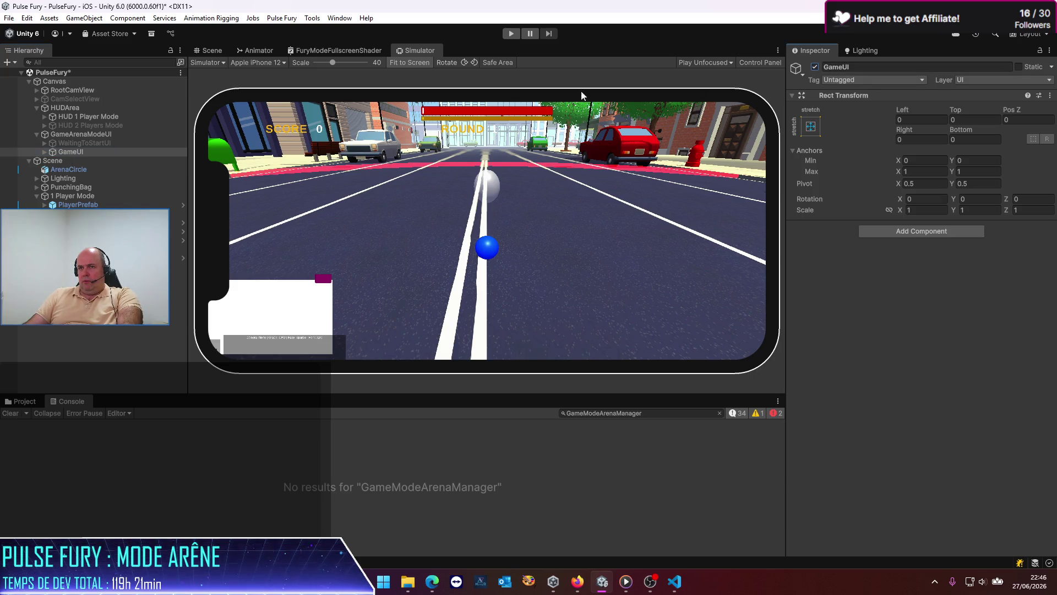
Rename GameUI to ScoreUI.
click(43, 151)
click(42, 151)
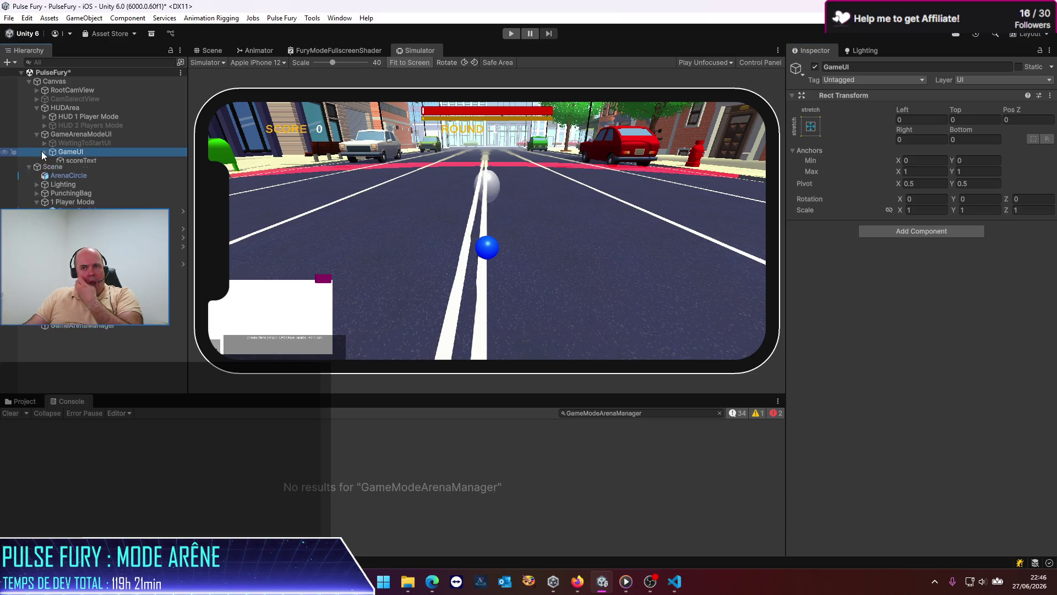
click(71, 153)
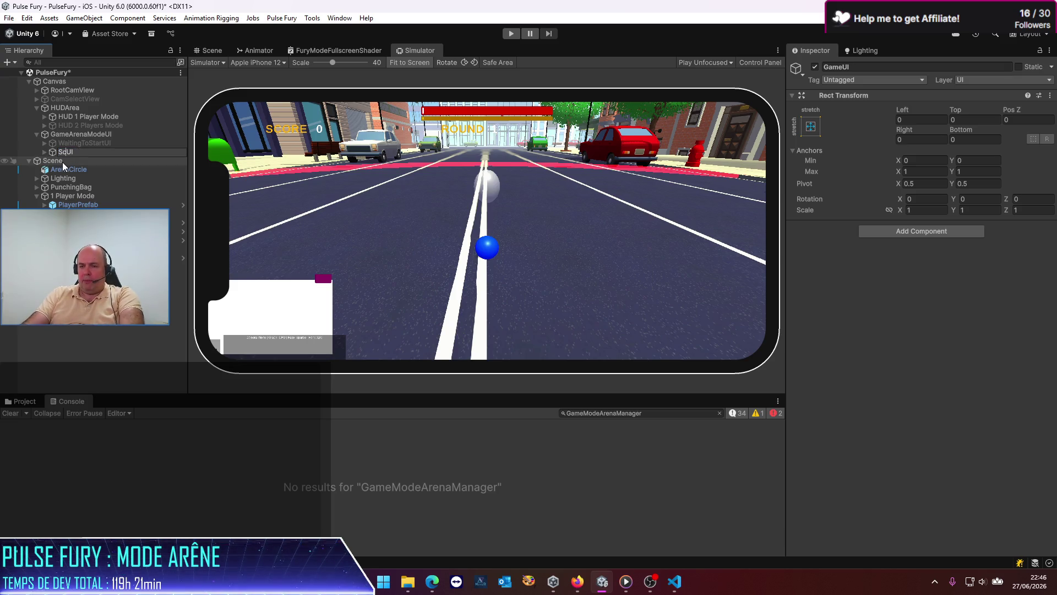
text(ore)
key(Return)
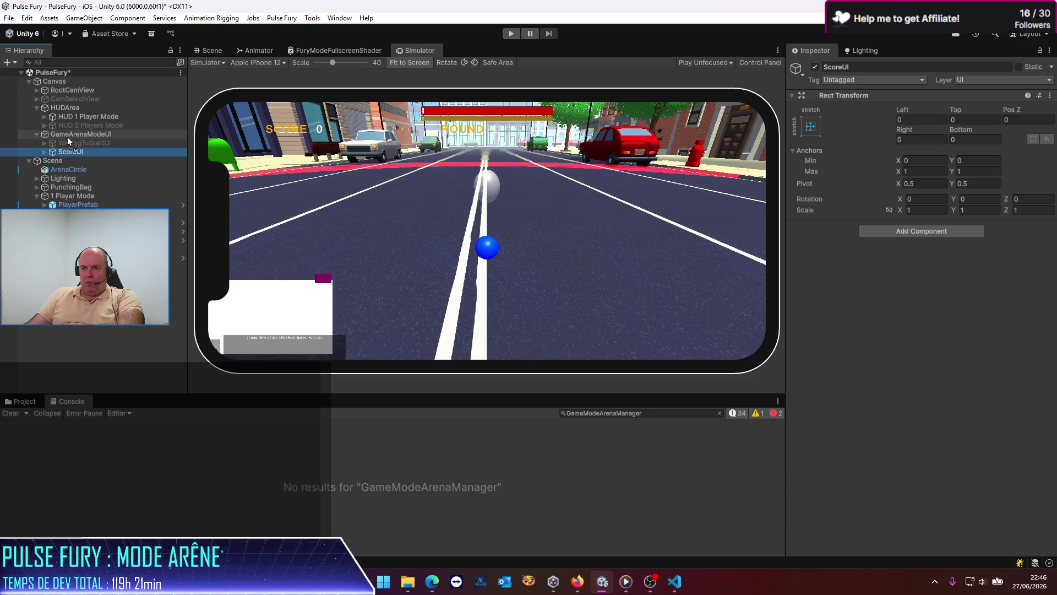
Move WaitingToStartUI below ScoreUI and duplicate it as an active RoundStartUI.
drag(68, 141, 71, 153)
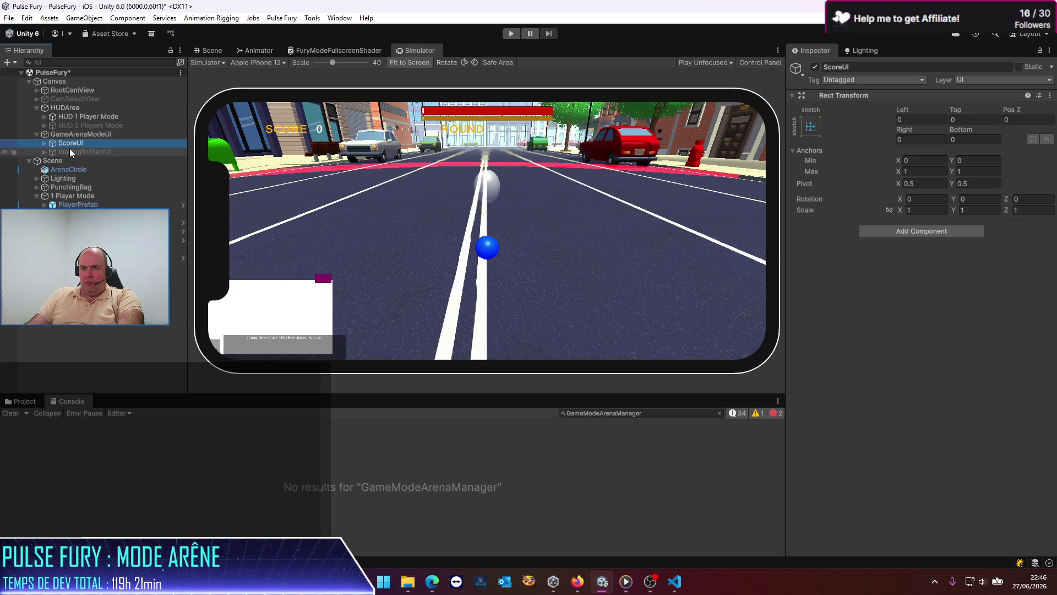
click(72, 153)
key(ctrl+d)
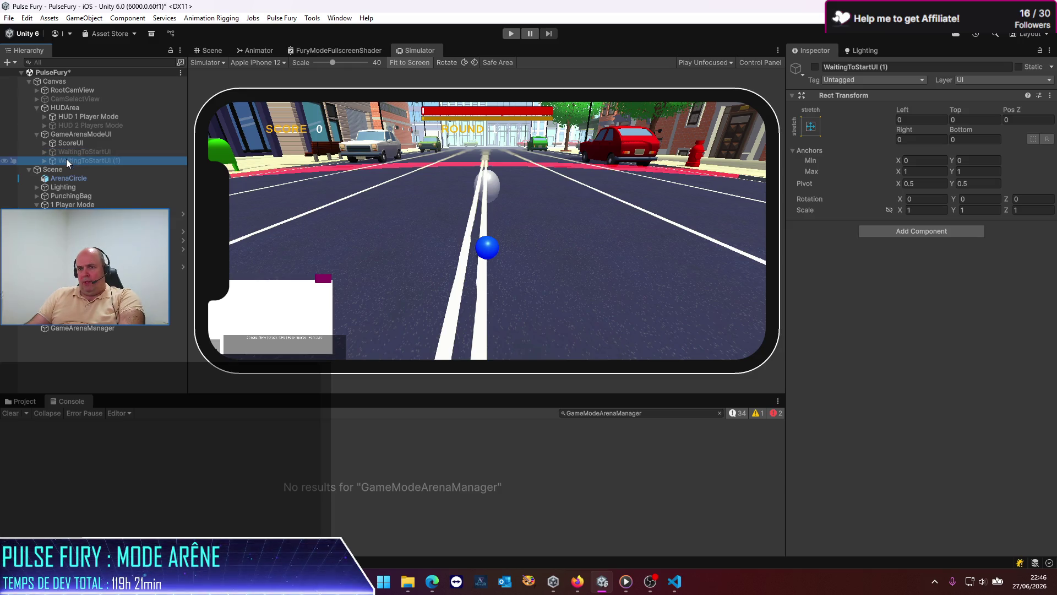
key(F2)
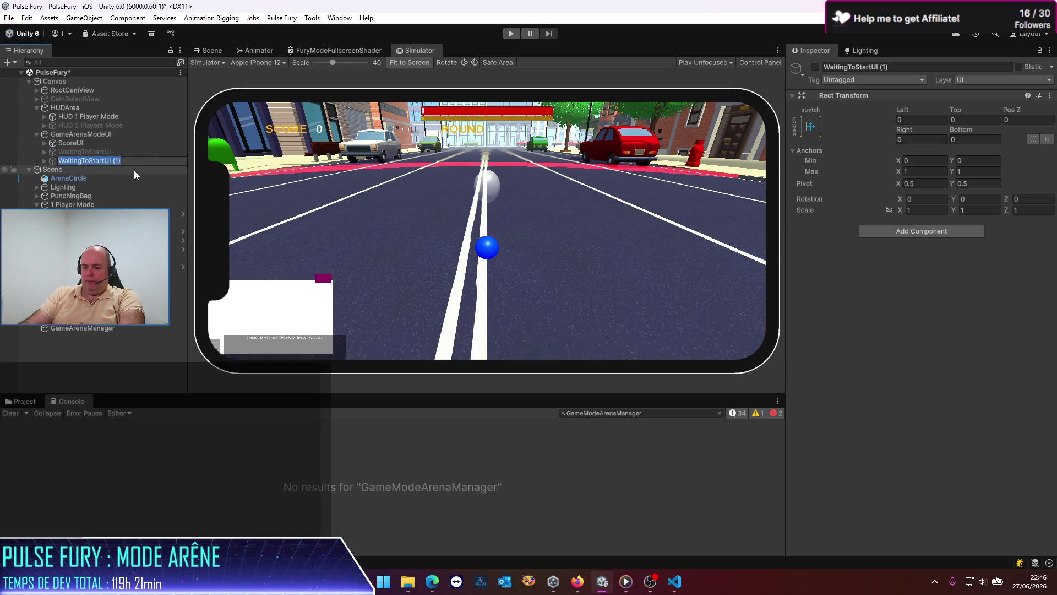
text(RoundStar)
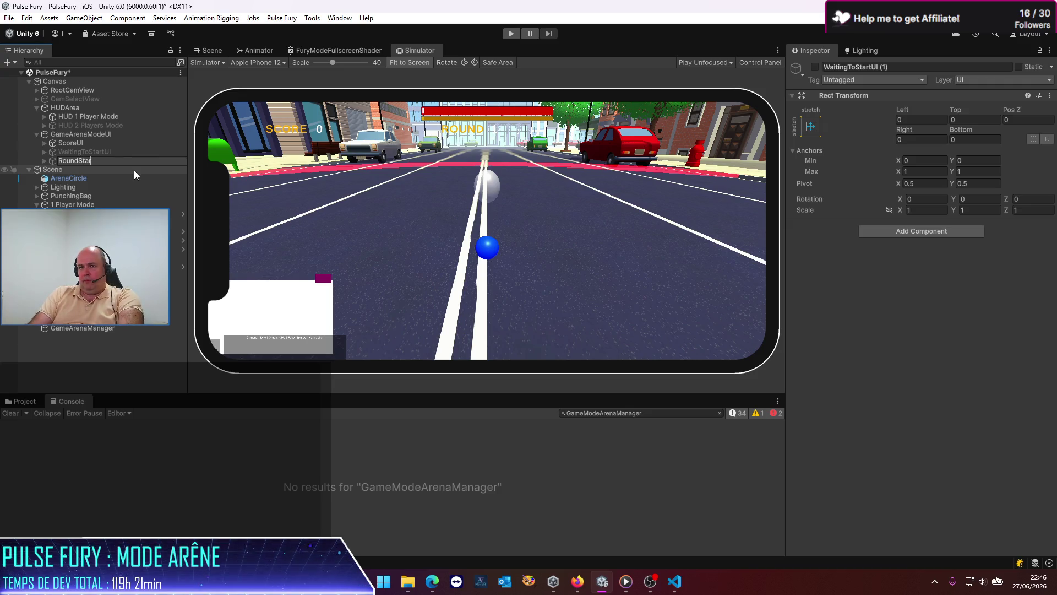
text(tUI)
key(Return)
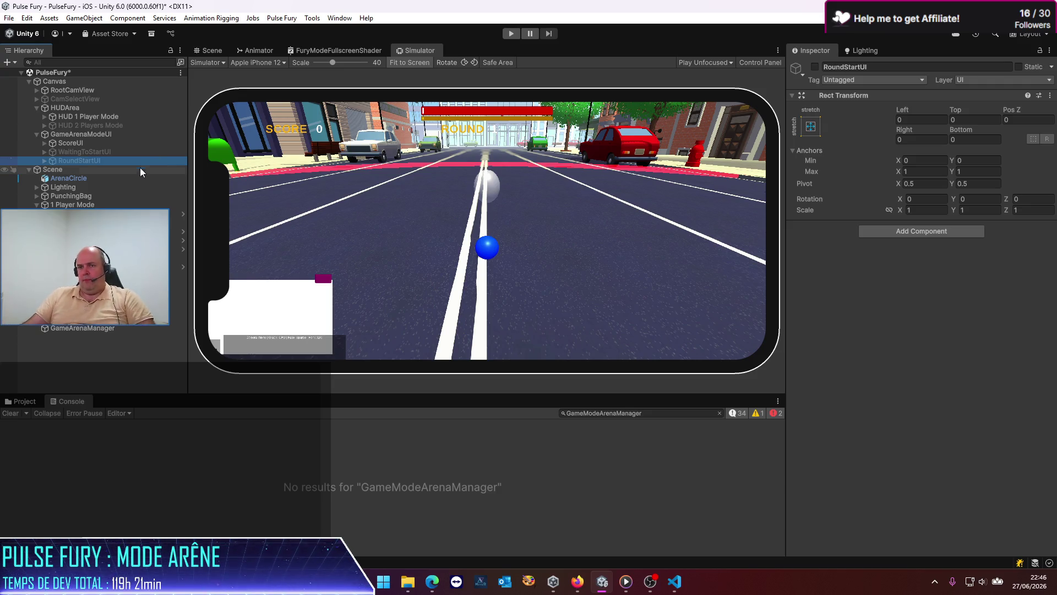
click(815, 67)
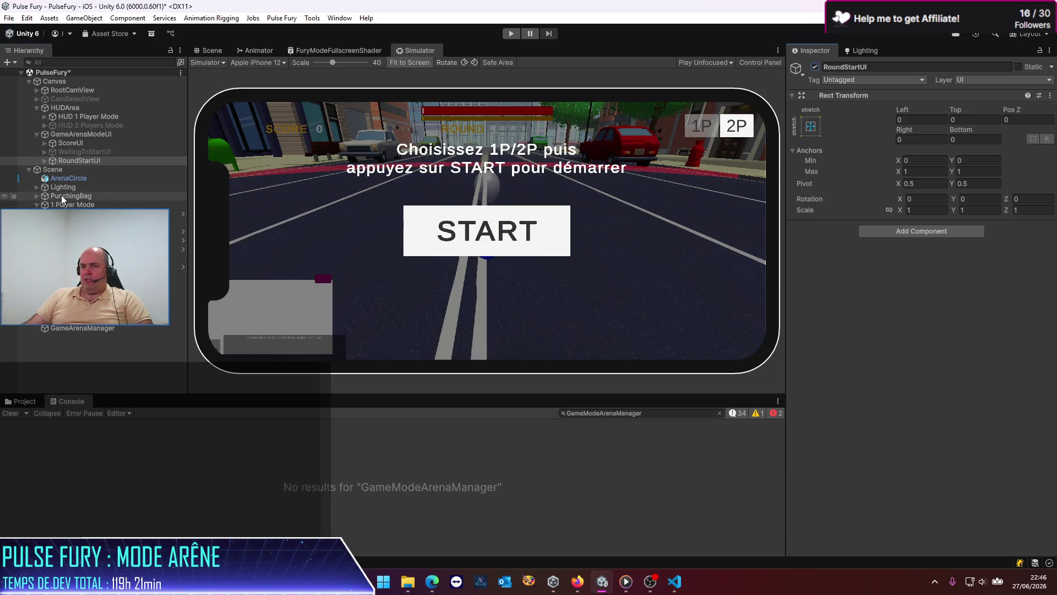
Delete StartGameButton and the 1P-2P toggle from RoundStartUI, and select its Text (TMP) prompt.
click(45, 160)
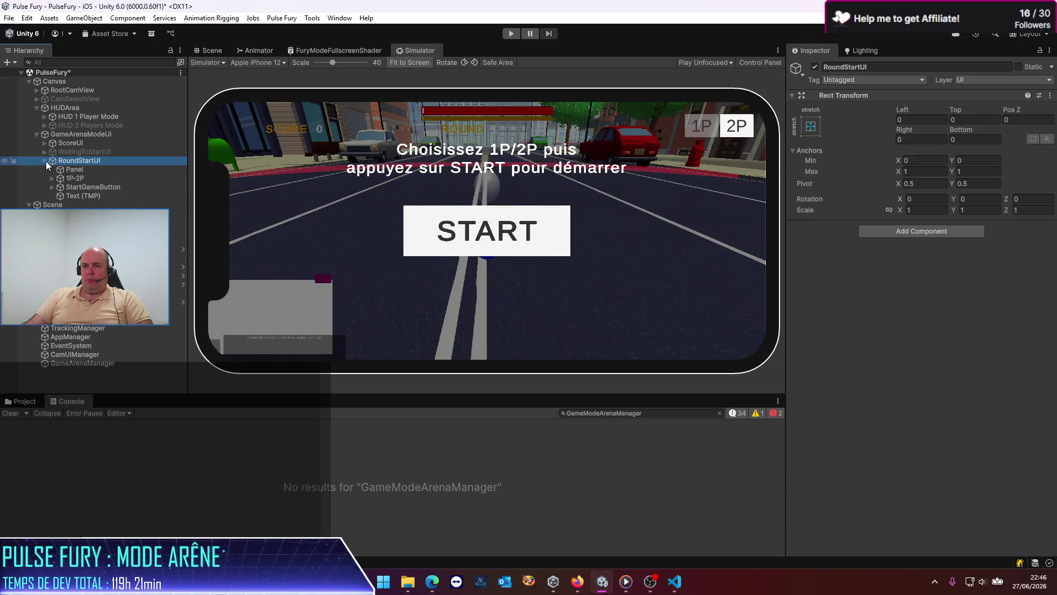
click(91, 186)
key(Delete)
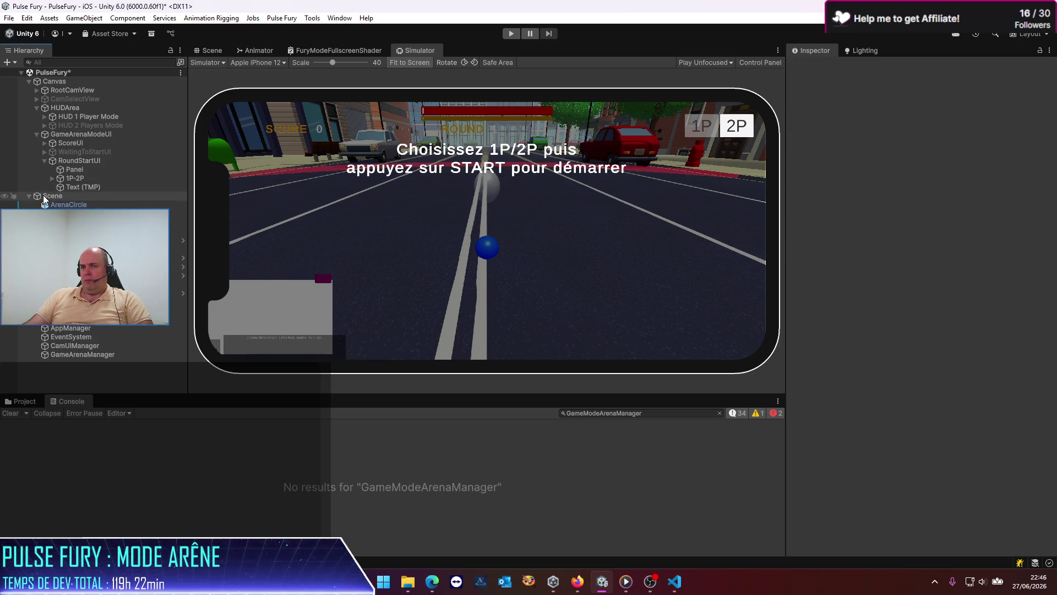
click(80, 179)
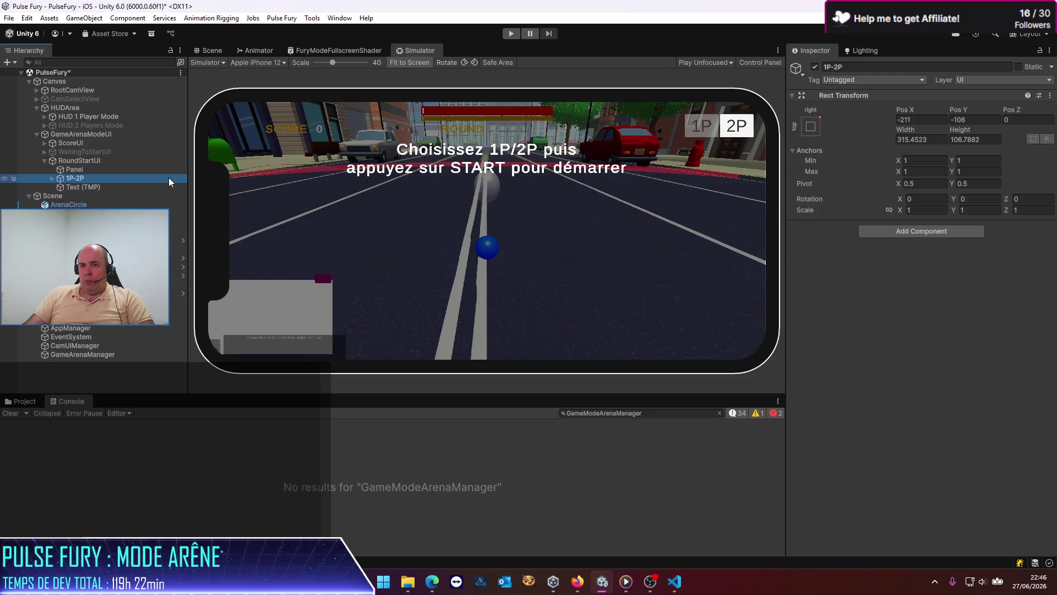
key(Delete)
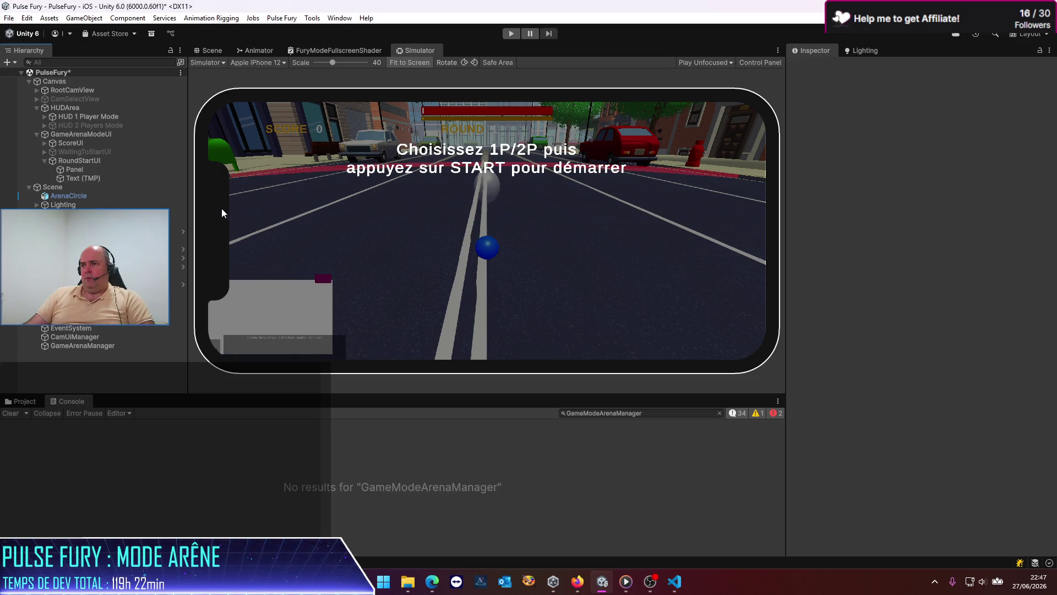
click(88, 178)
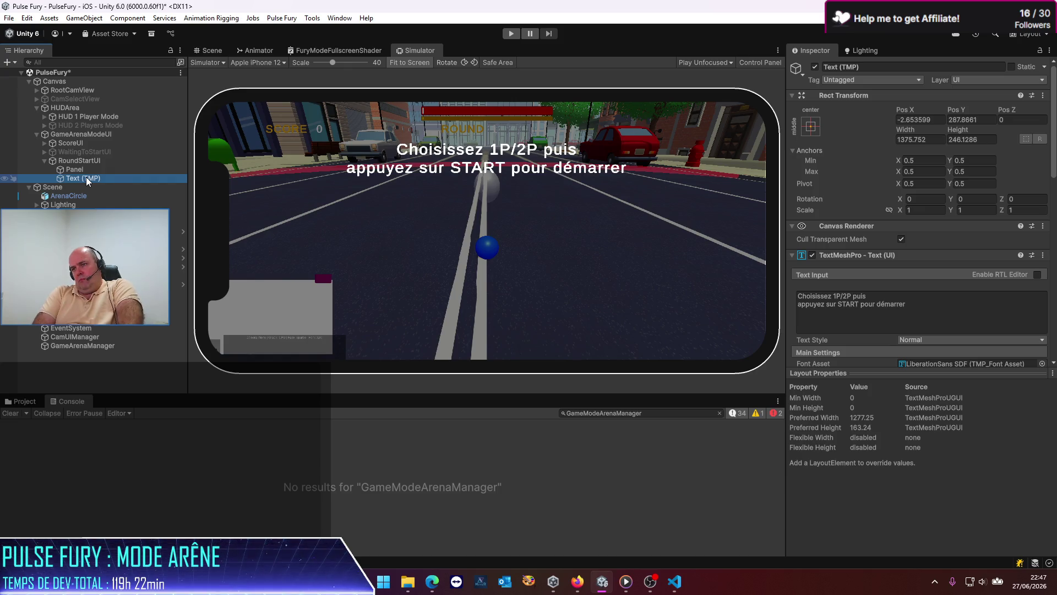
click(914, 303)
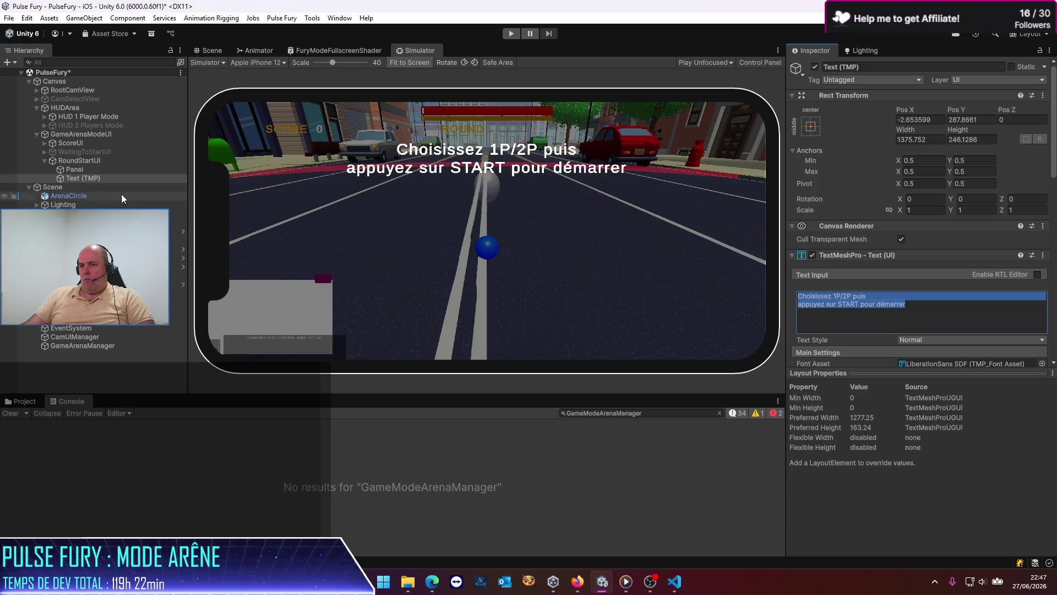
Replace RoundStartUI's prompt text with READY and switch to the Scene view.
text(READY)
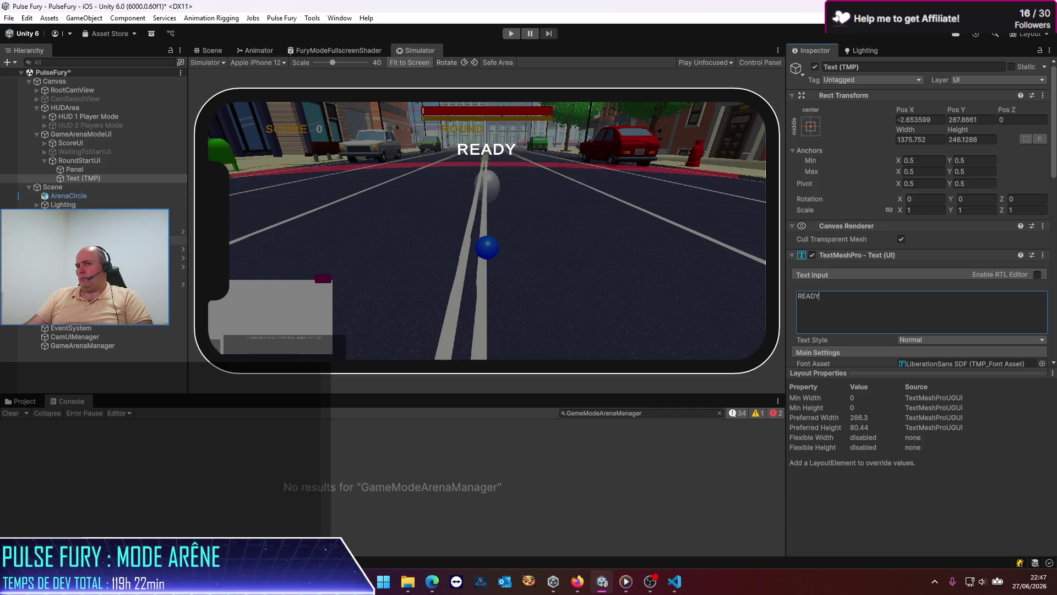
click(82, 231)
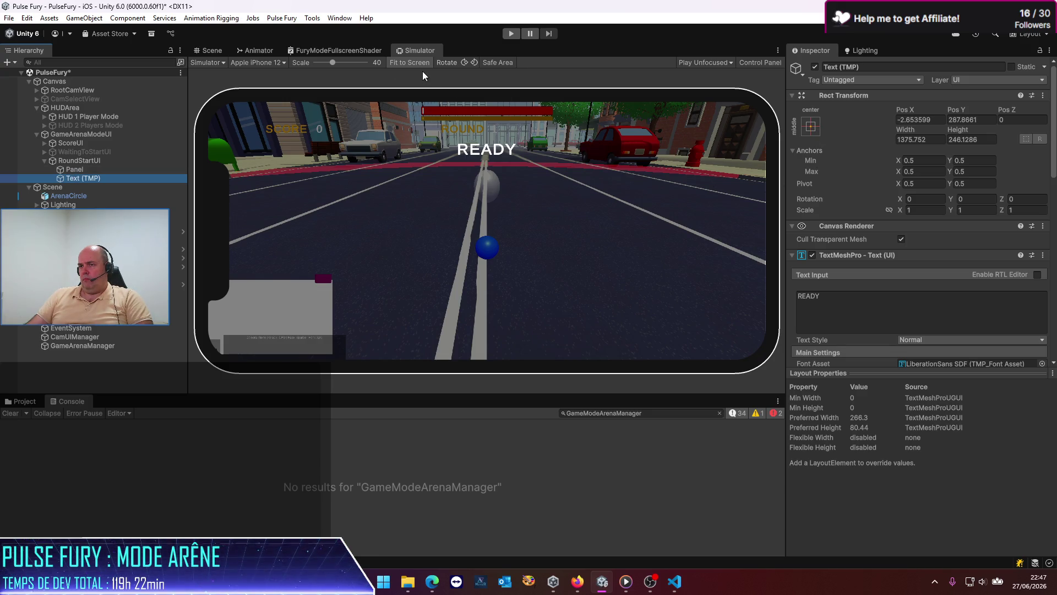
click(204, 49)
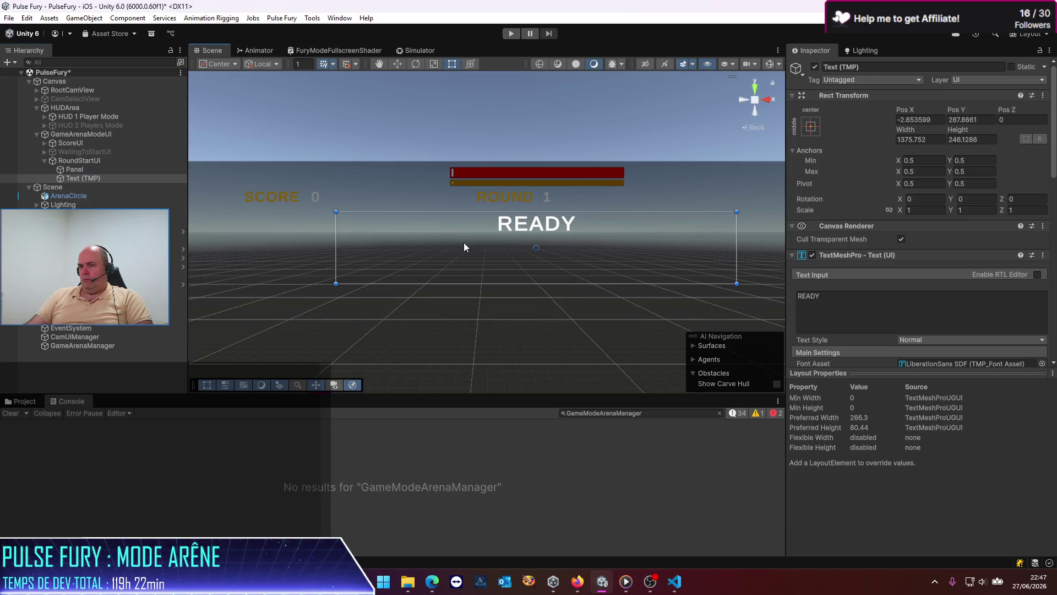
Stretch the READY text box taller and set its vertical alignment to Middle.
scroll(457, 240, down, 5)
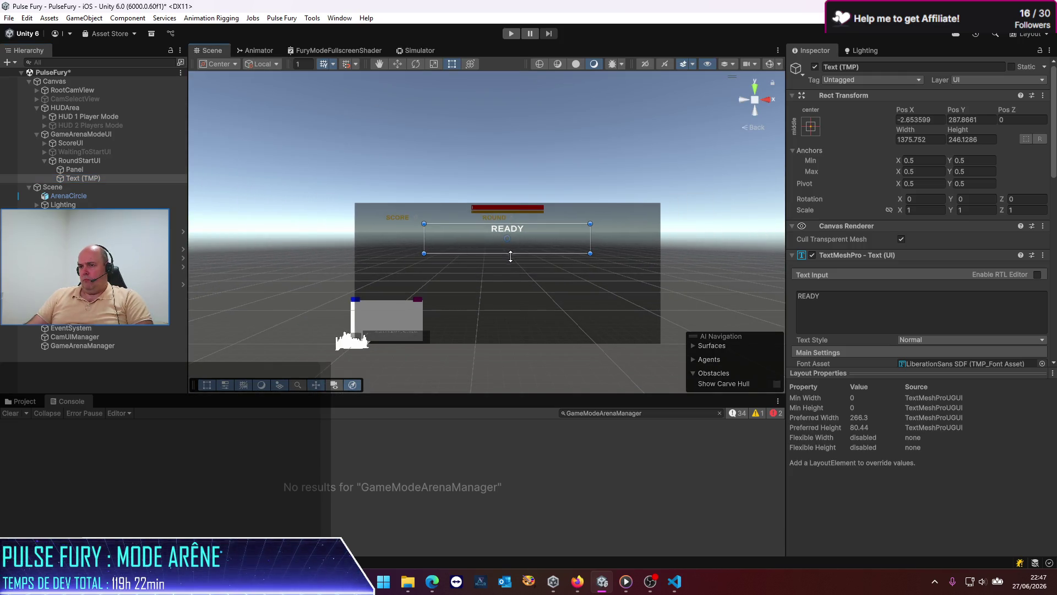
drag(511, 256, 510, 344)
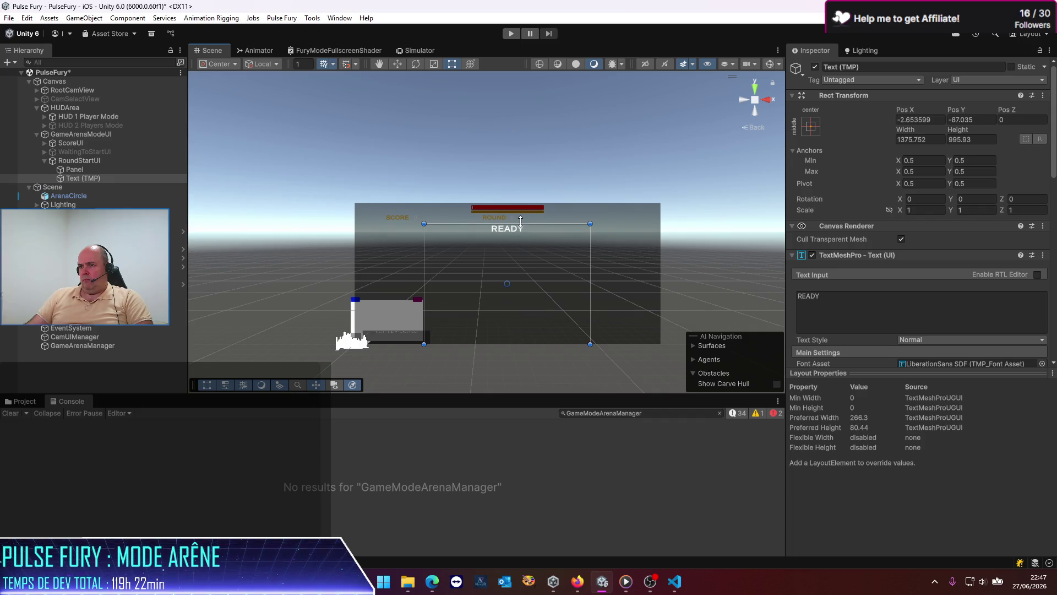
scroll(917, 196, down, 3)
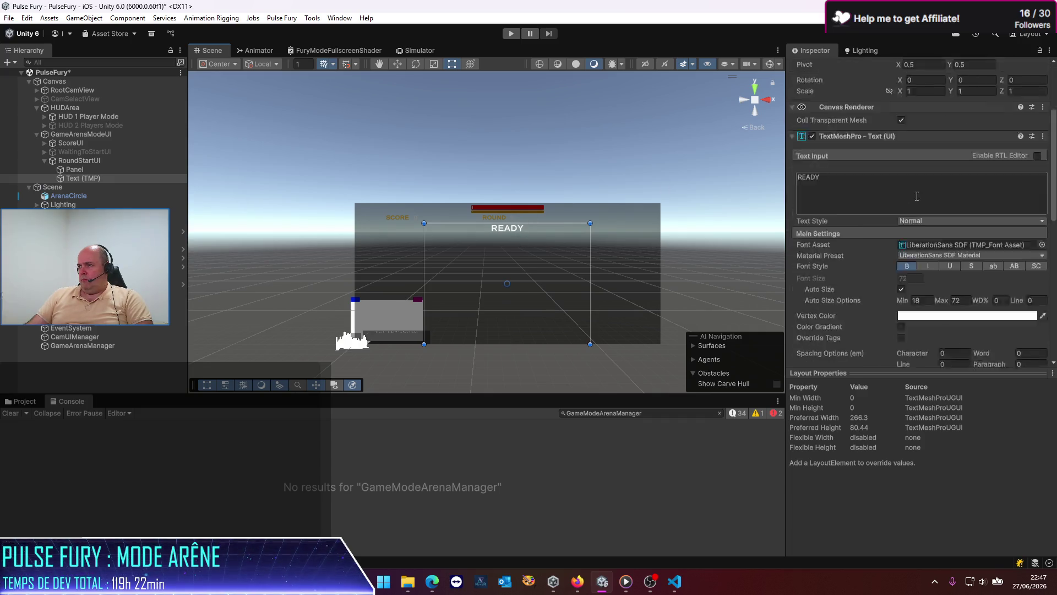
scroll(917, 196, down, 2)
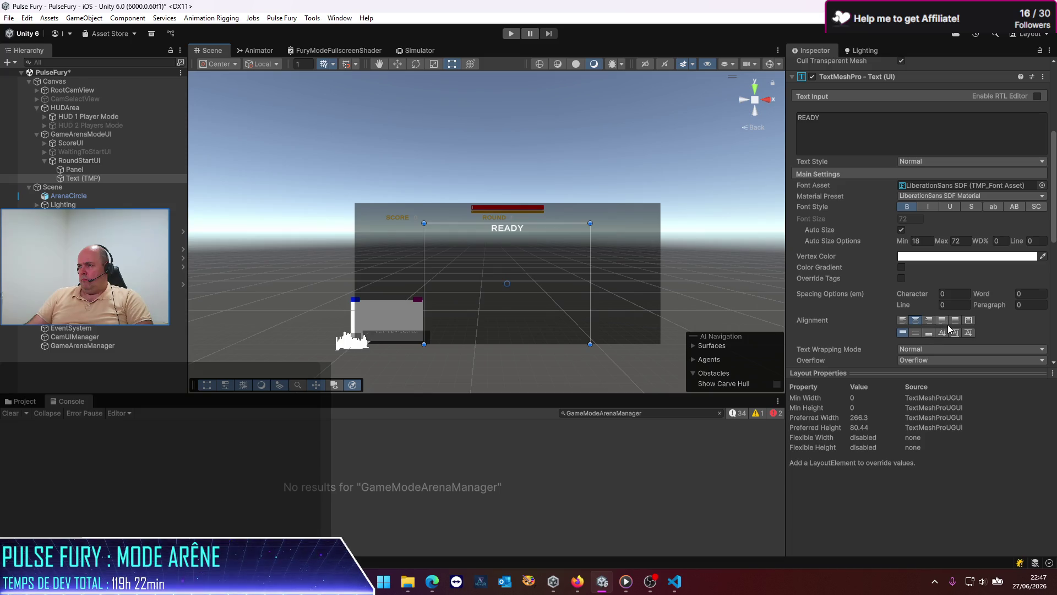
click(915, 333)
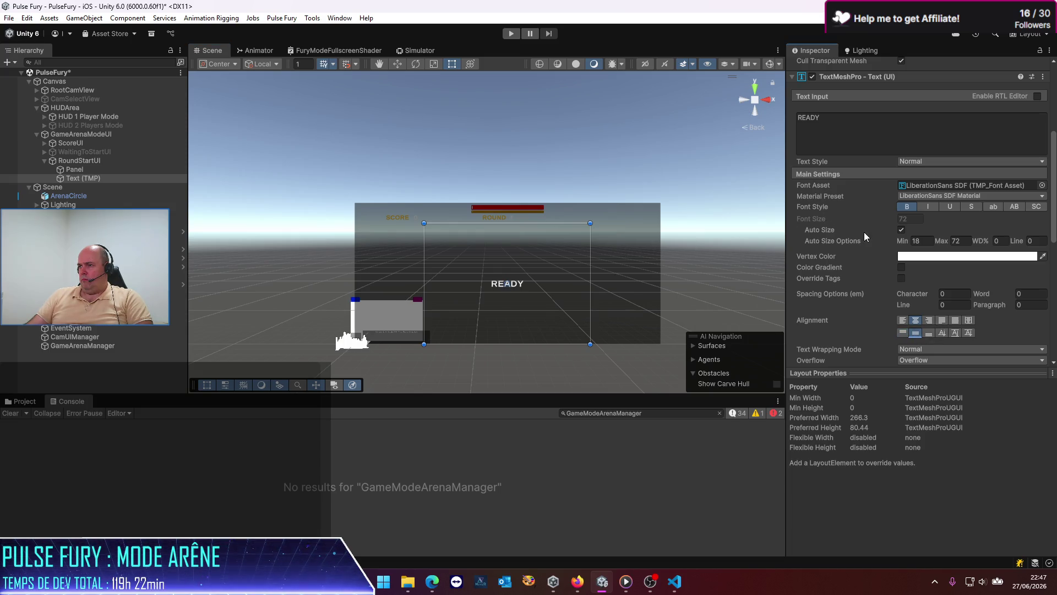
Turn off Auto Size, set the font size to about 291, and shorten the box from the bottom.
click(900, 229)
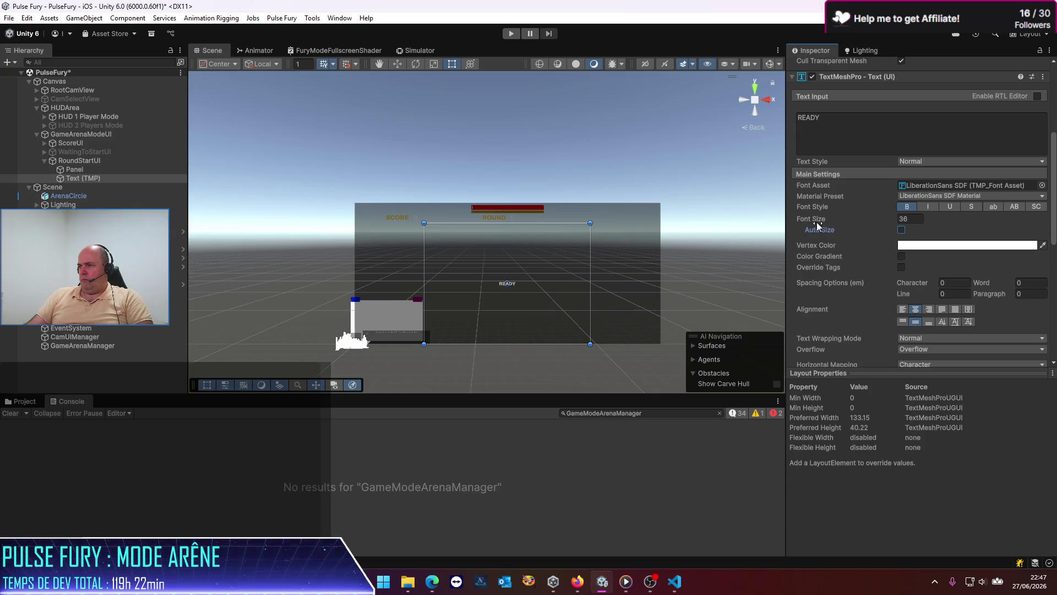
click(814, 220)
mouse_move(893, 223)
mouse_down()
mouse_move(963, 220)
mouse_move(657, 354)
mouse_move(334, 149)
mouse_move(445, 147)
mouse_move(362, 137)
mouse_move(201, 152)
mouse_up()
click(72, 170)
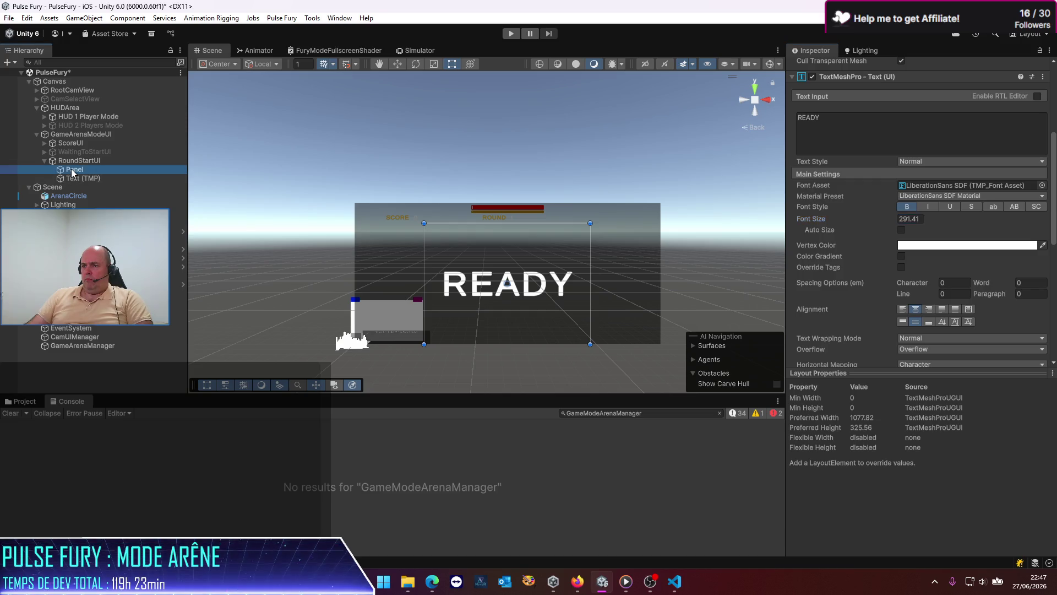
click(75, 179)
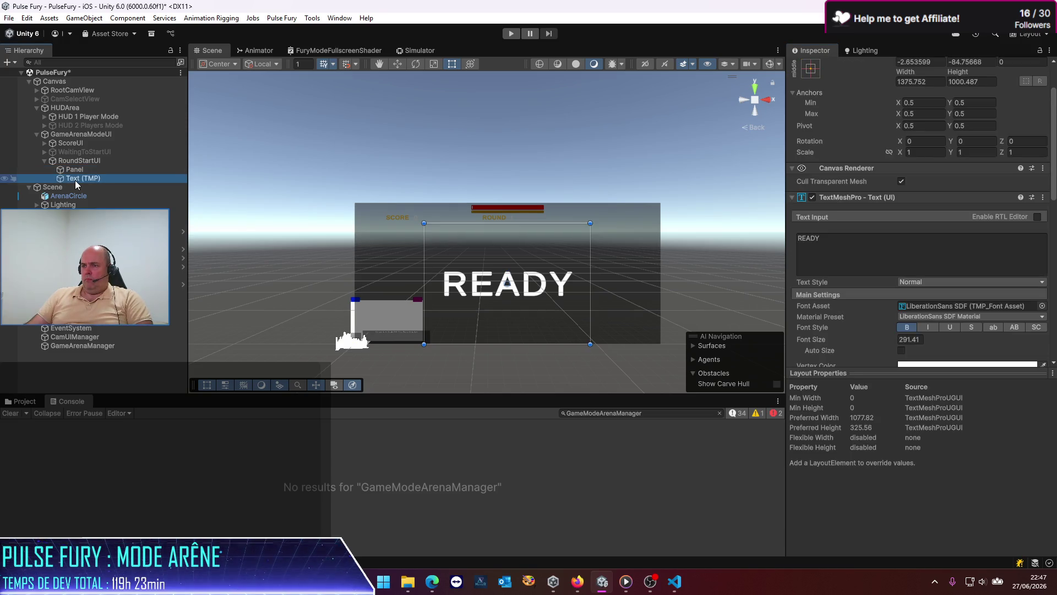
drag(511, 343, 515, 307)
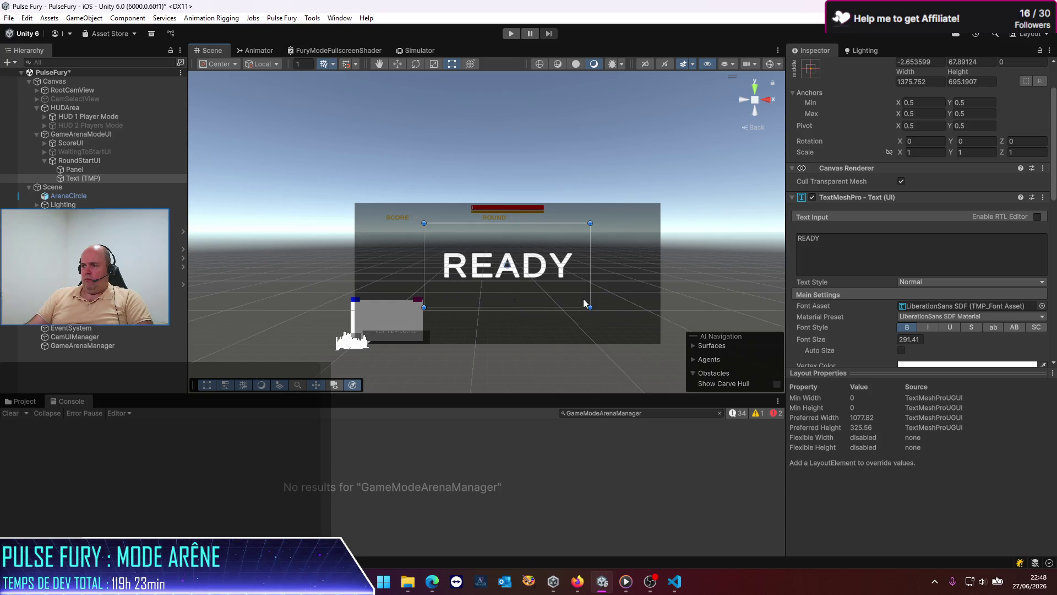
Clear the READY text and rename the Text (TMP) object to CountDown.
click(878, 252)
key(ctrl+a)
text(SET)
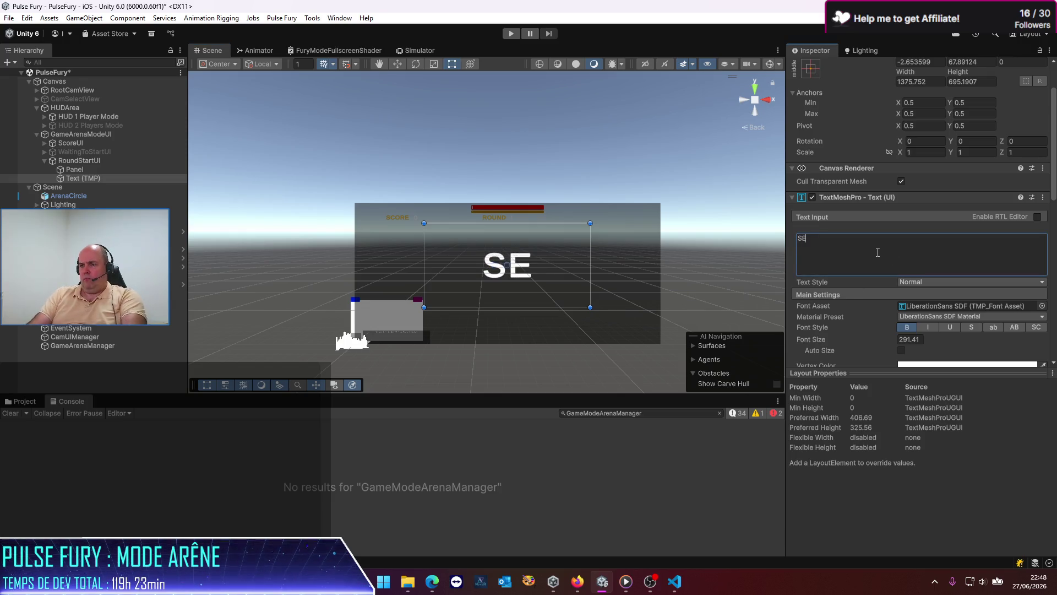
key(ctrl+a)
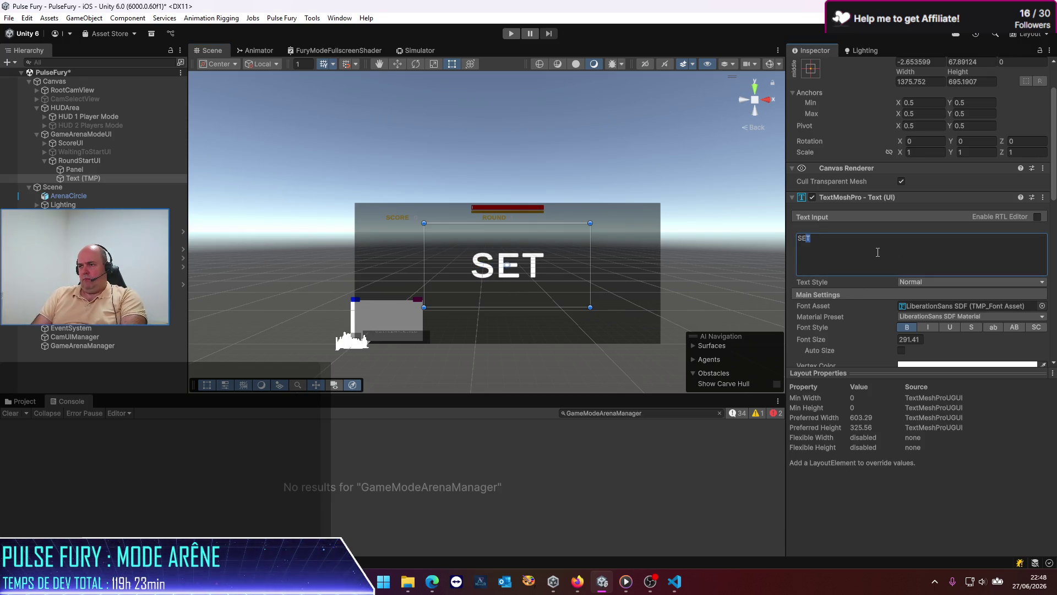
key(BackSpace)
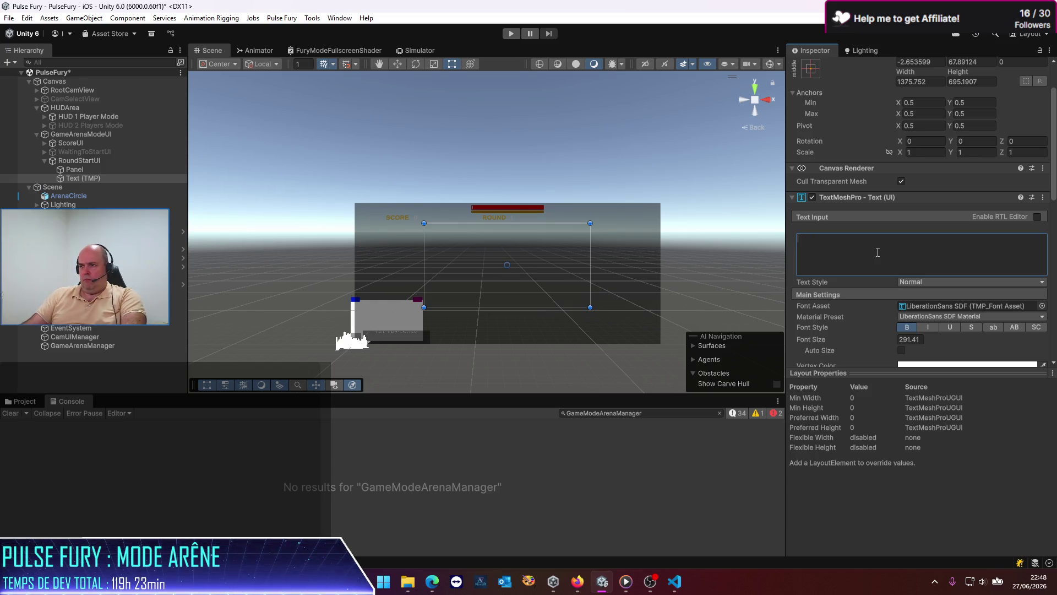
text(3)
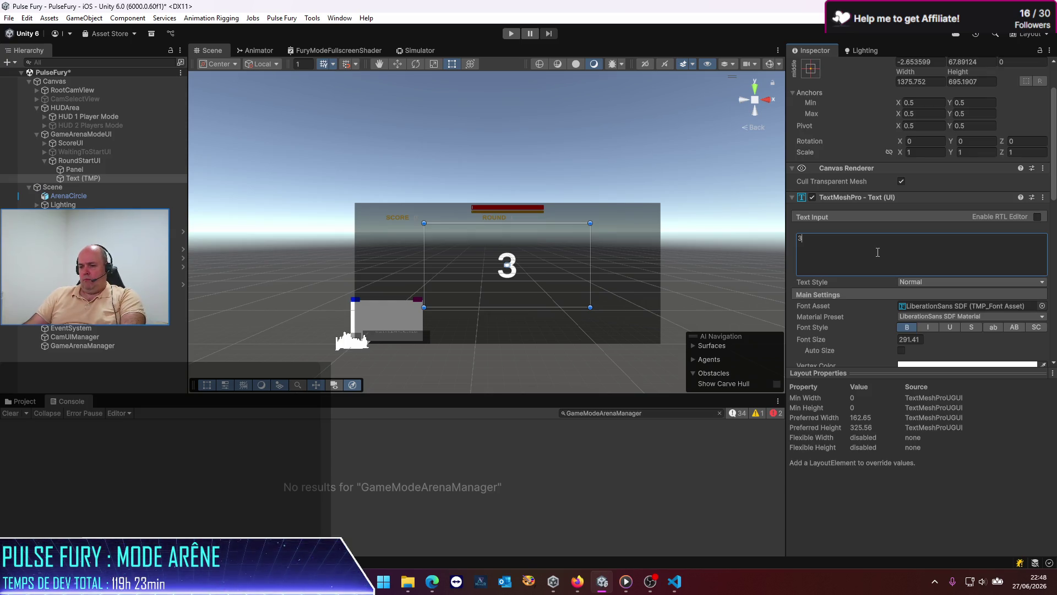
key(BackSpace)
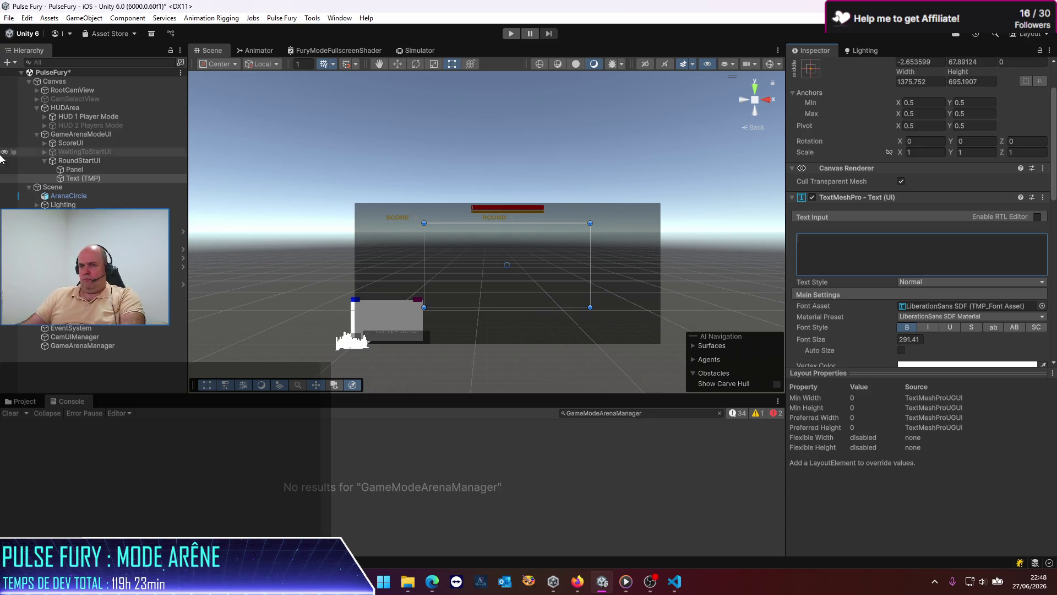
click(101, 177)
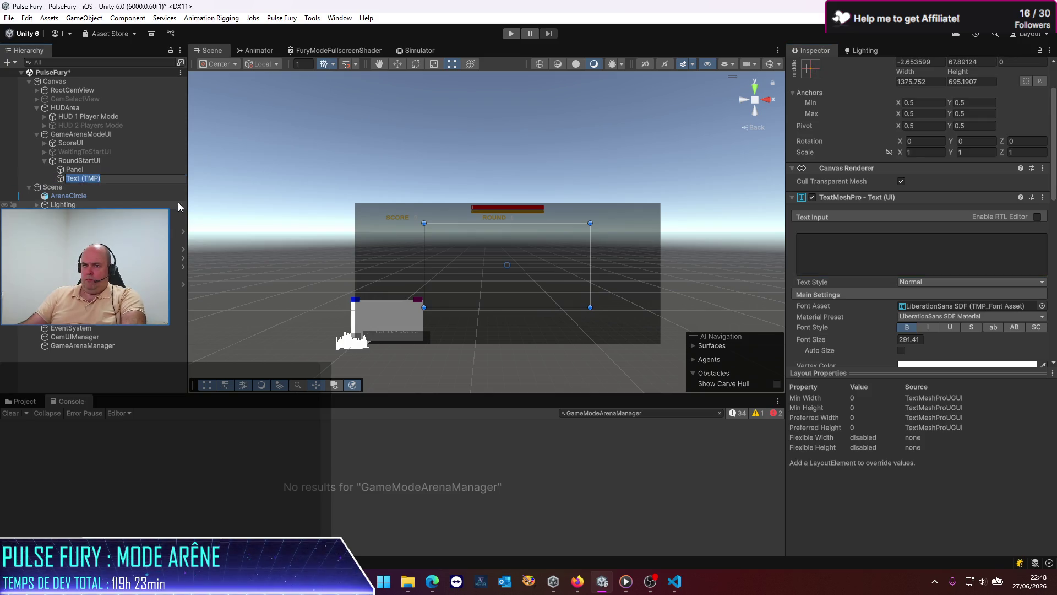
text(CountDown)
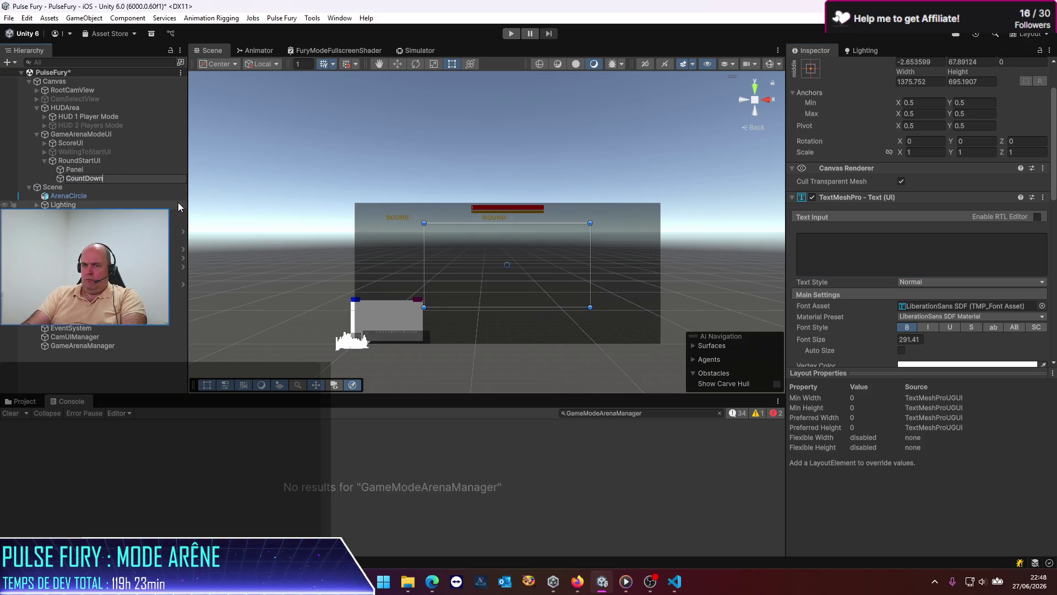
key(Return)
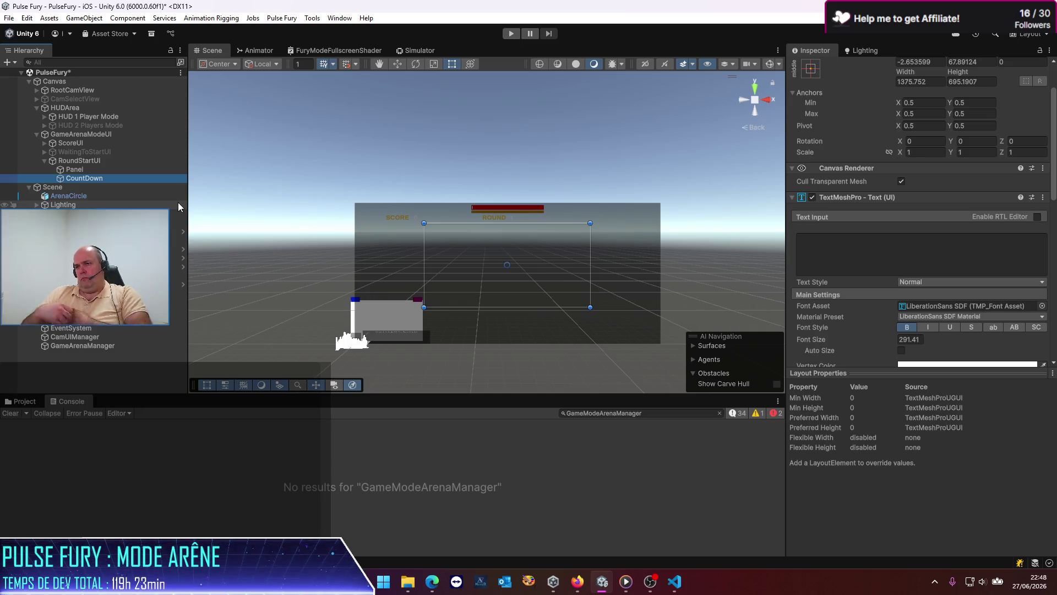
Make CountDown show 3 and move its box's top edge down to about 413 height.
click(879, 244)
text(3)
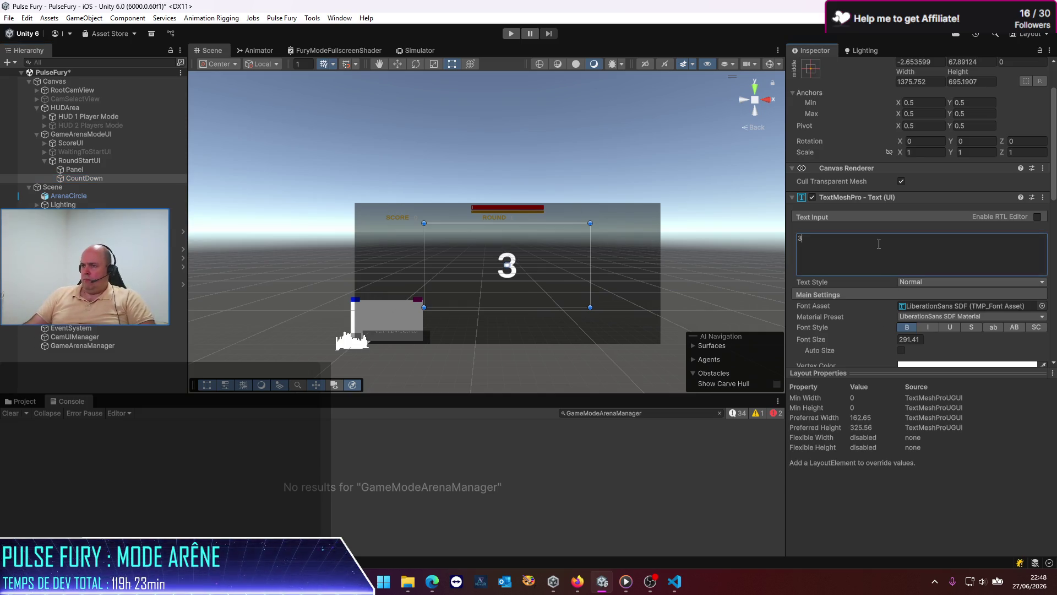
drag(507, 226, 511, 256)
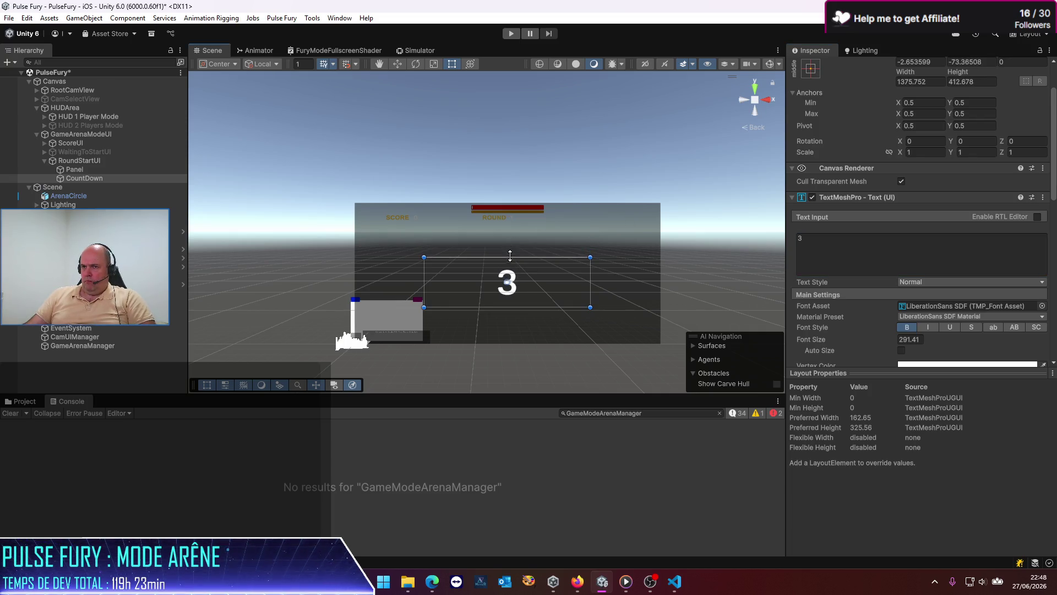
click(110, 222)
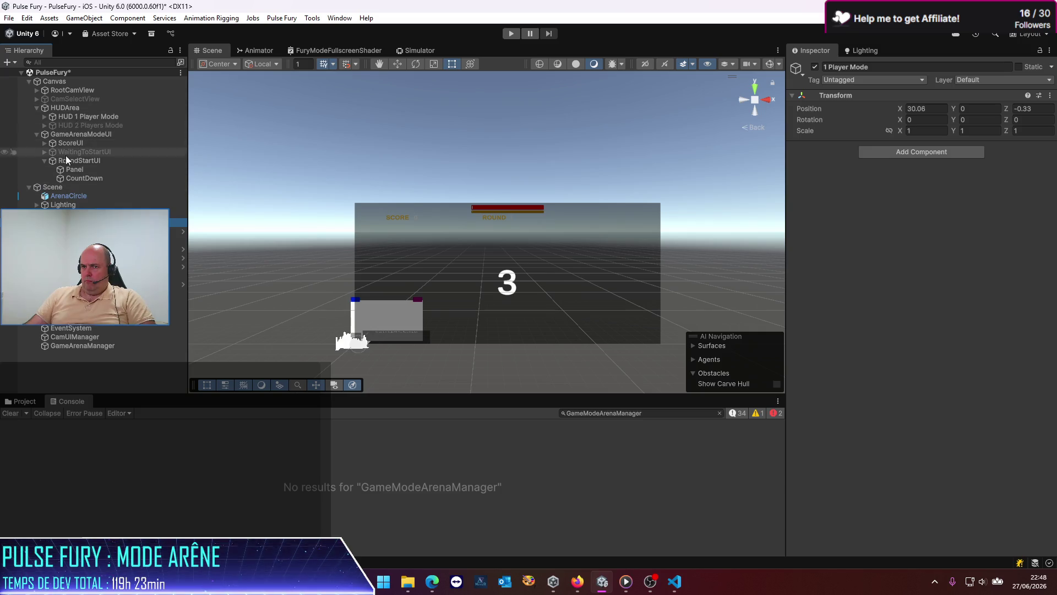
Duplicate ScoreUI's roundText and roundValue and place the copies under RoundStartUI.
click(44, 143)
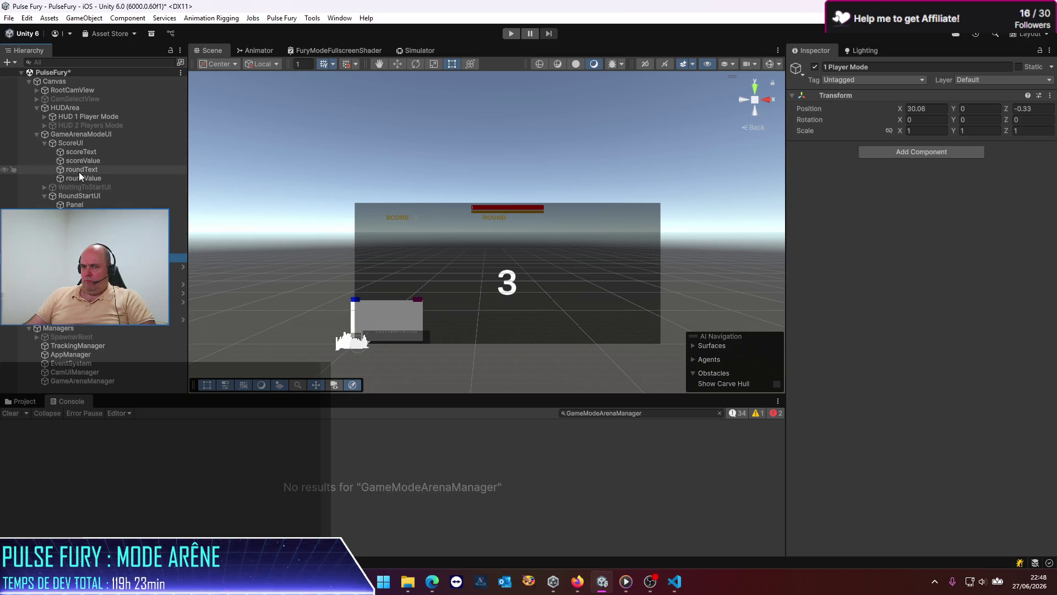
click(78, 170)
shift+click(83, 177)
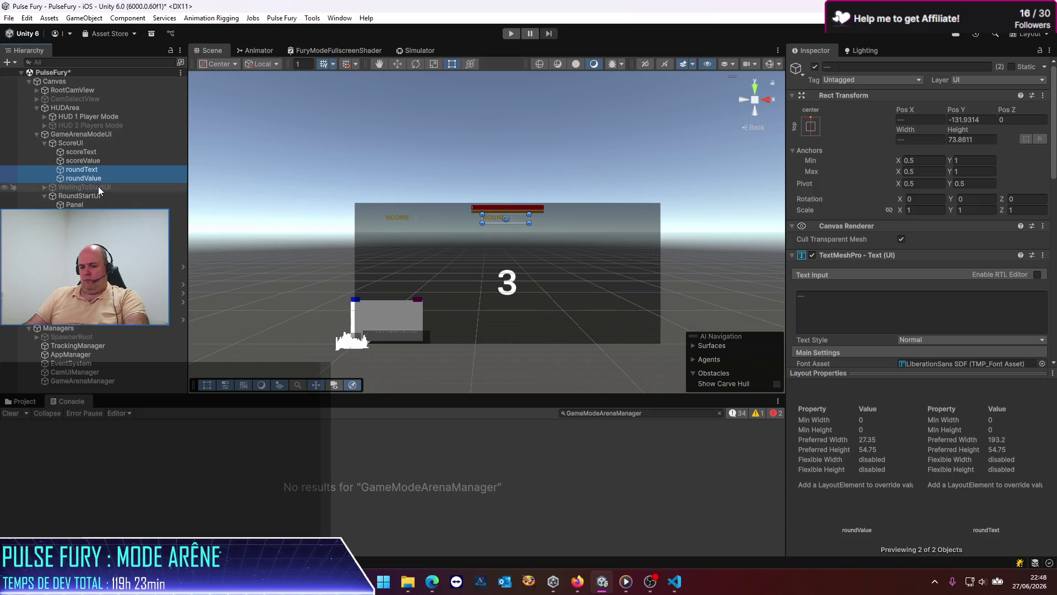
key(ctrl+d)
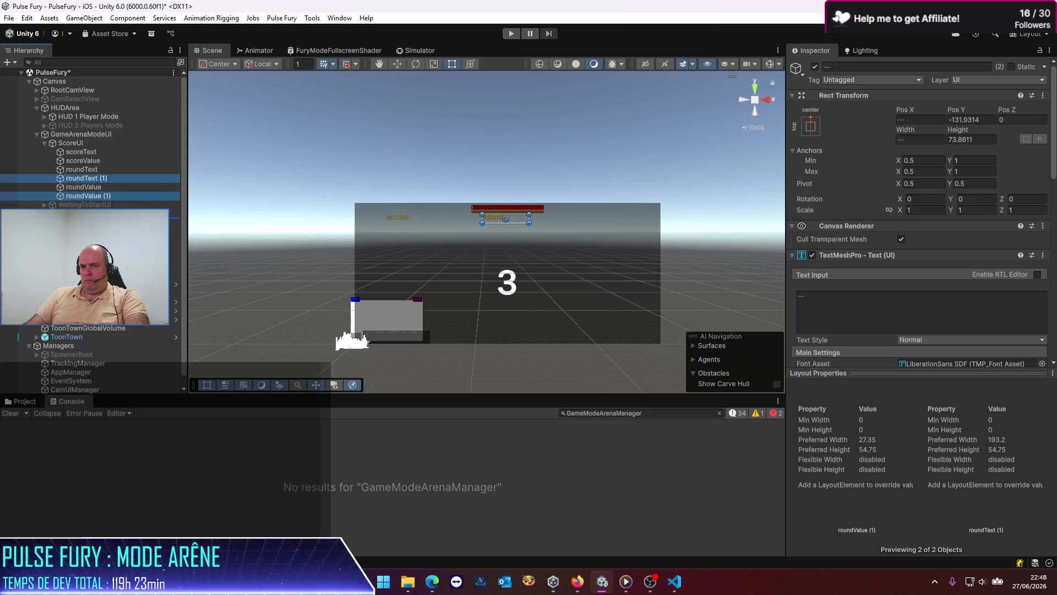
key(ctrl+z)
click(94, 207)
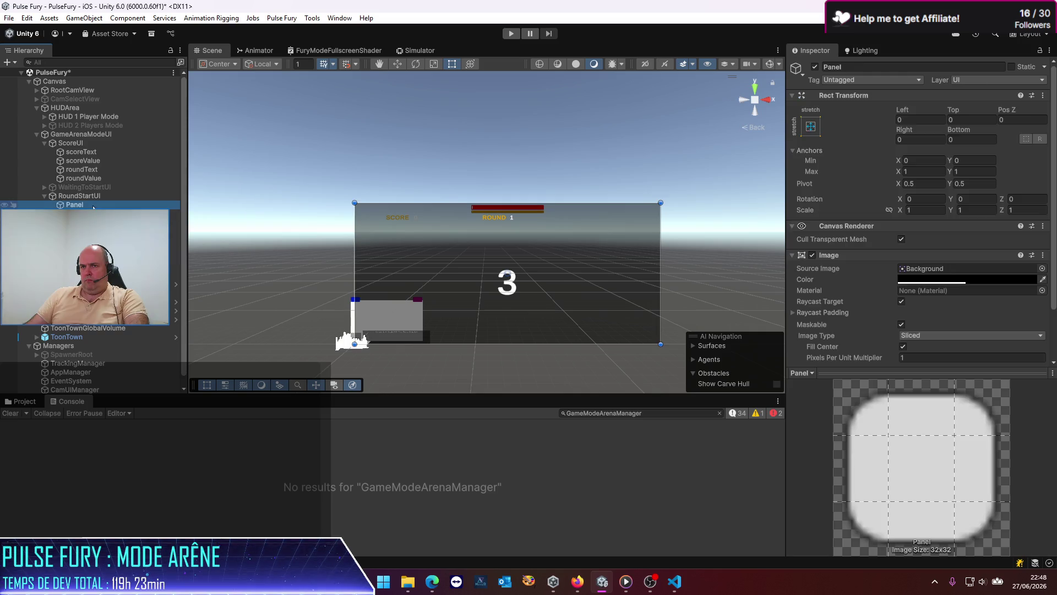
Rename the copies to roundText and roundValue by removing the (1) suffix.
click(90, 213)
key(F2)
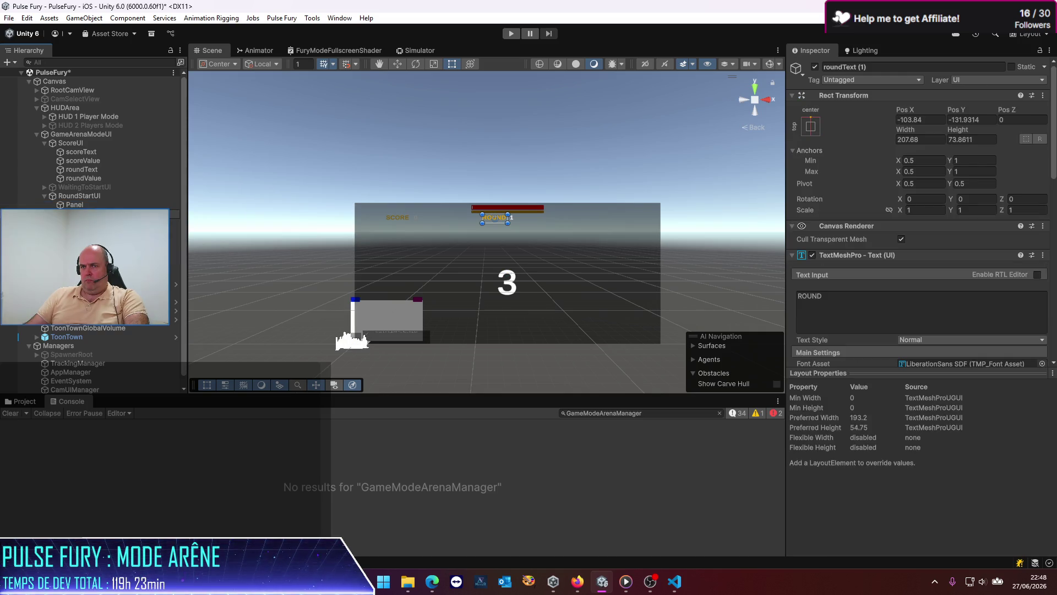
key(BackSpace)
key(BackSpace)
key(BackSpace)
key(Return)
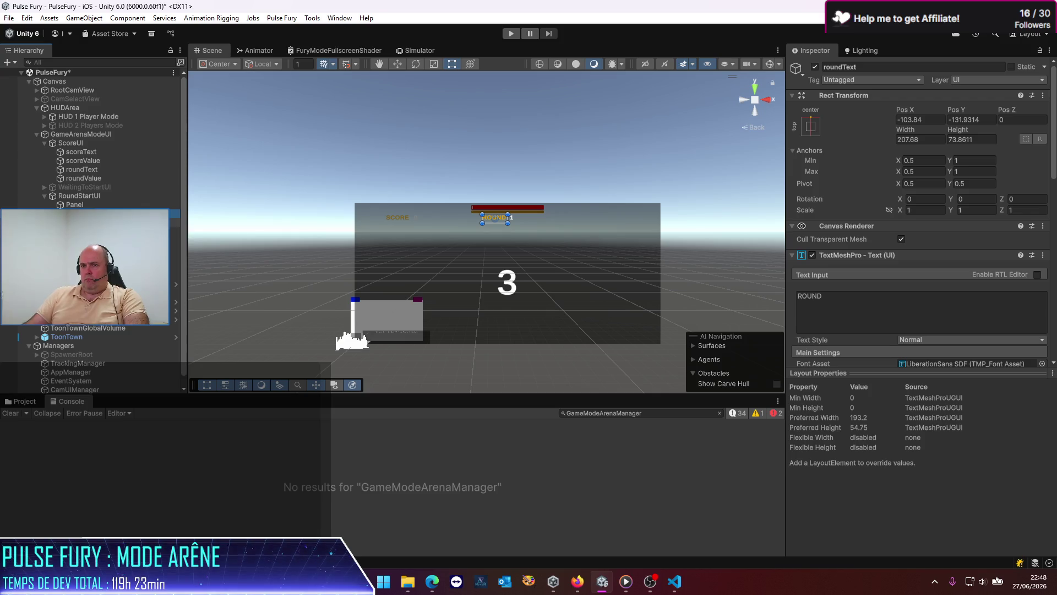
click(90, 223)
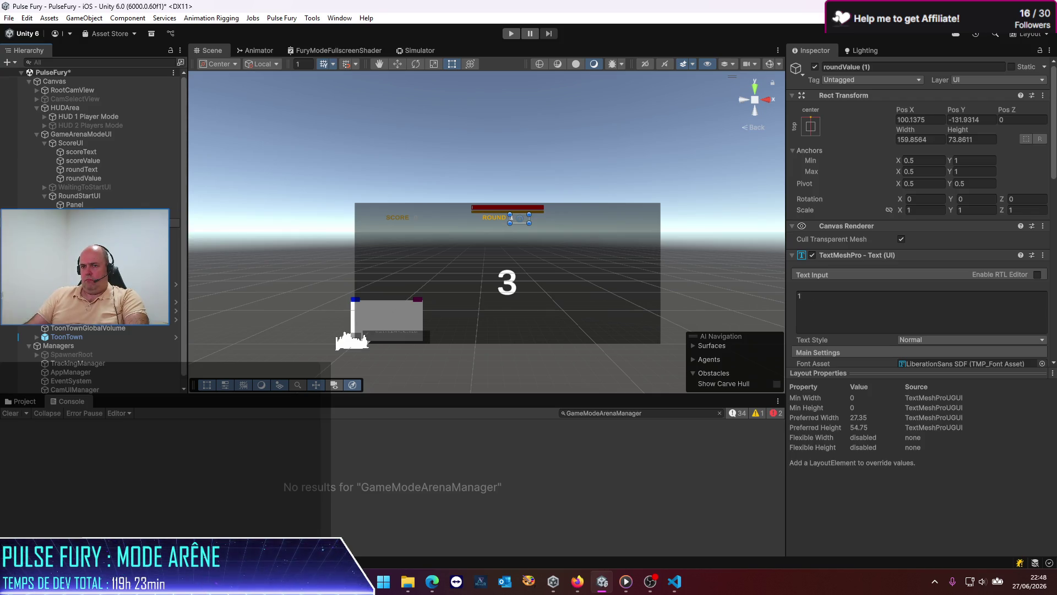
key(BackSpace)
key(BackSpace)
key(BackSpace)
key(Return)
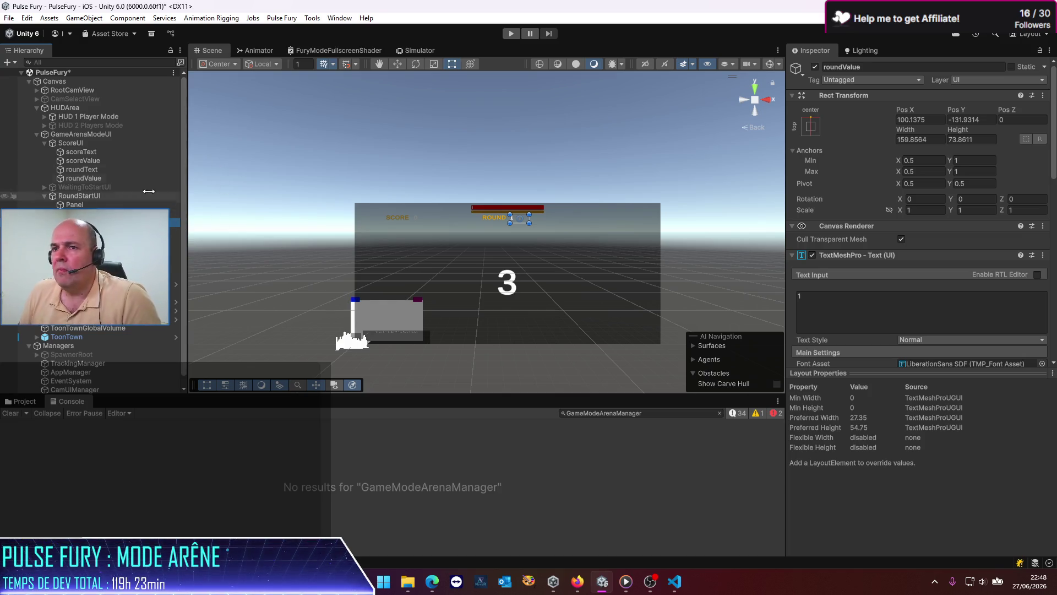
Move both copied ROUND 1 labels lower into a taller box, about 165 high at Pos Y -282.3.
ctrl+click(83, 214)
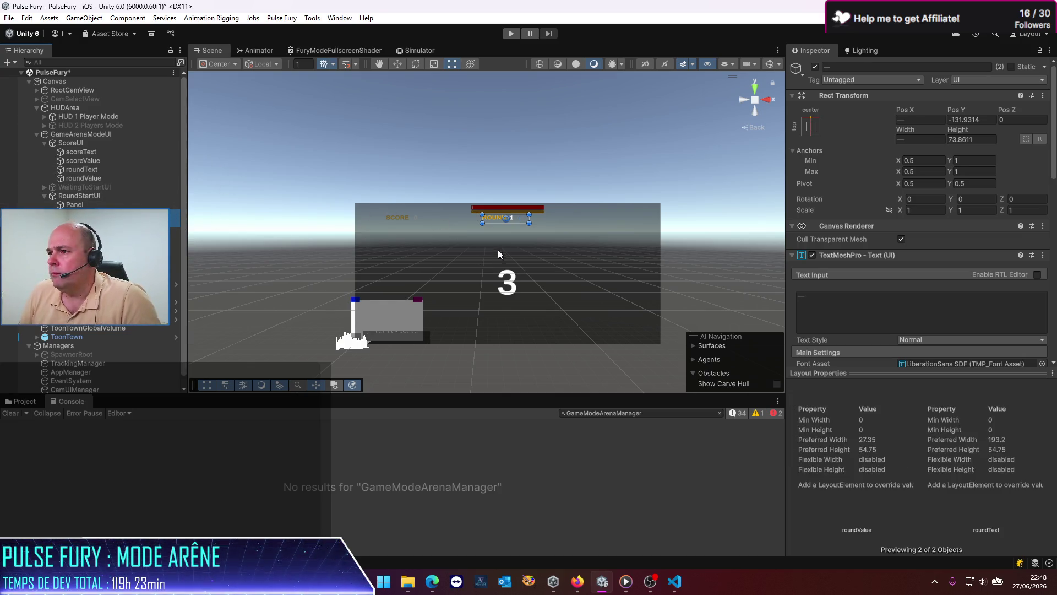
mouse_move(501, 222)
mouse_down()
mouse_move(500, 247)
mouse_move(503, 229)
mouse_up()
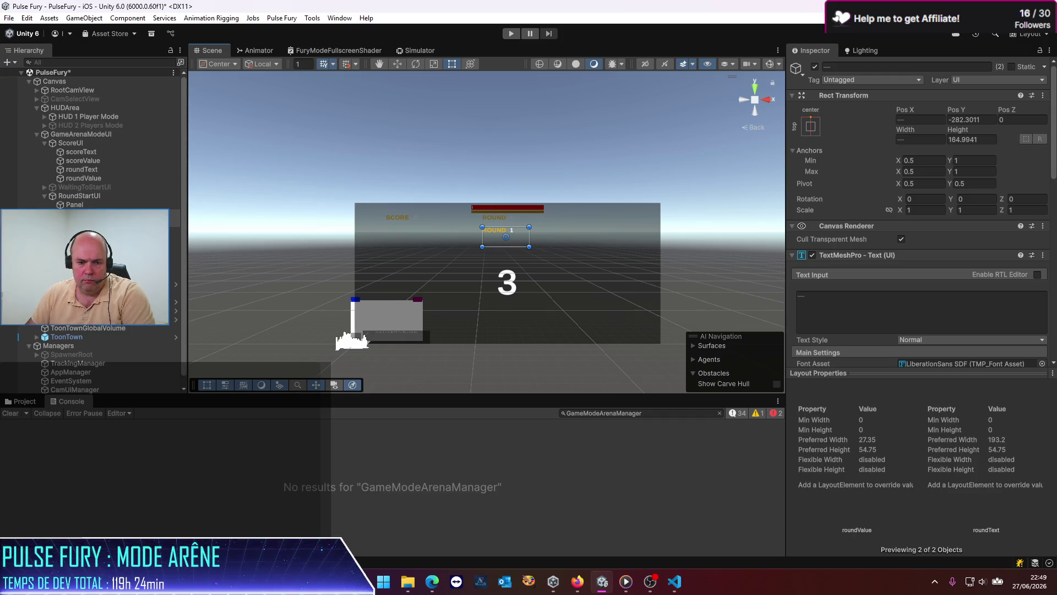
key(alt+Tab)
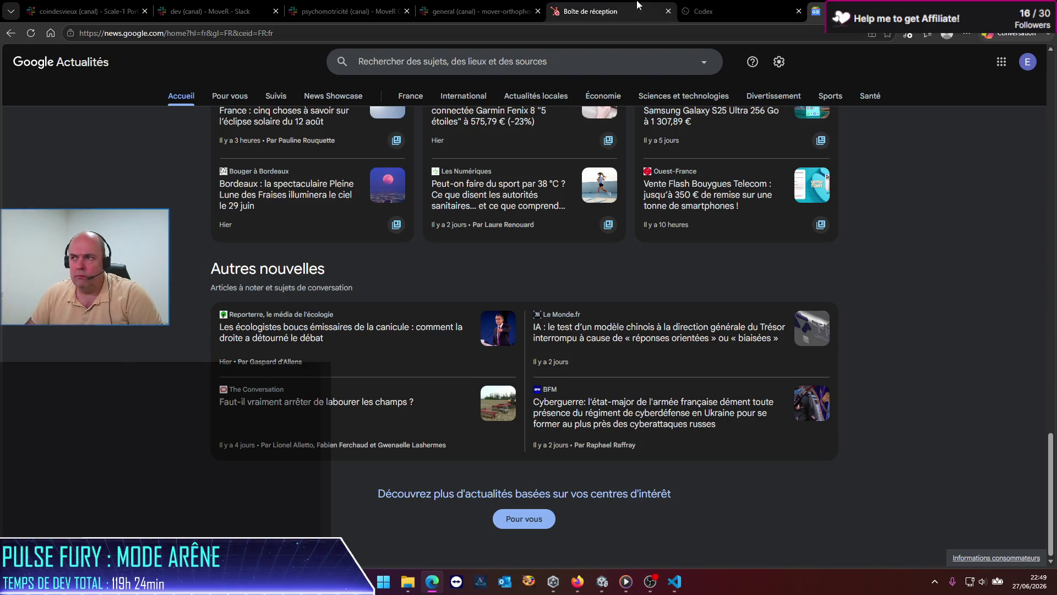
key(alt+Tab)
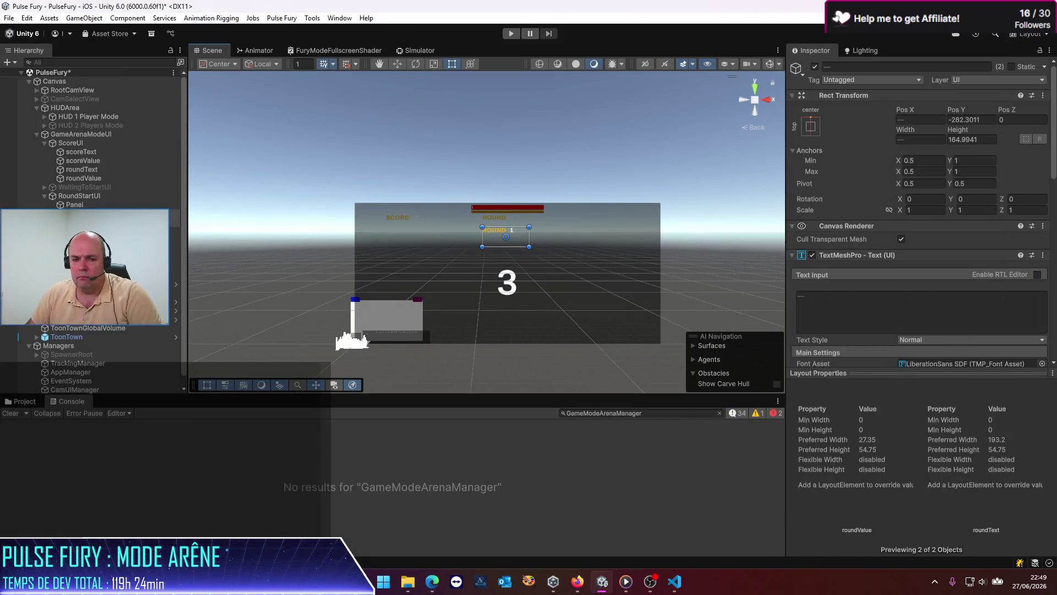
key(alt+Tab)
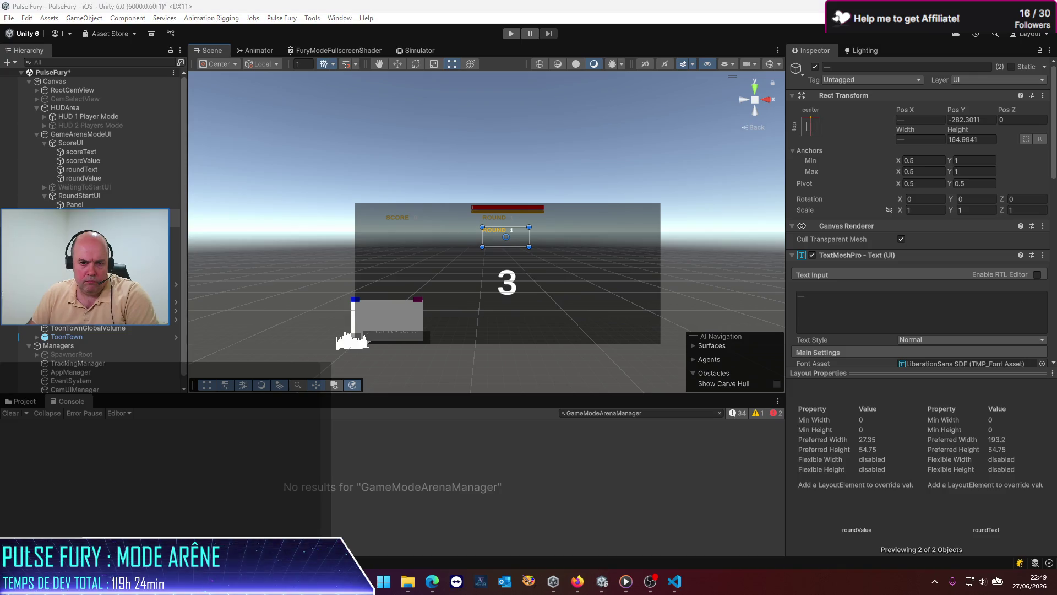
key(alt+Tab)
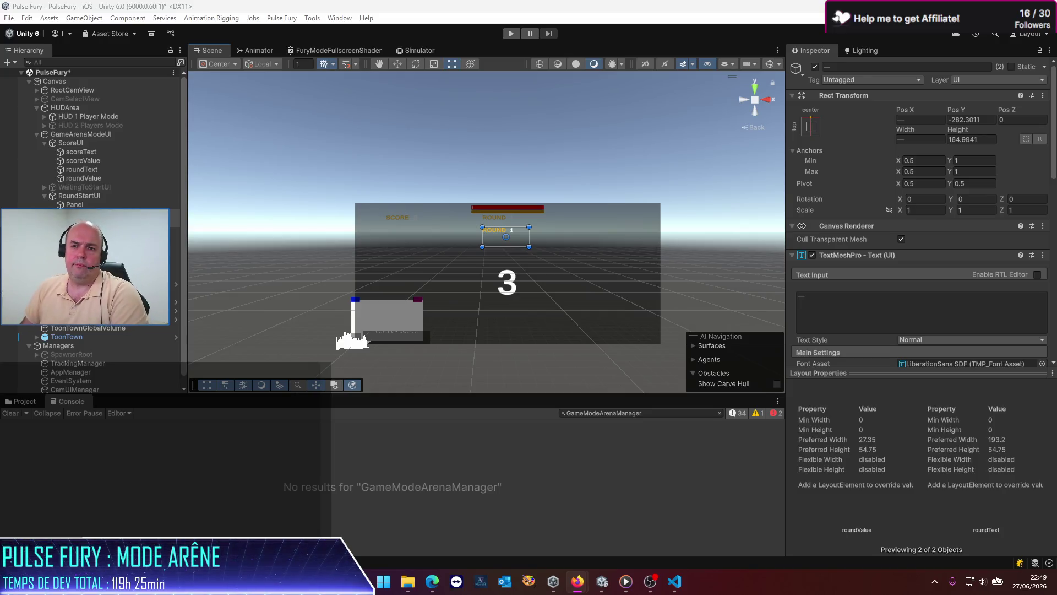
key(alt+Tab)
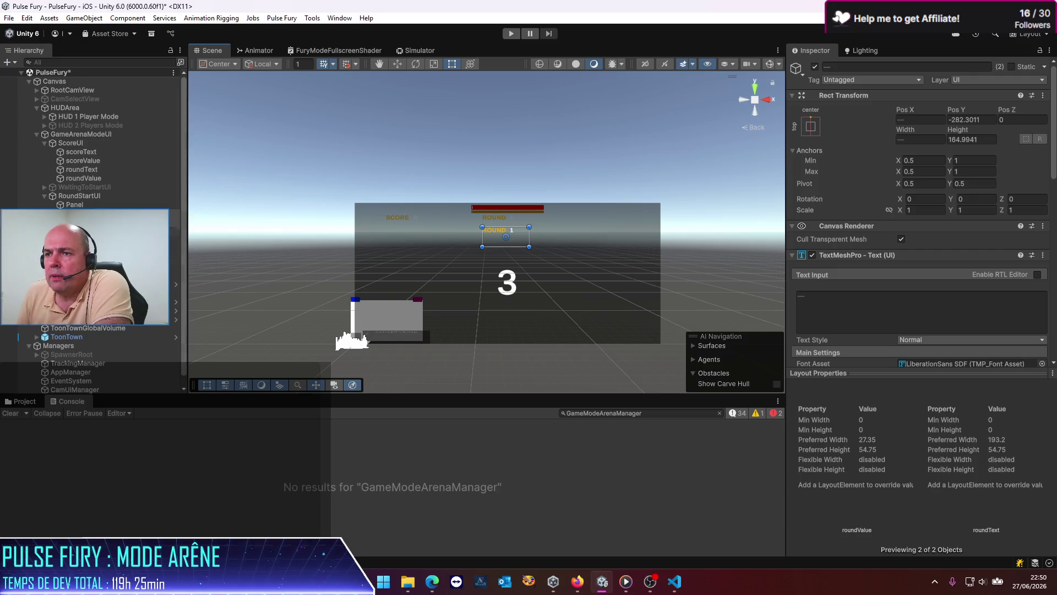
Stretch the ROUND and 1 text boxes taller and wider, and raise their Font Size to about 199.
drag(482, 247, 416, 259)
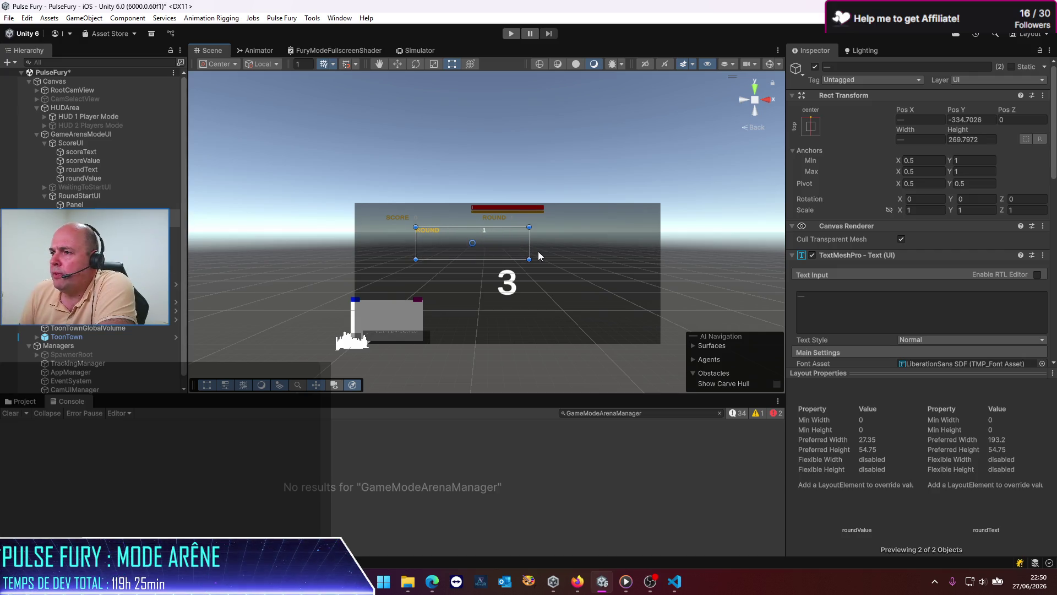
mouse_move(529, 247)
mouse_down()
mouse_move(627, 247)
mouse_move(606, 247)
mouse_up()
scroll(833, 289, down, 3)
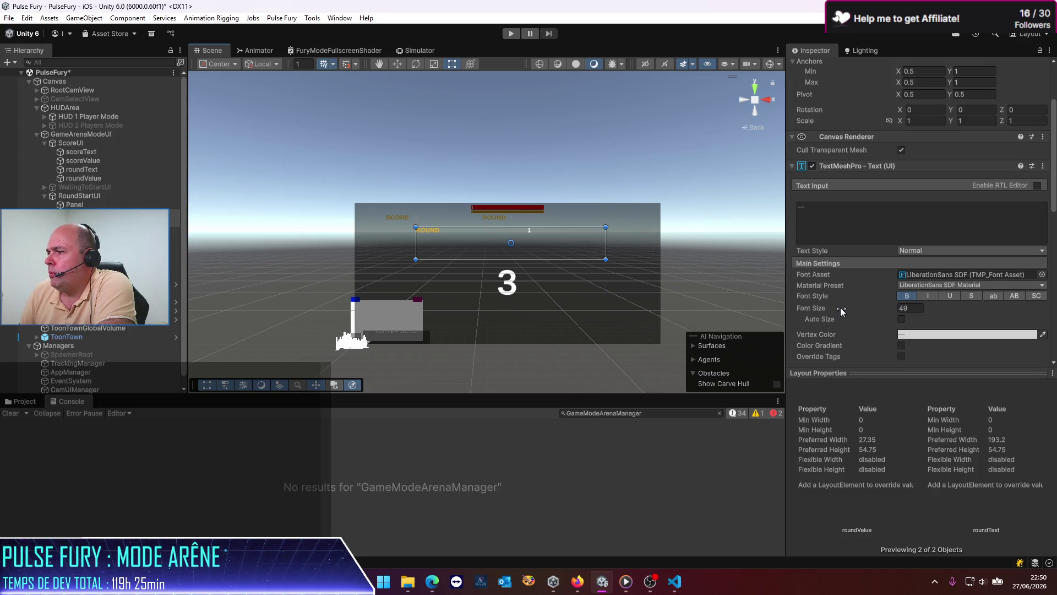
mouse_move(818, 309)
mouse_down()
mouse_move(1046, 309)
mouse_move(169, 312)
mouse_move(308, 319)
mouse_move(239, 330)
mouse_up()
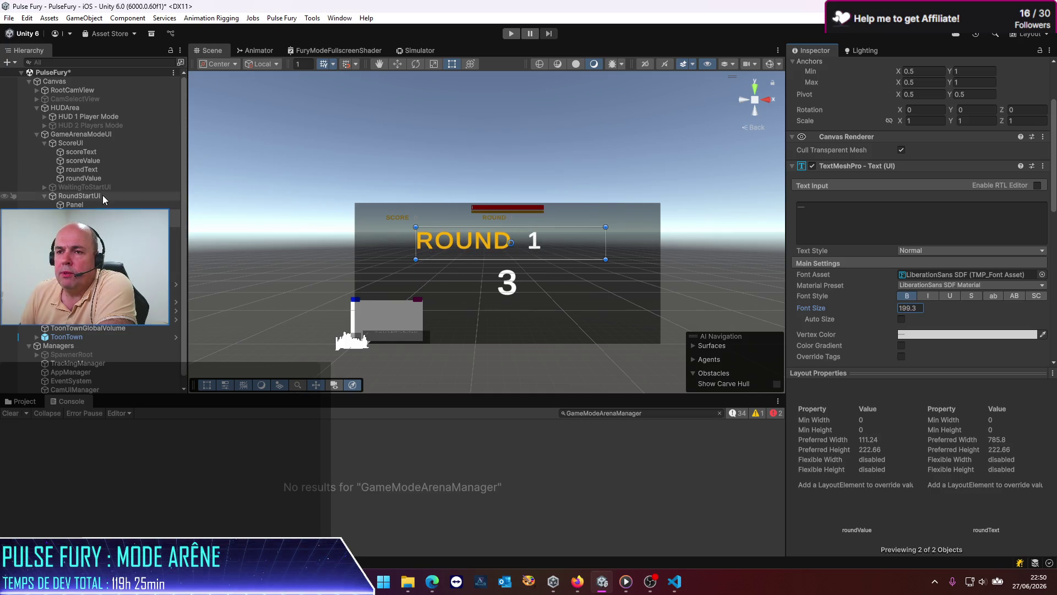
click(88, 213)
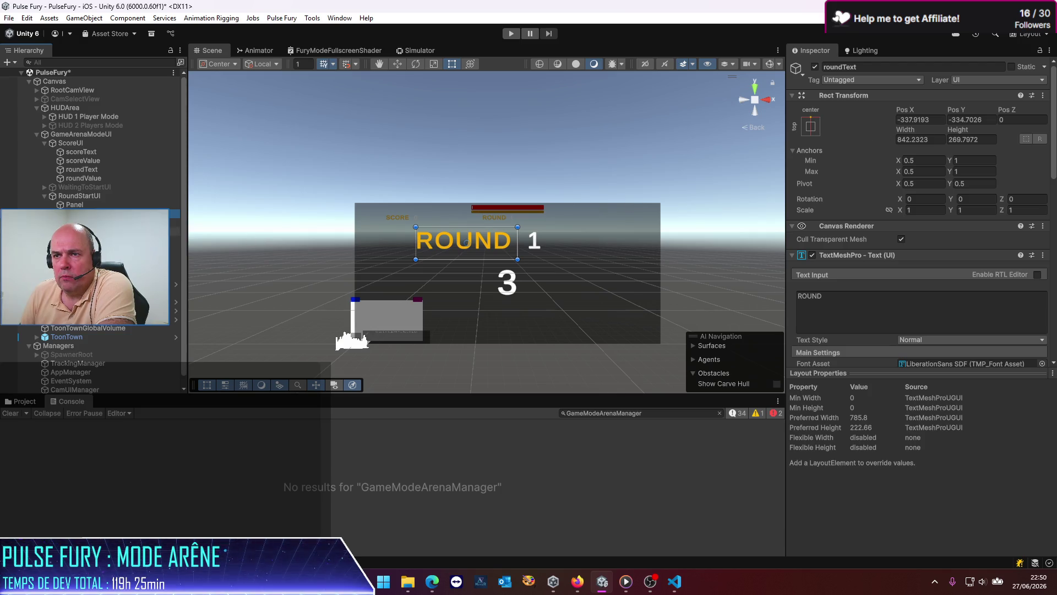
click(138, 222)
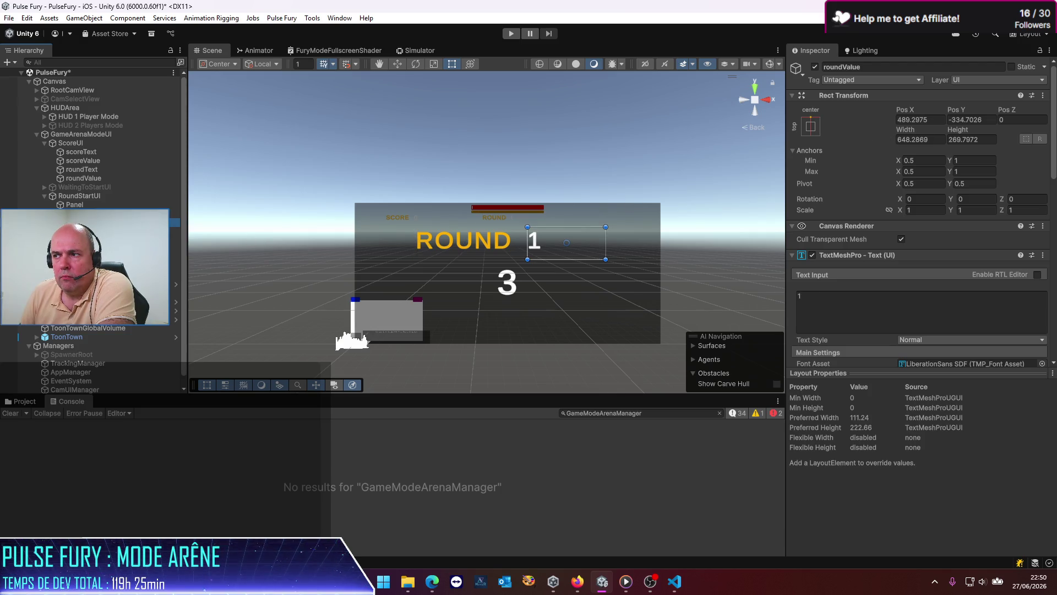
click(137, 213)
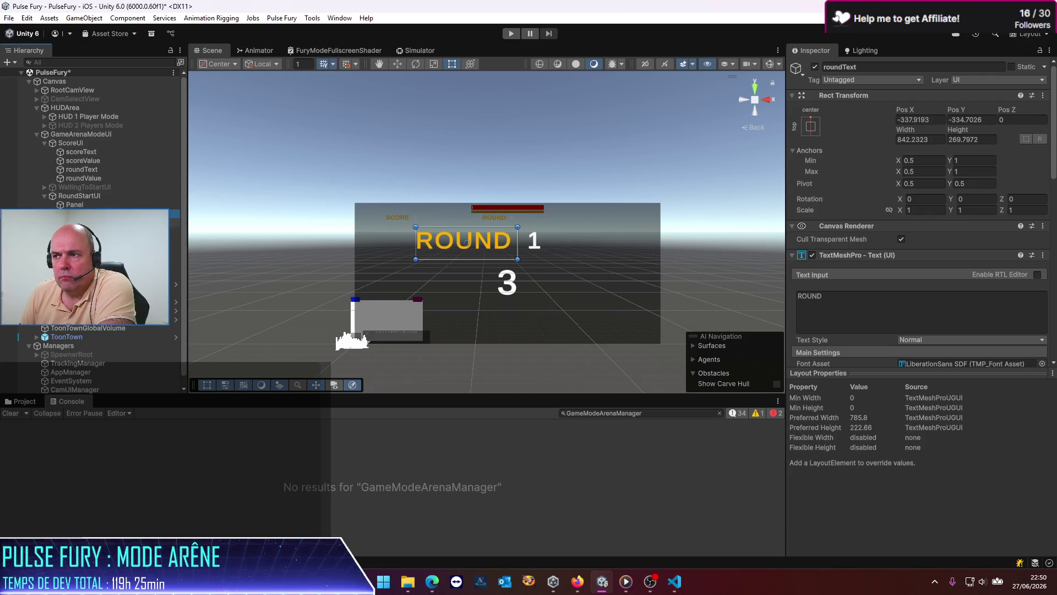
click(137, 310)
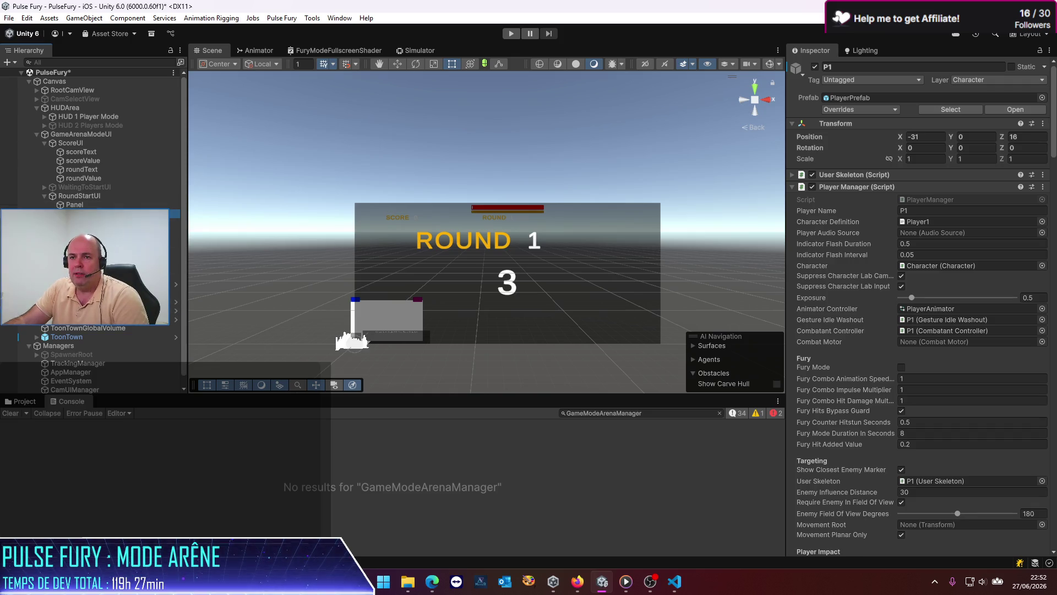
Narrow both round labels from the left, then widen roundText to about 860 so ROUND fits one line.
click(465, 241)
shift+click(544, 235)
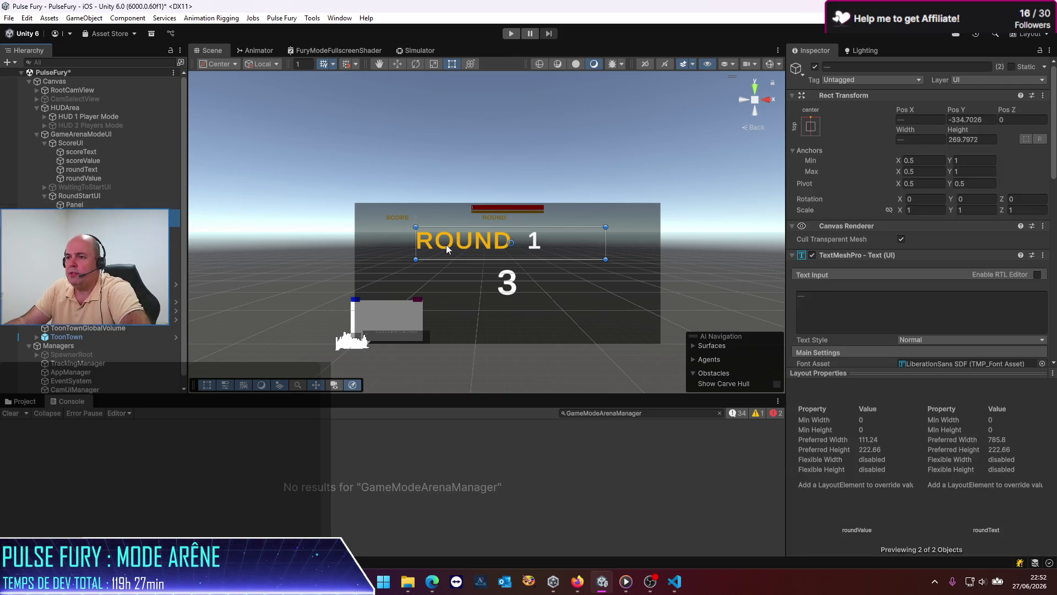
drag(419, 251, 457, 244)
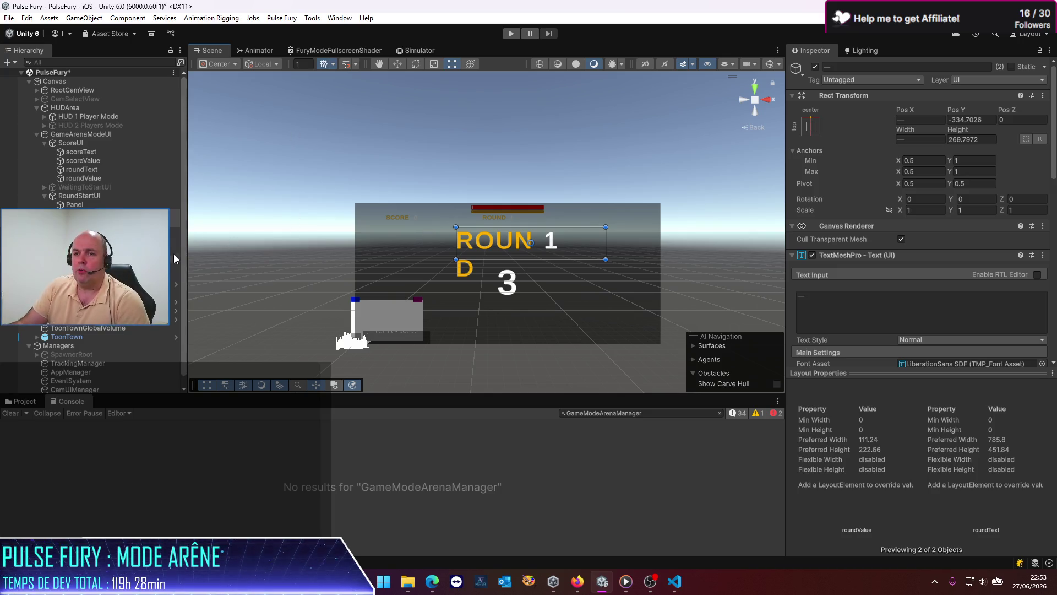
click(529, 246)
click(530, 247)
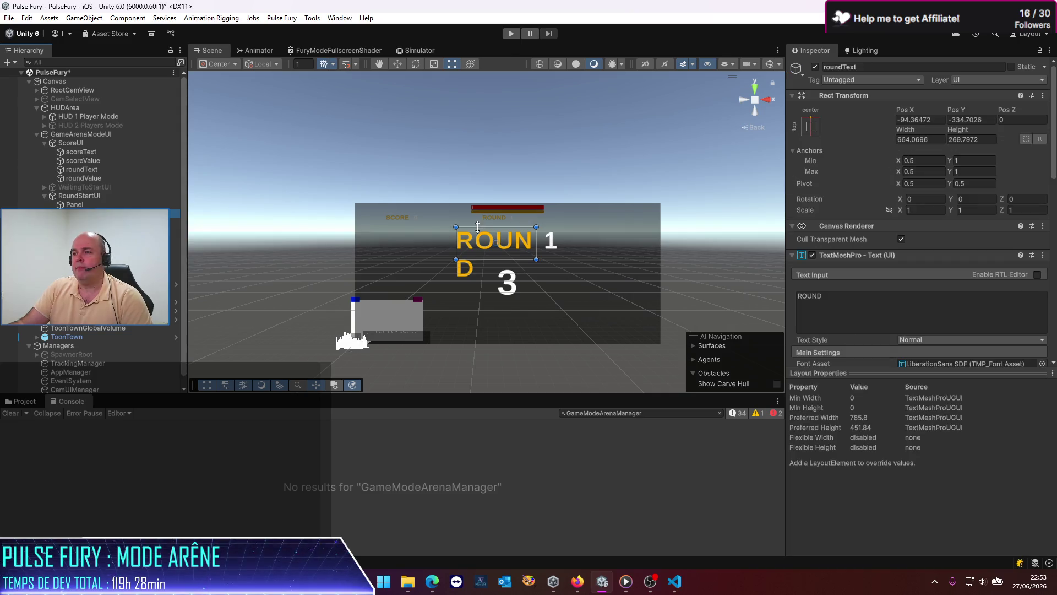
mouse_move(536, 251)
mouse_down()
mouse_move(572, 251)
mouse_move(559, 249)
mouse_up()
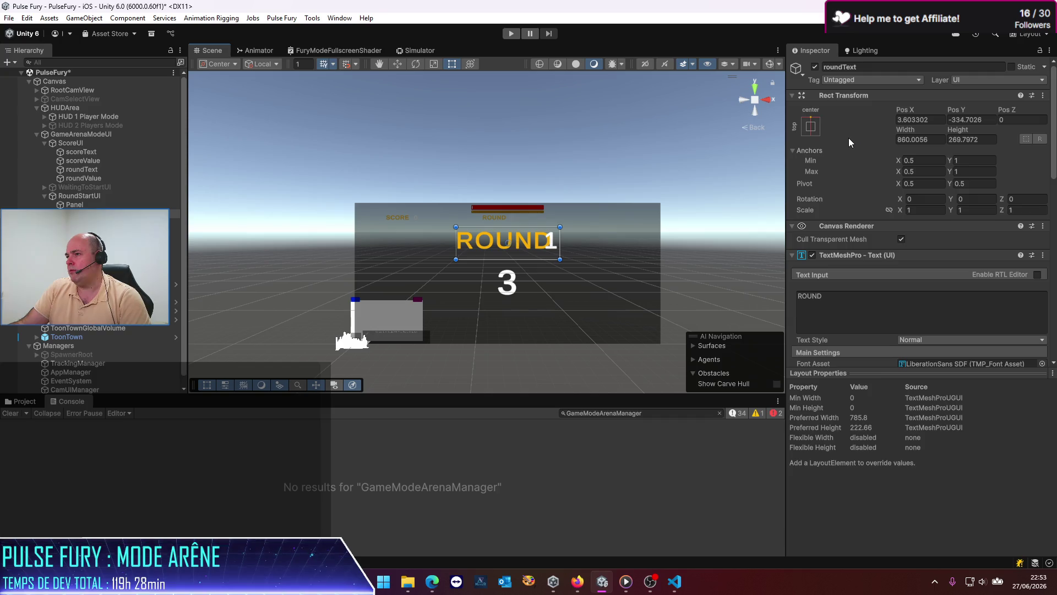
Set roundText's Pos X to 0 and center-align the roundValue text.
click(931, 119)
text(0)
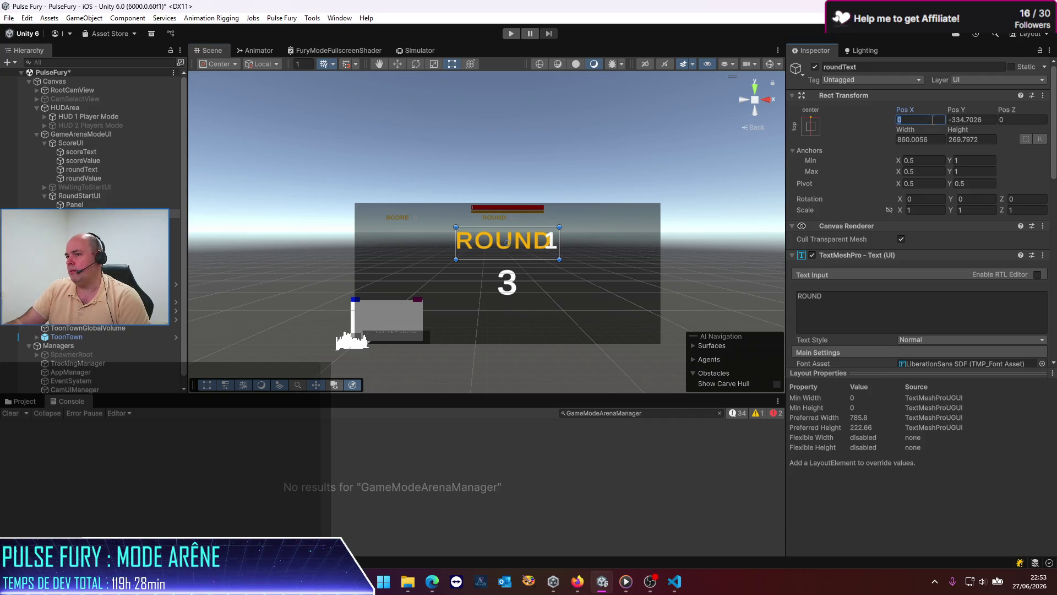
click(88, 222)
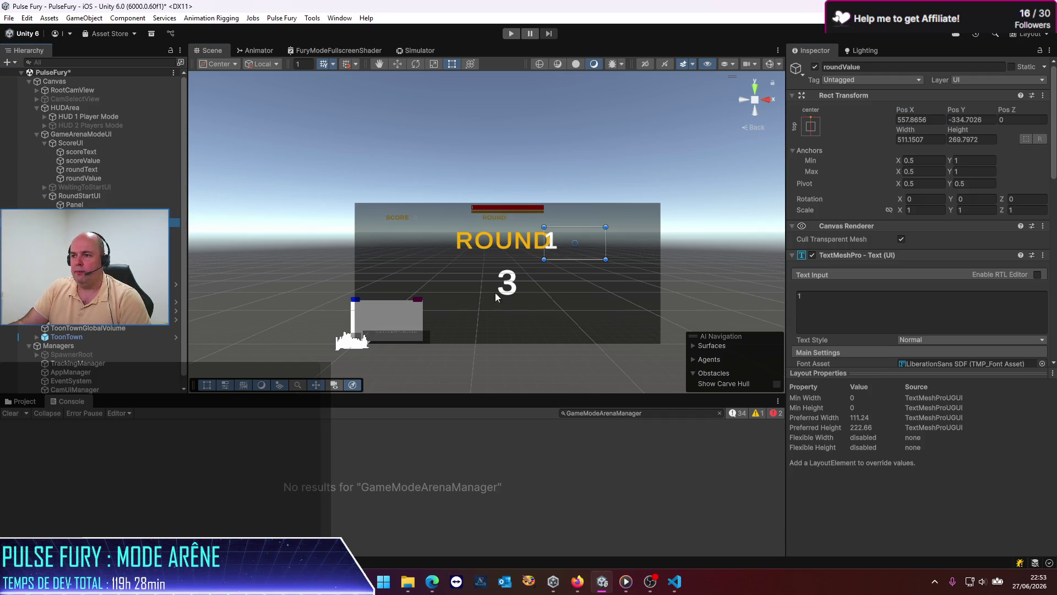
scroll(900, 281, down, 3)
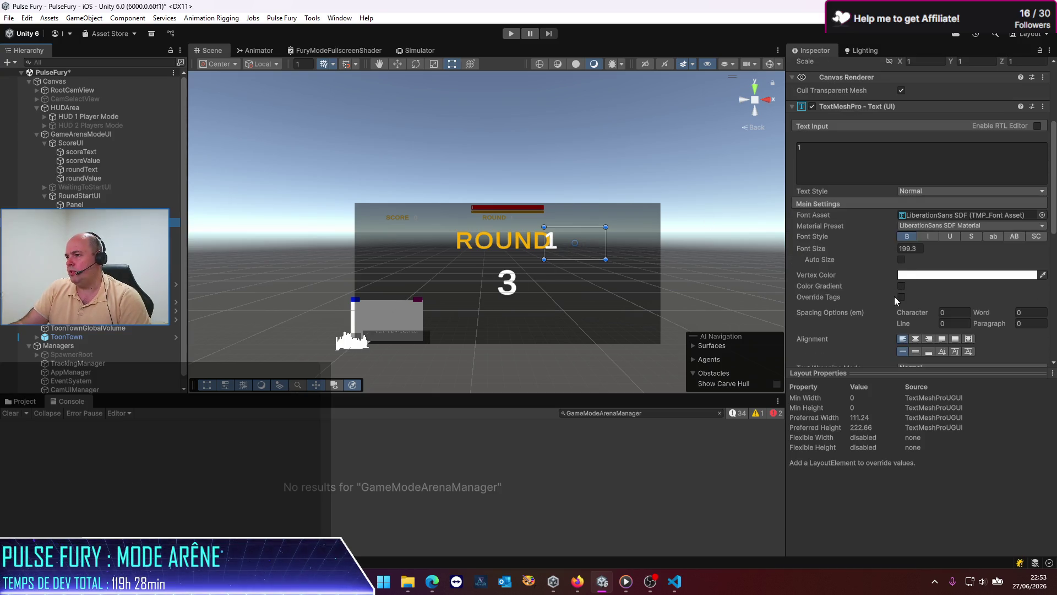
click(915, 339)
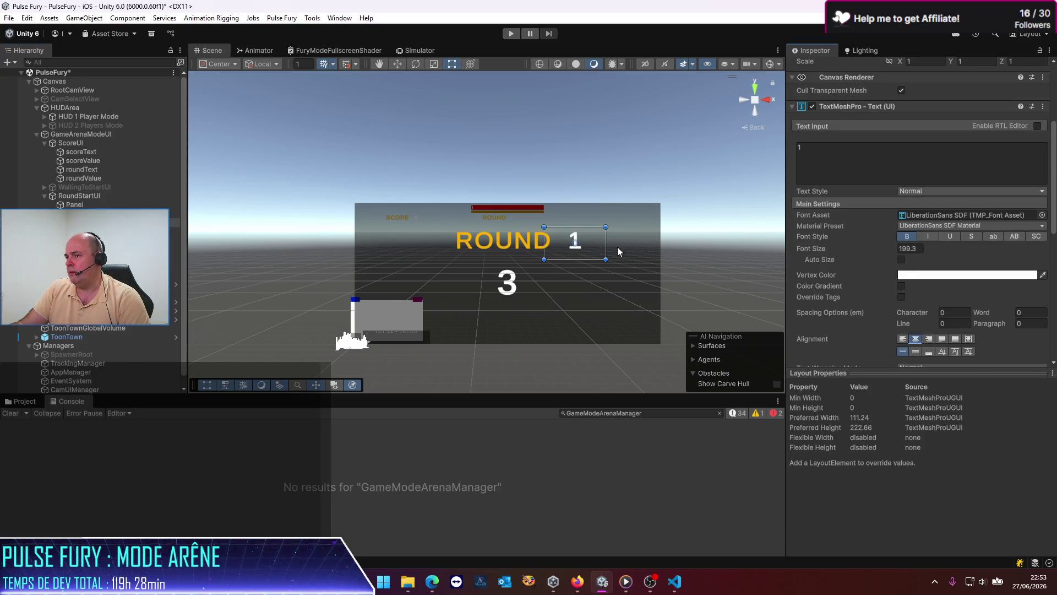
scroll(904, 197, up, 3)
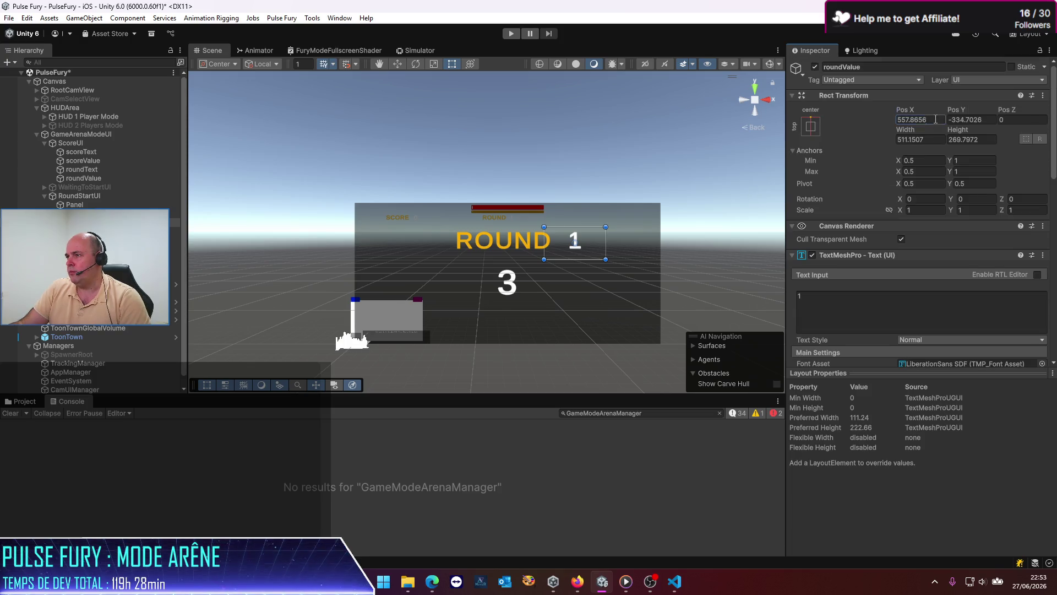
Anchor roundValue to middle-centre and set its position to 0, 0.
click(934, 119)
text(0)
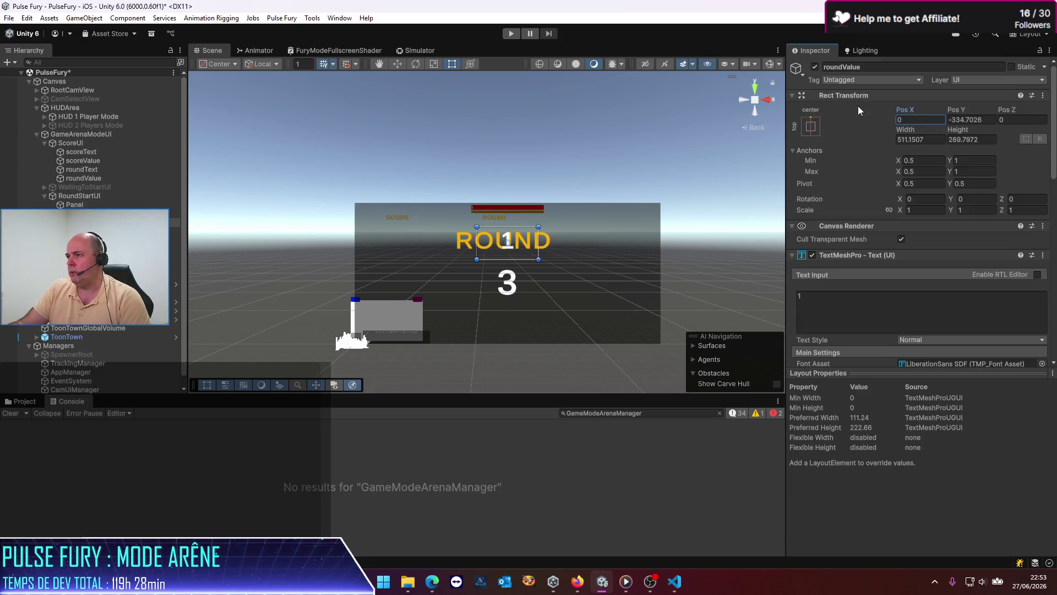
click(815, 130)
click(873, 236)
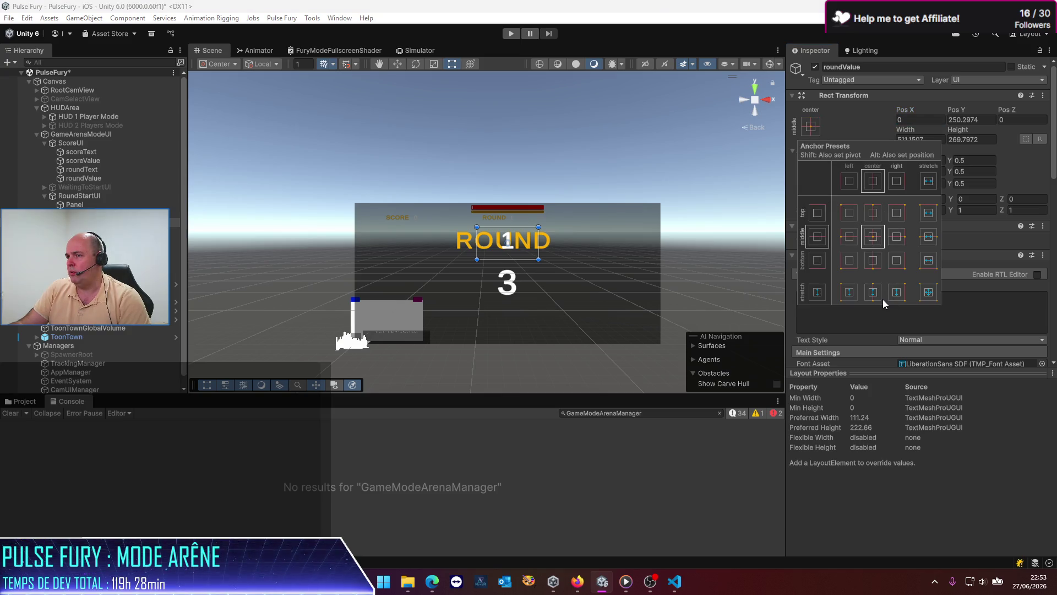
click(981, 120)
text(0)
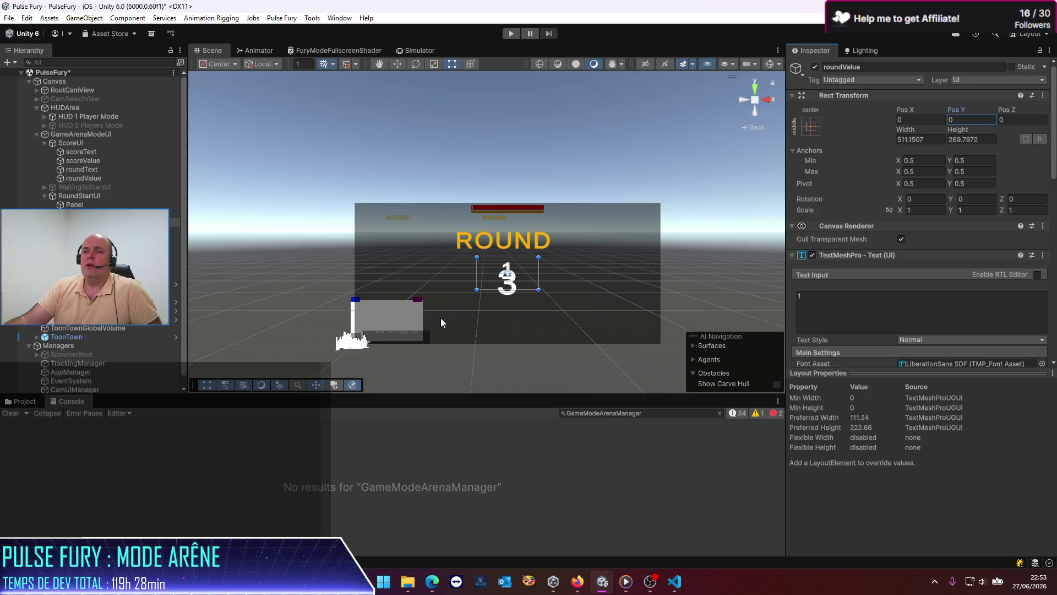
click(507, 278)
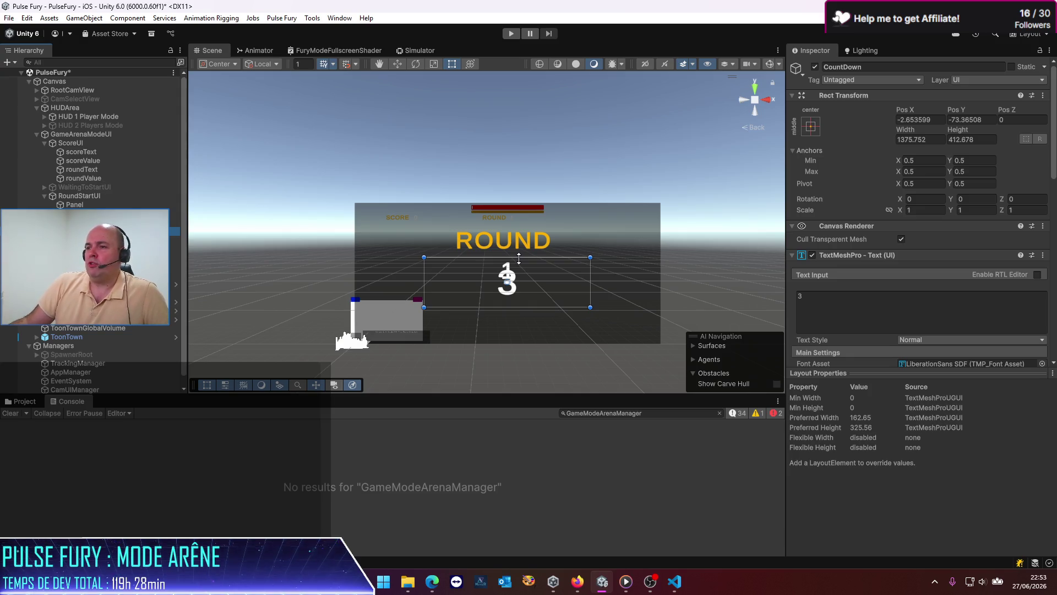
Resize the countdown box by extending it downward and shrinking it from the top.
drag(510, 308, 515, 337)
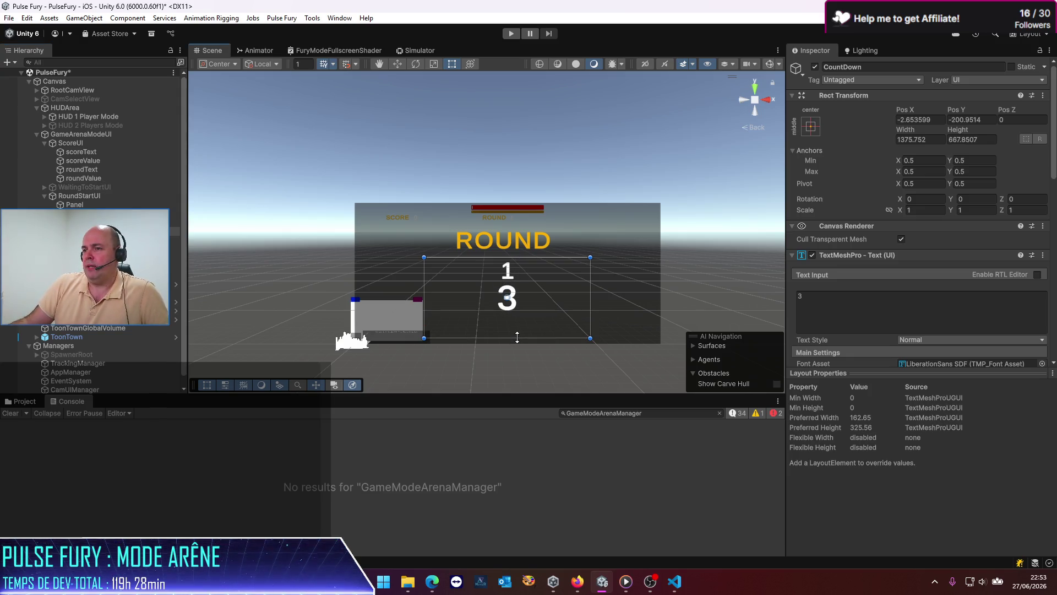
drag(524, 255, 529, 282)
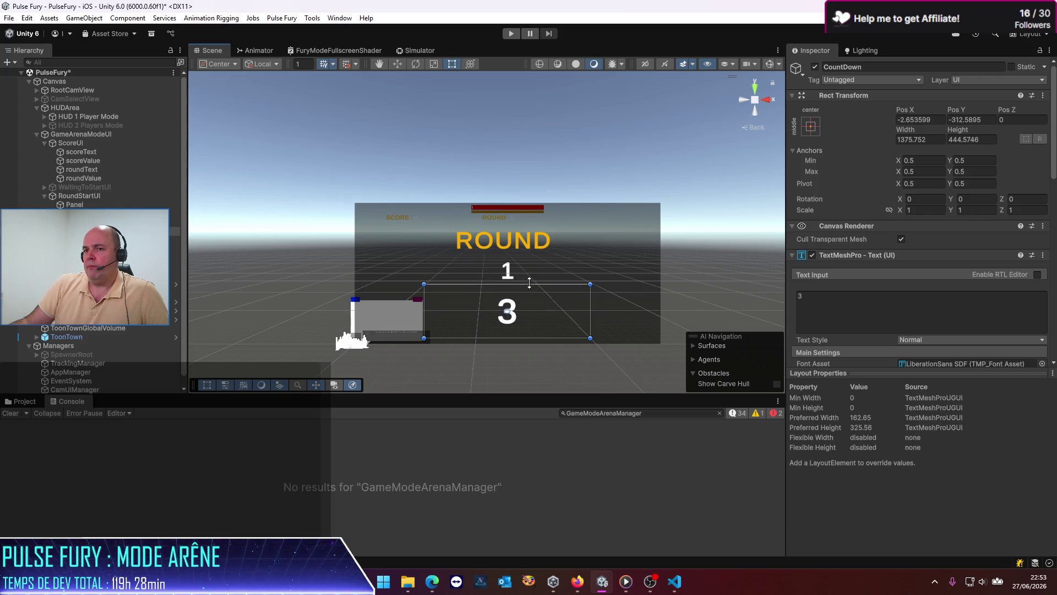
scroll(994, 330, down, 5)
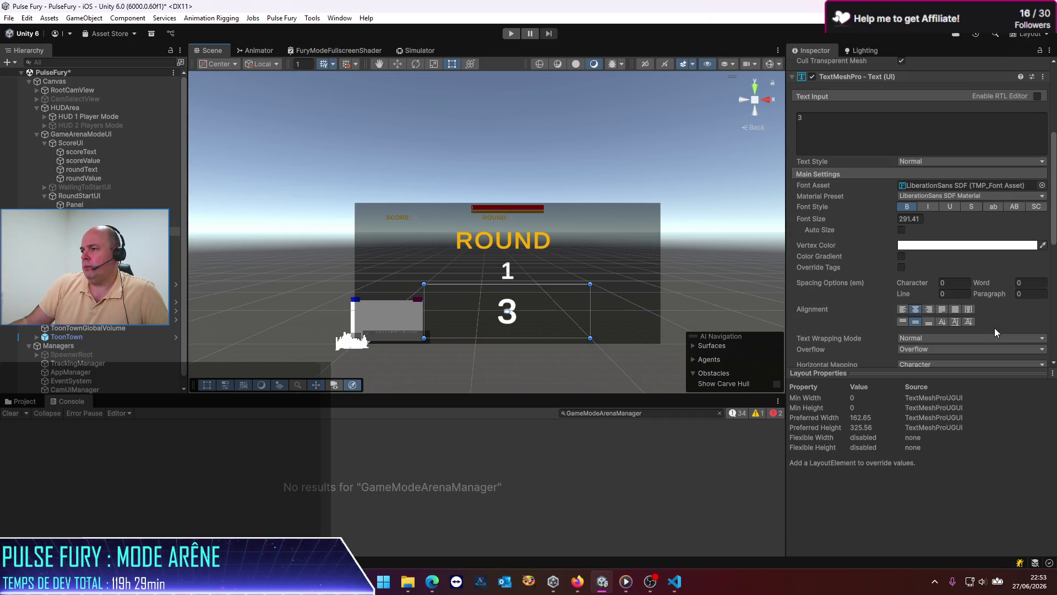
Give the round number label font size 300 and test text 99.
click(83, 222)
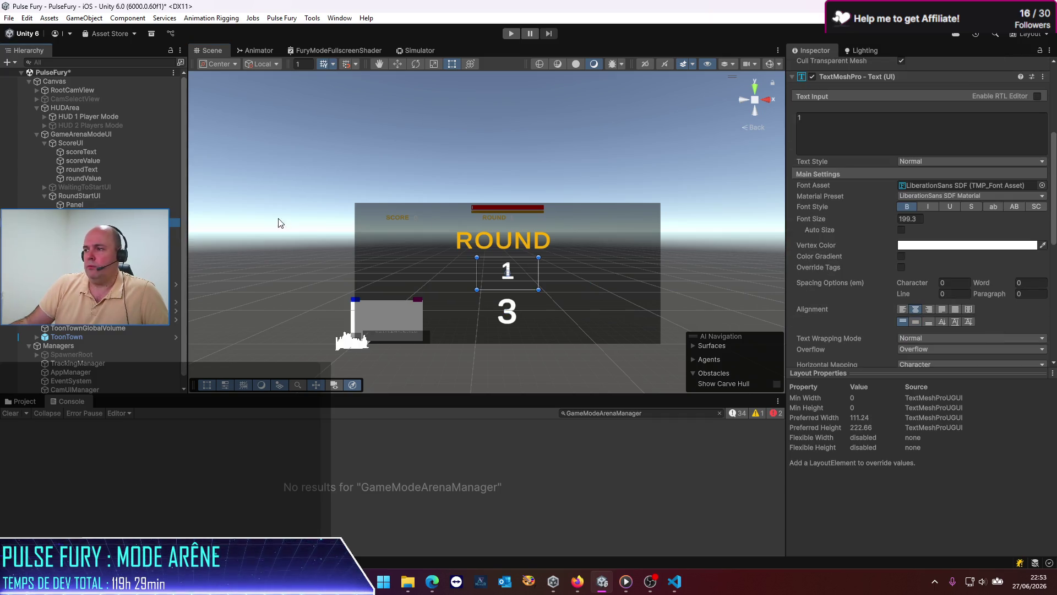
click(911, 218)
text(300)
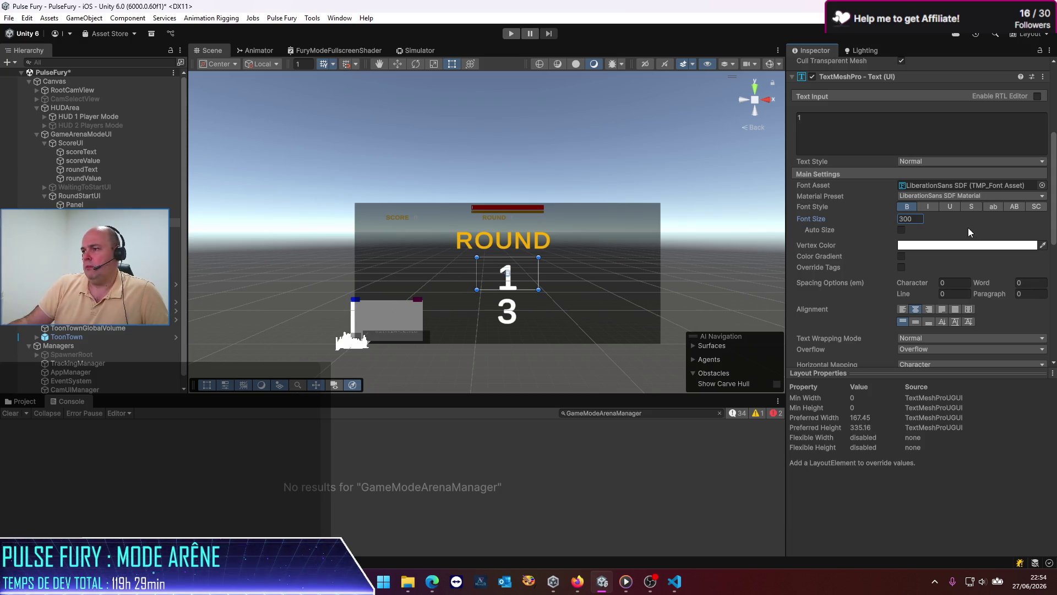
click(873, 137)
text(99)
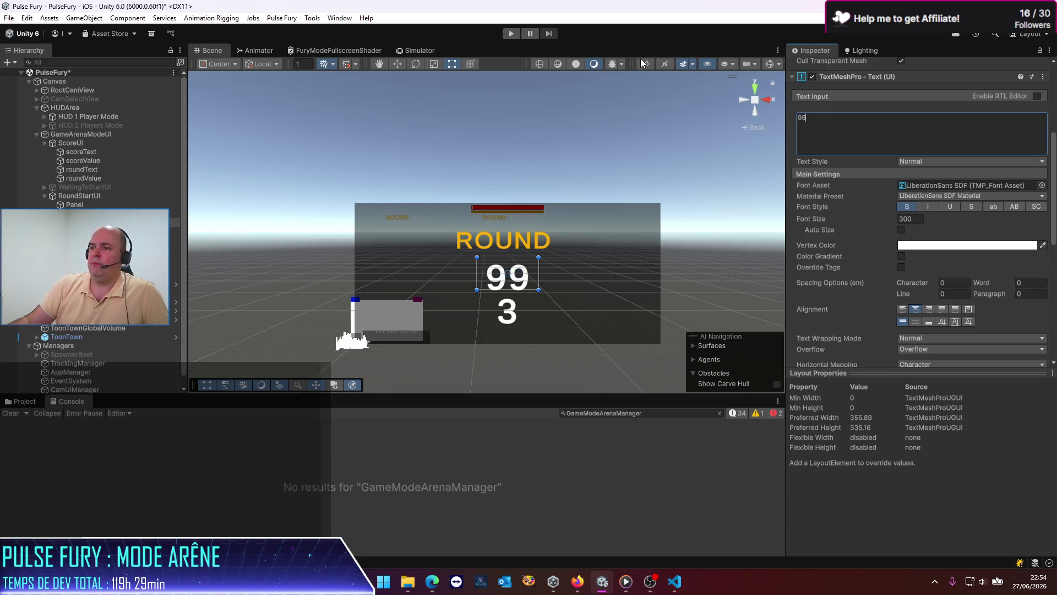
Widen the round number box on both sides and set its Pos X to 0.
drag(477, 275, 421, 275)
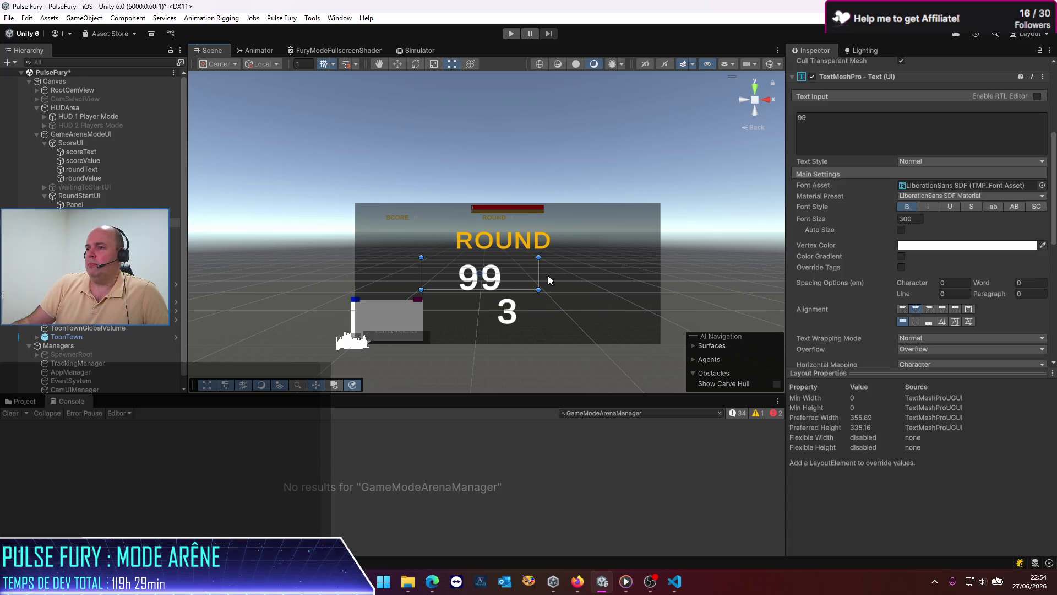
drag(538, 278, 580, 278)
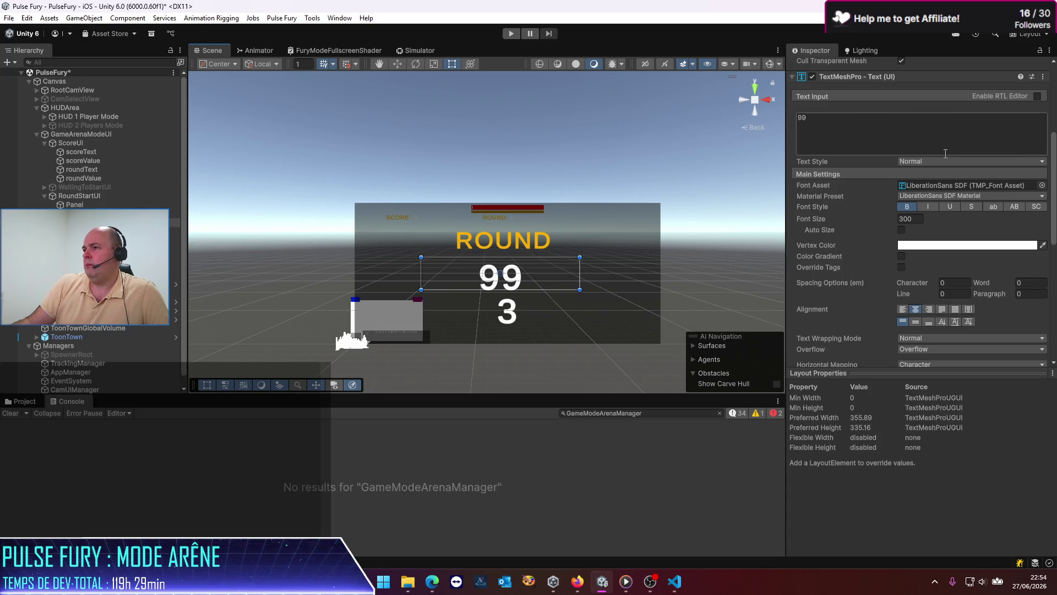
scroll(933, 147, up, 5)
click(932, 120)
text(0)
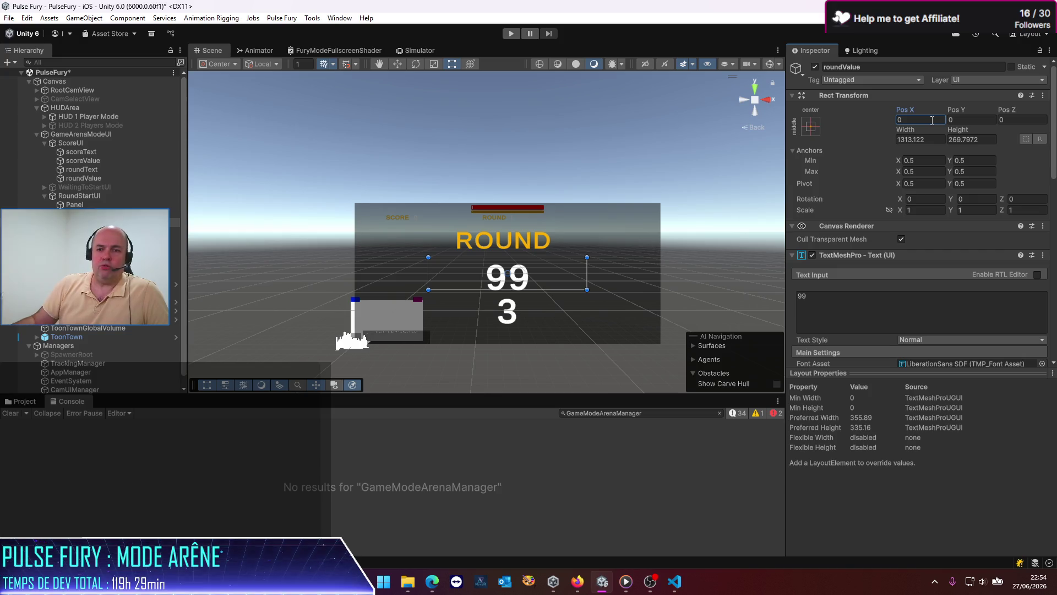
Replace the round number's text with 1.
click(868, 310)
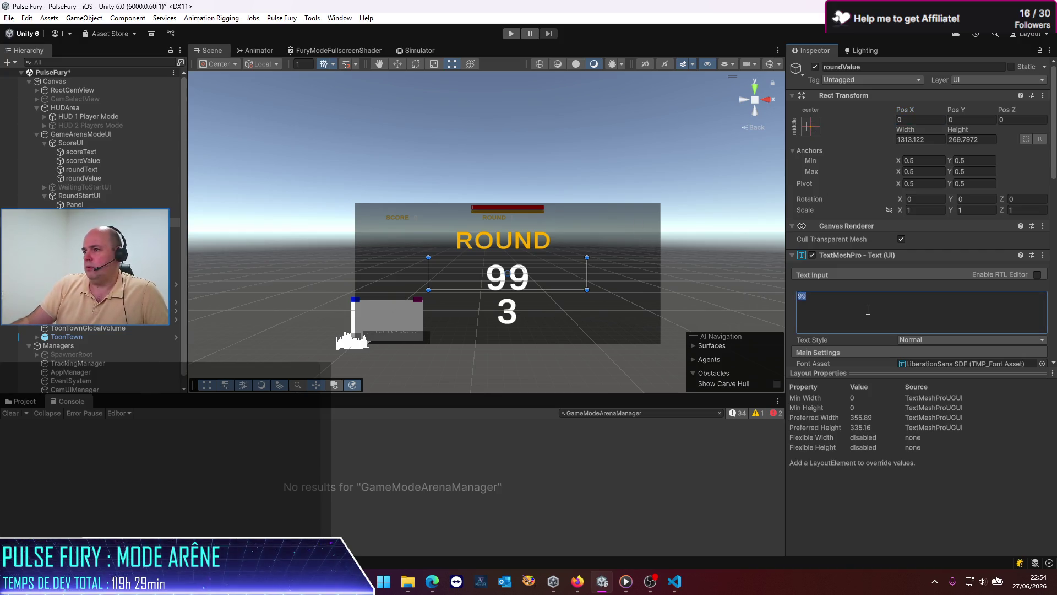
text(999999)
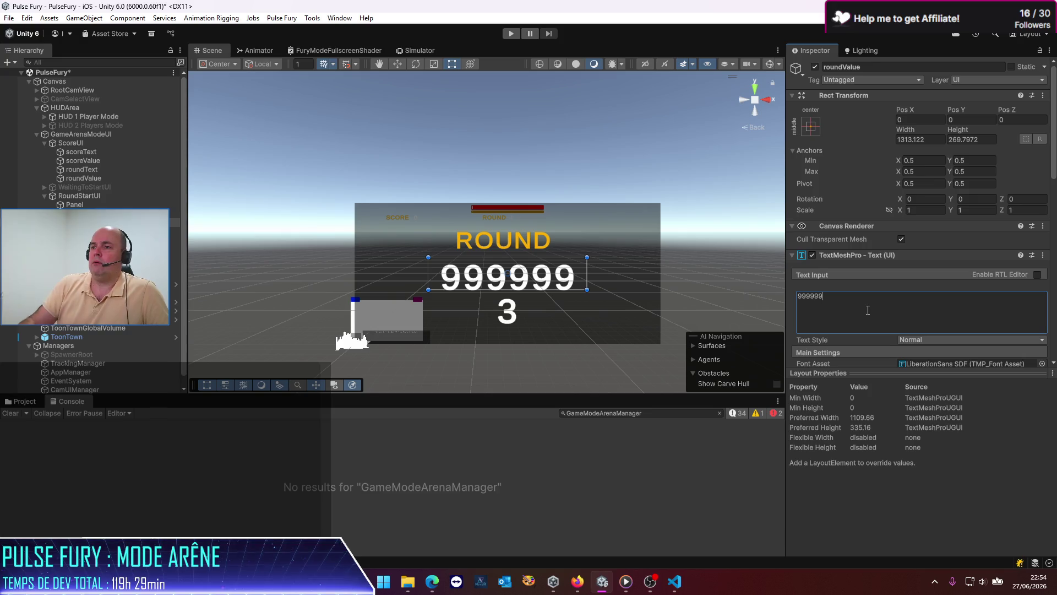
key(BackSpace)
key(BackSpace)
key(BackSpace)
text(1)
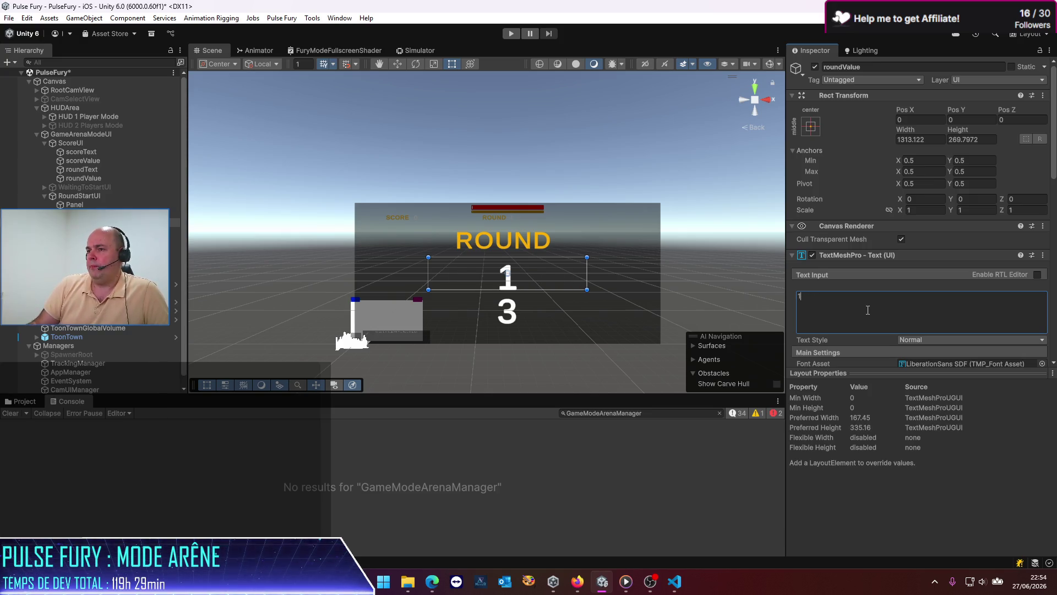
click(82, 231)
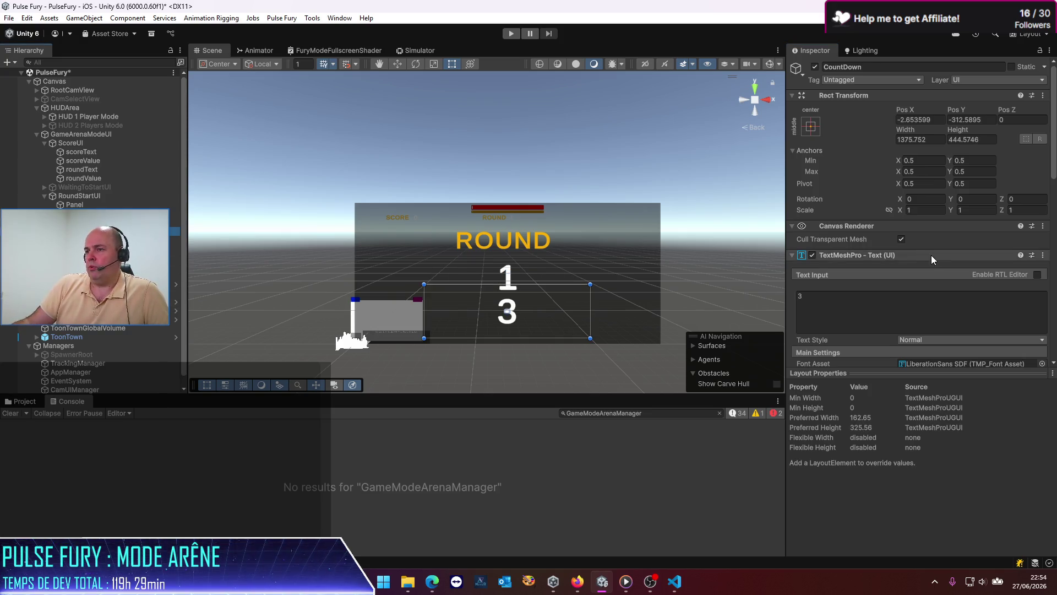
Shrink the countdown 3 to font size 152.2 and refit its box below the round number.
scroll(848, 362, down, 4)
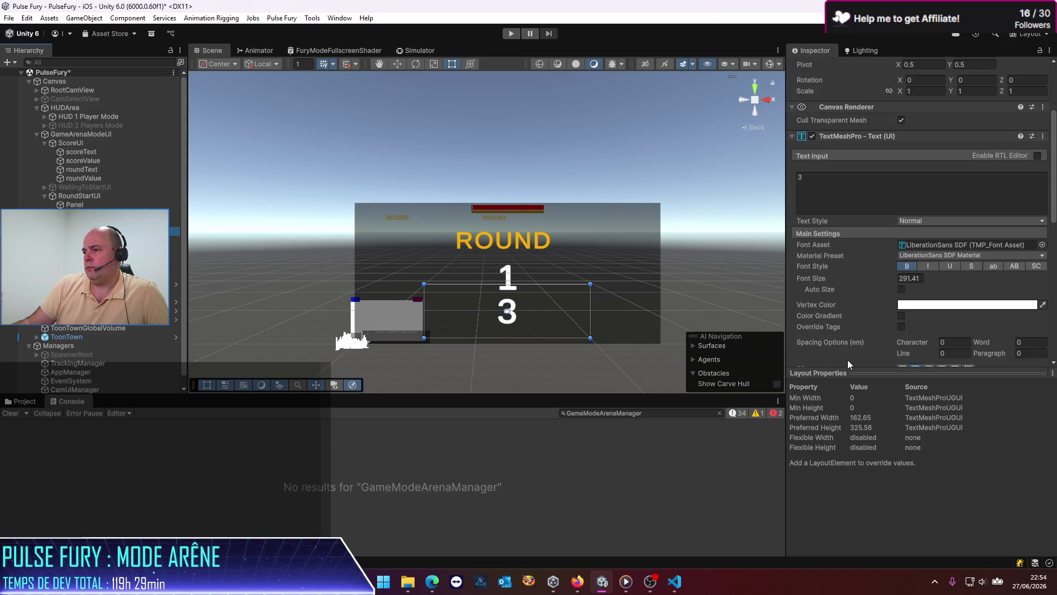
drag(822, 277, 440, 285)
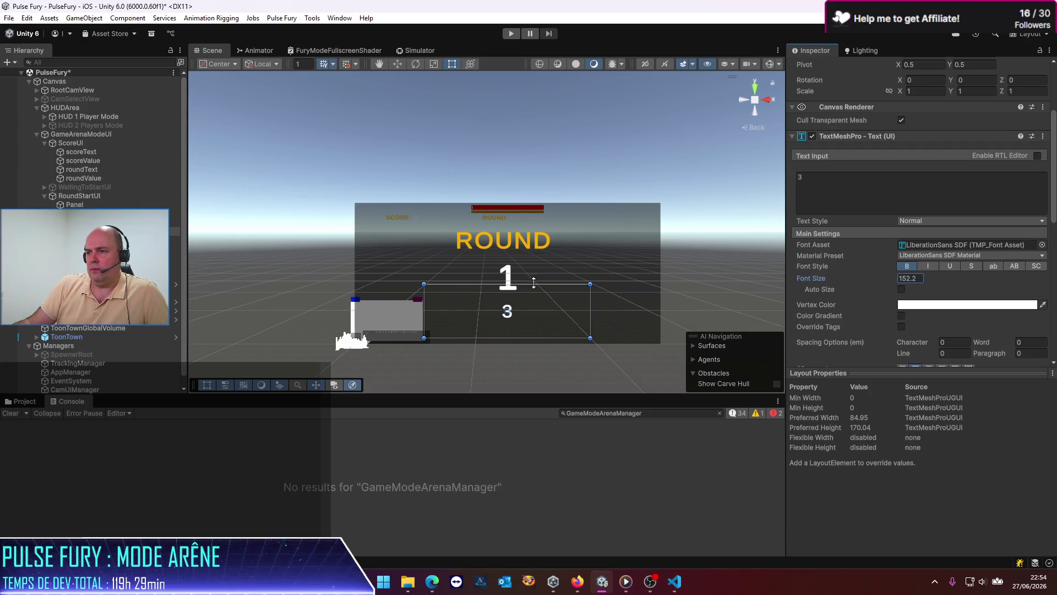
drag(534, 282, 531, 300)
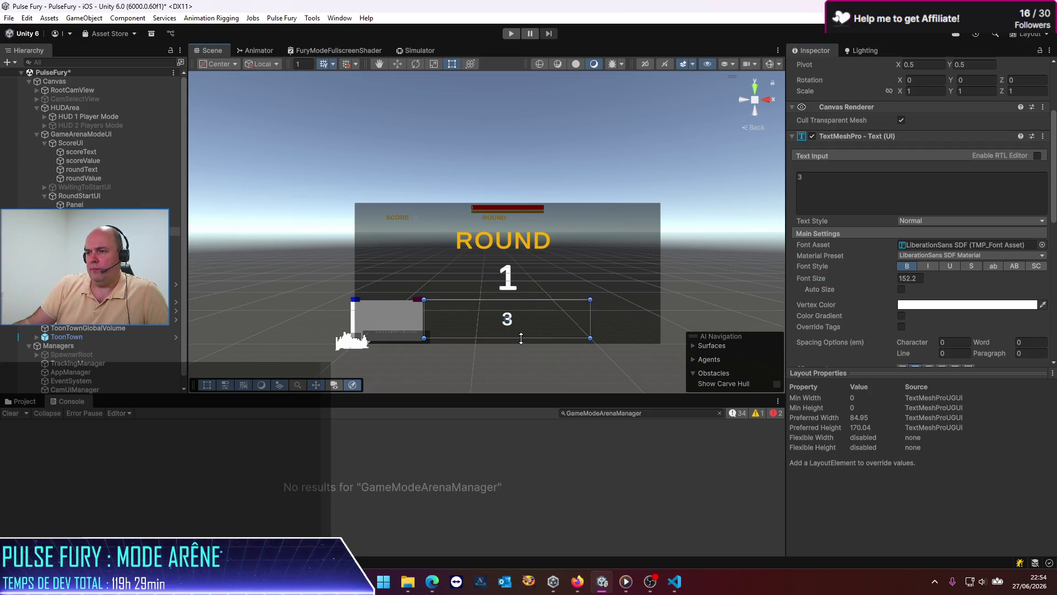
drag(521, 338, 521, 331)
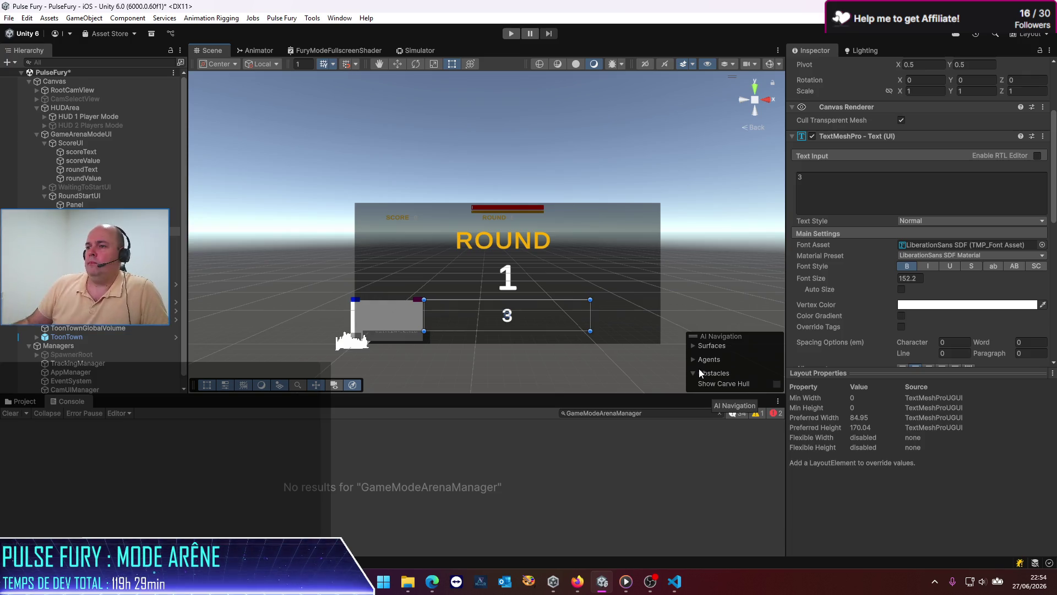
drag(523, 301, 522, 333)
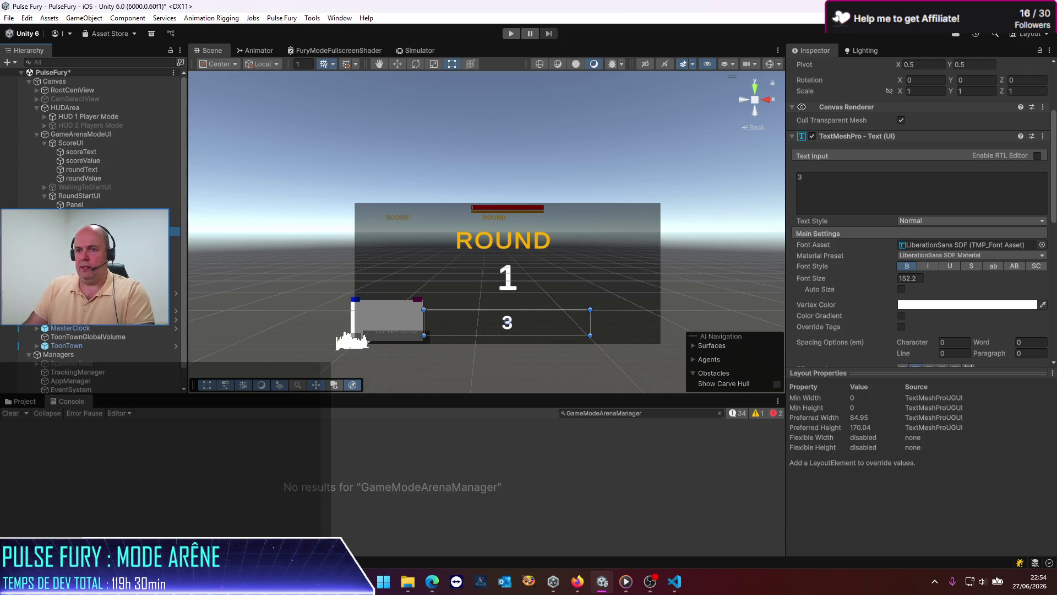
mouse_move(507, 310)
mouse_down()
mouse_move(509, 294)
mouse_move(511, 325)
mouse_move(512, 315)
mouse_up()
Change the duplicate 3's text to GET READY.
click(852, 188)
key(BackSpace)
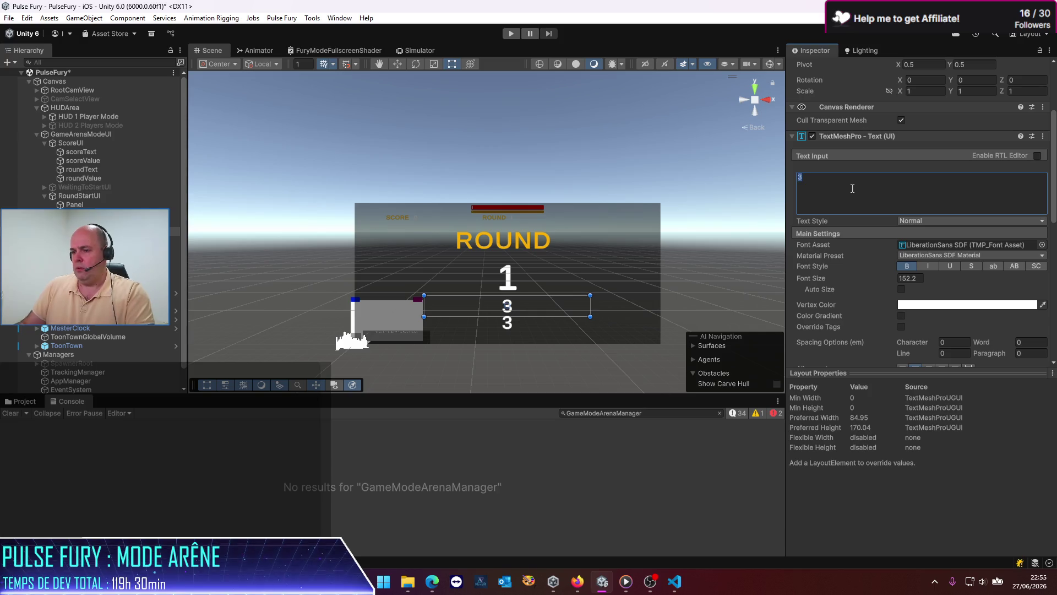
text(GET READY)
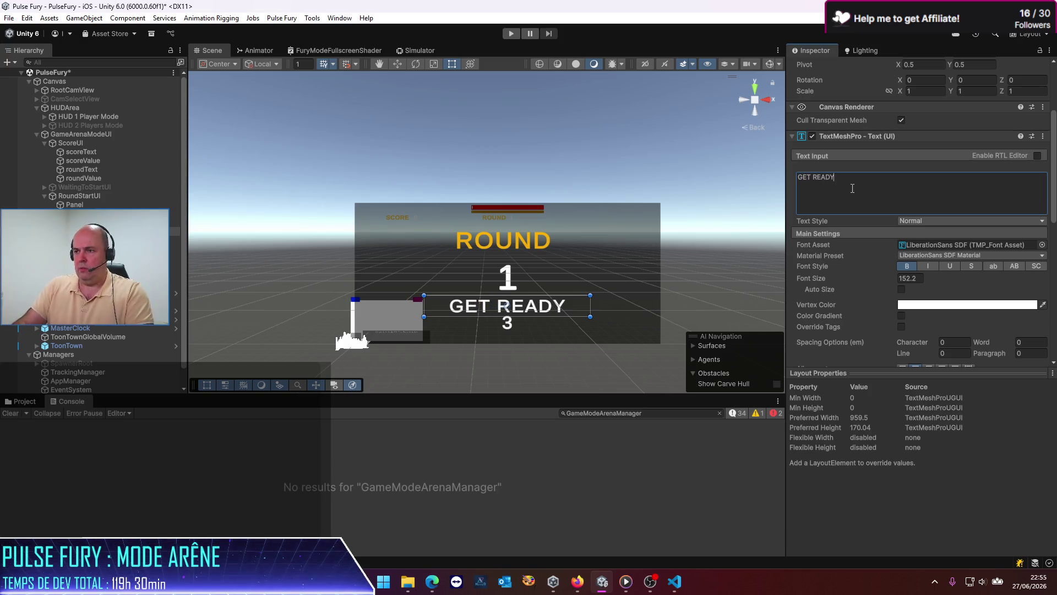
text(!)
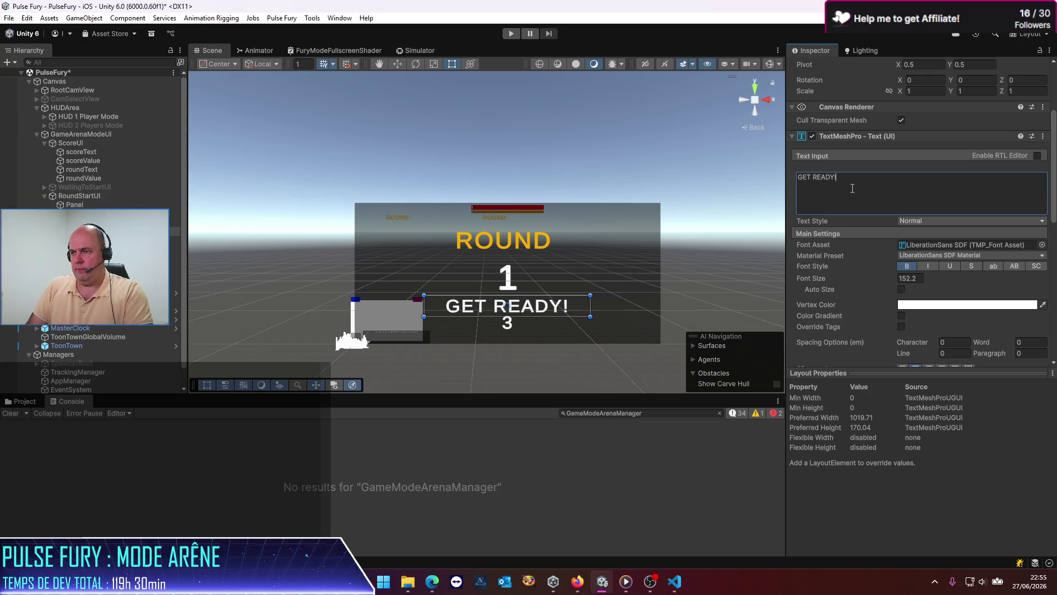
key(BackSpace)
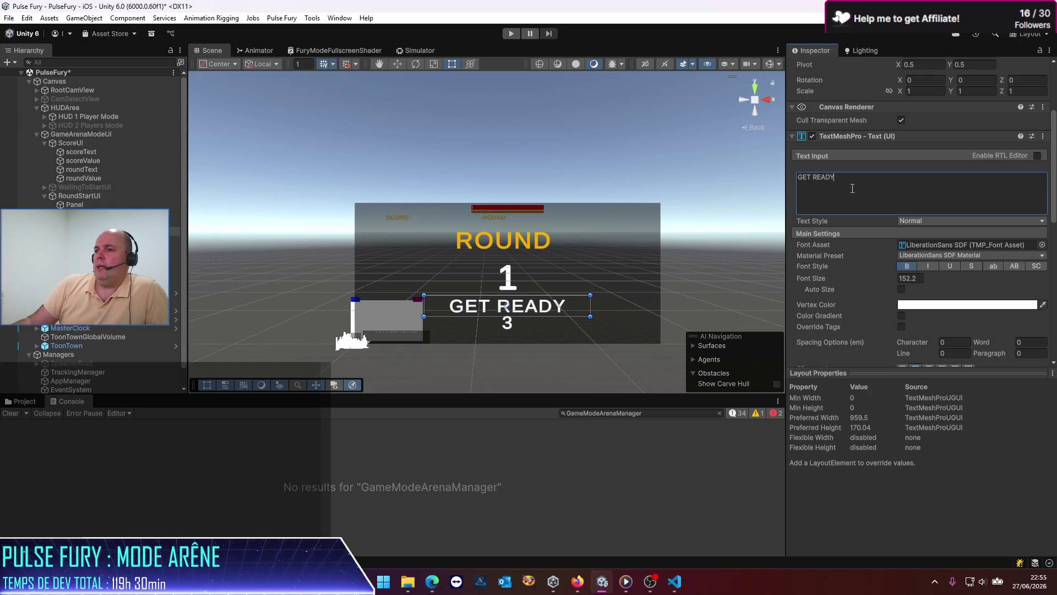
Centre-align the ROUND text and tighten its box's top and bottom edges.
click(502, 241)
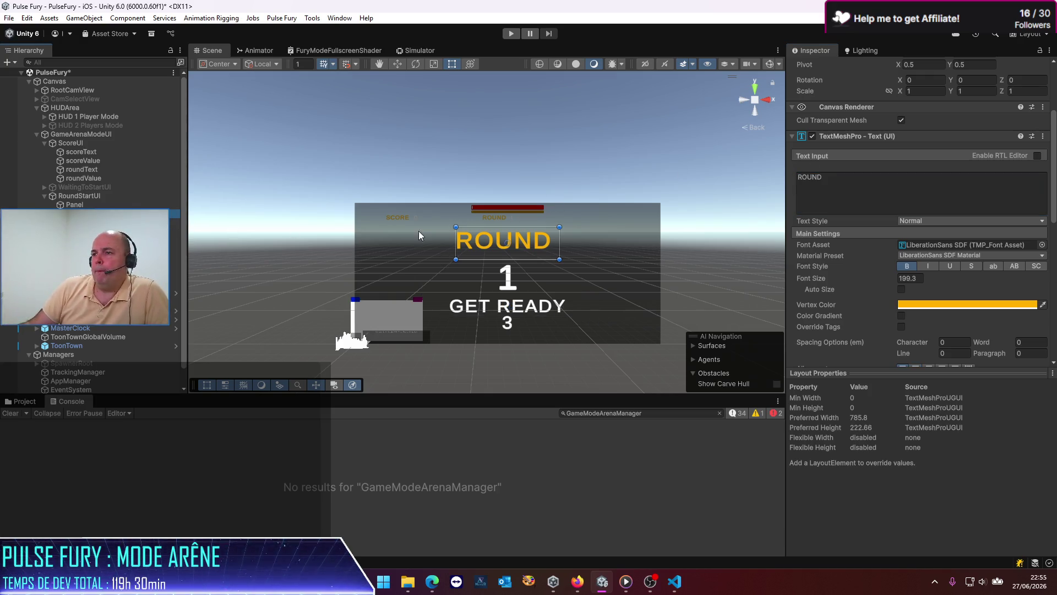
drag(505, 226, 505, 223)
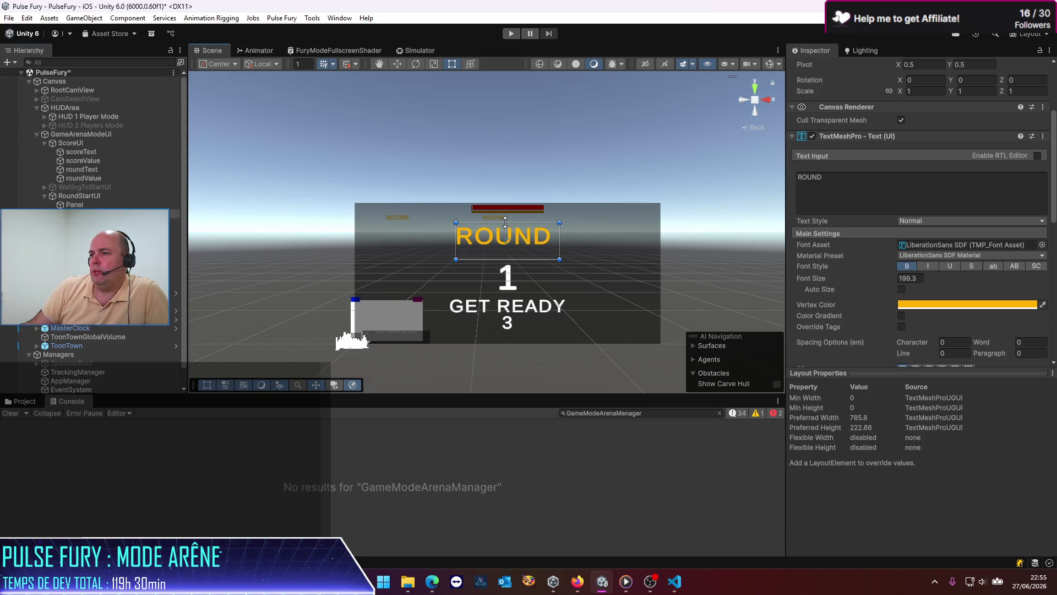
scroll(940, 267, down, 3)
click(915, 309)
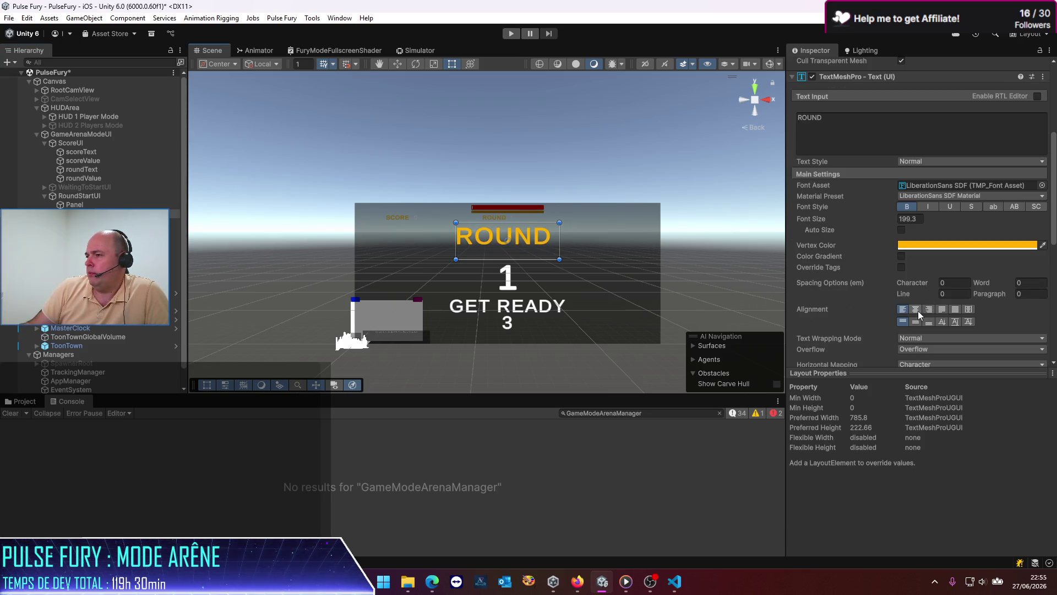
drag(503, 260, 504, 252)
Tighten the round number 1 box by raising its top and bottom edges.
click(507, 276)
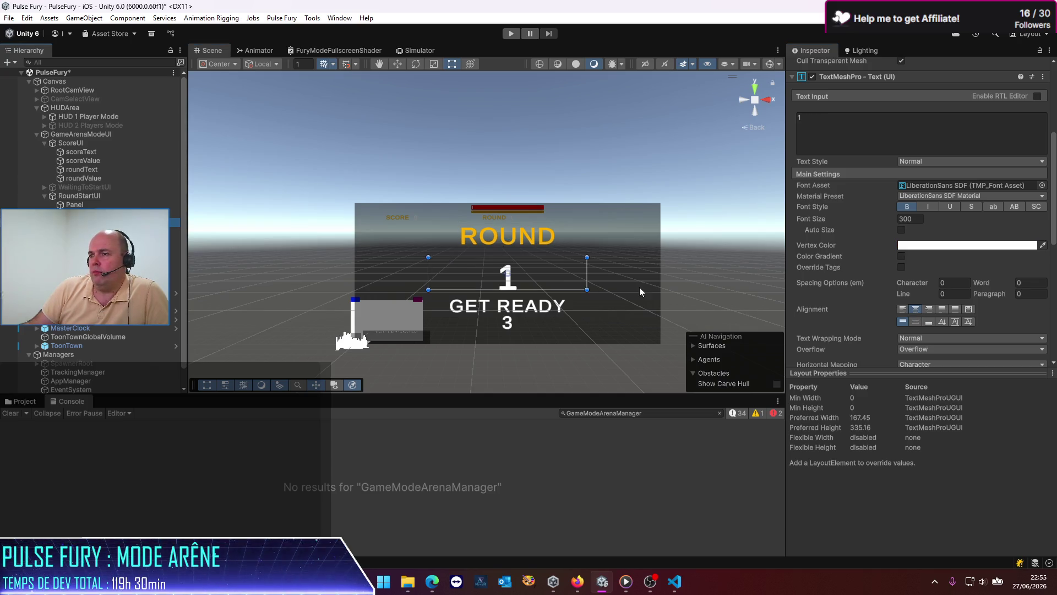
drag(496, 257, 501, 248)
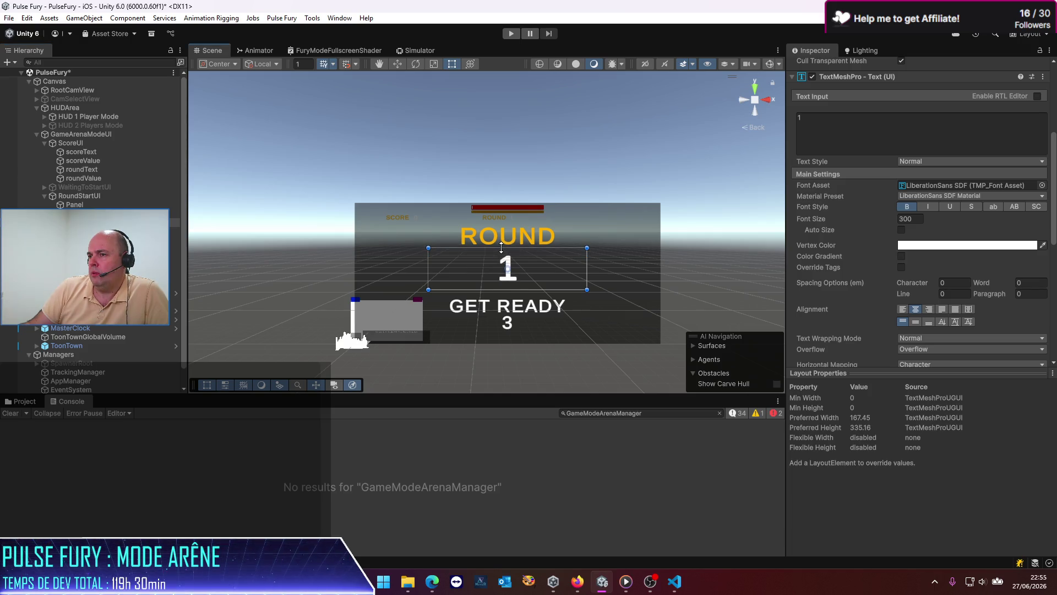
drag(524, 291, 524, 286)
click(489, 297)
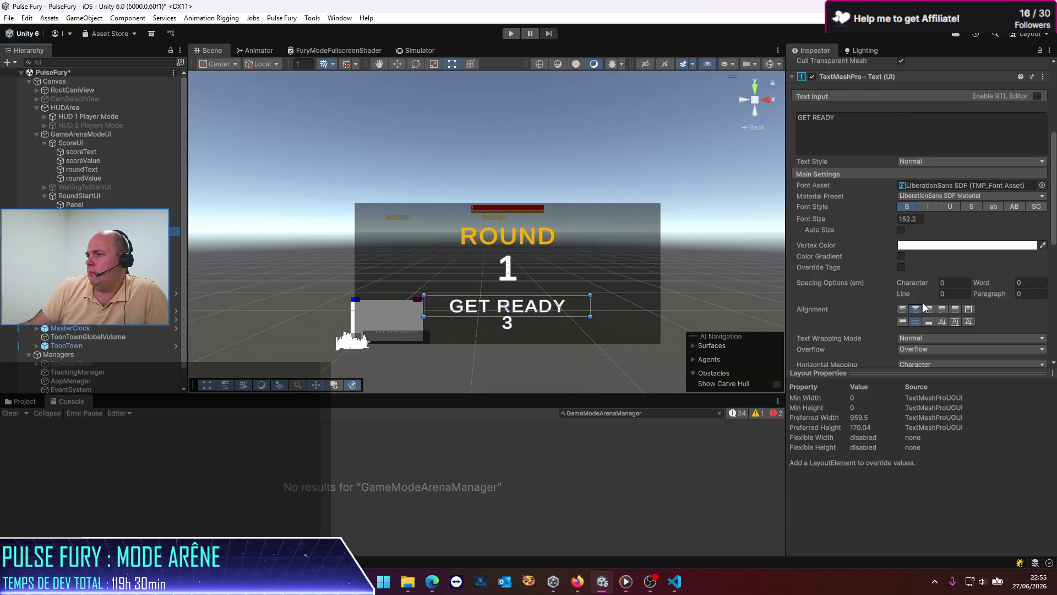
scroll(927, 305, up, 5)
click(920, 90)
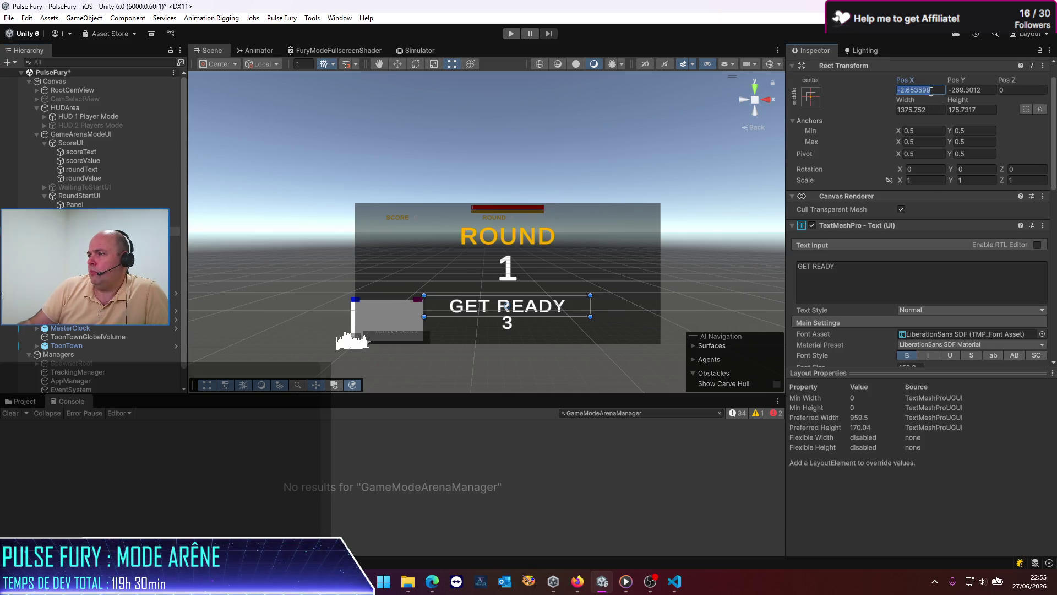
Set GET READY's Pos X to 0 and adjust the GET READY and countdown box heights.
text(0)
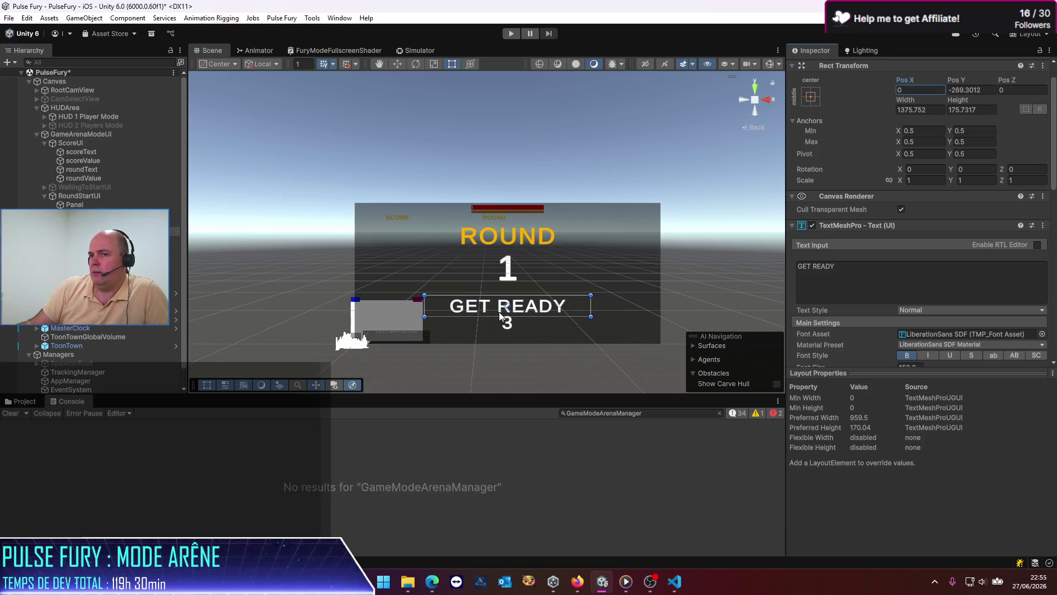
click(507, 321)
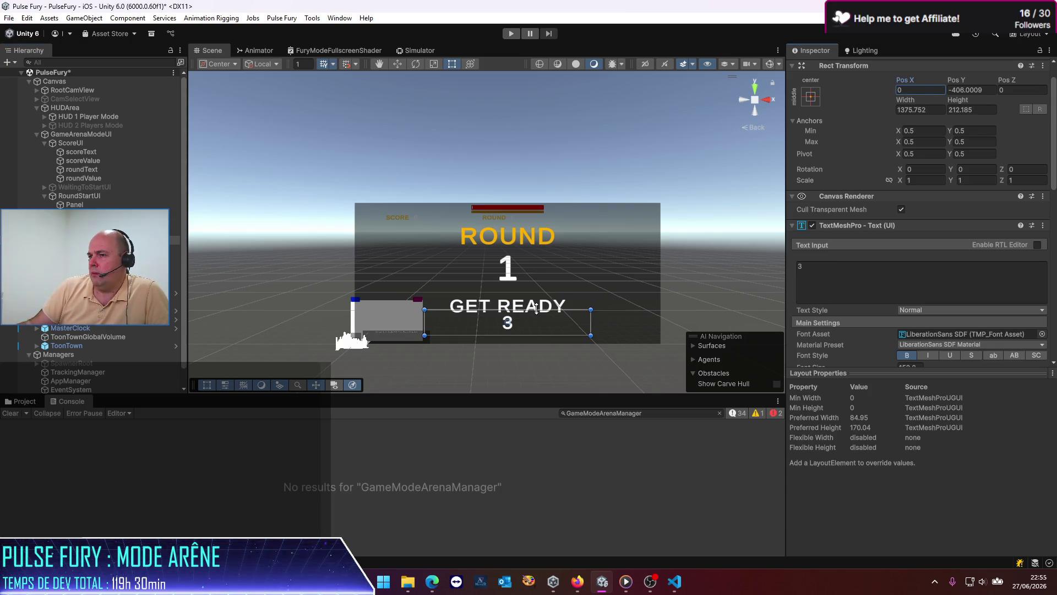
click(467, 301)
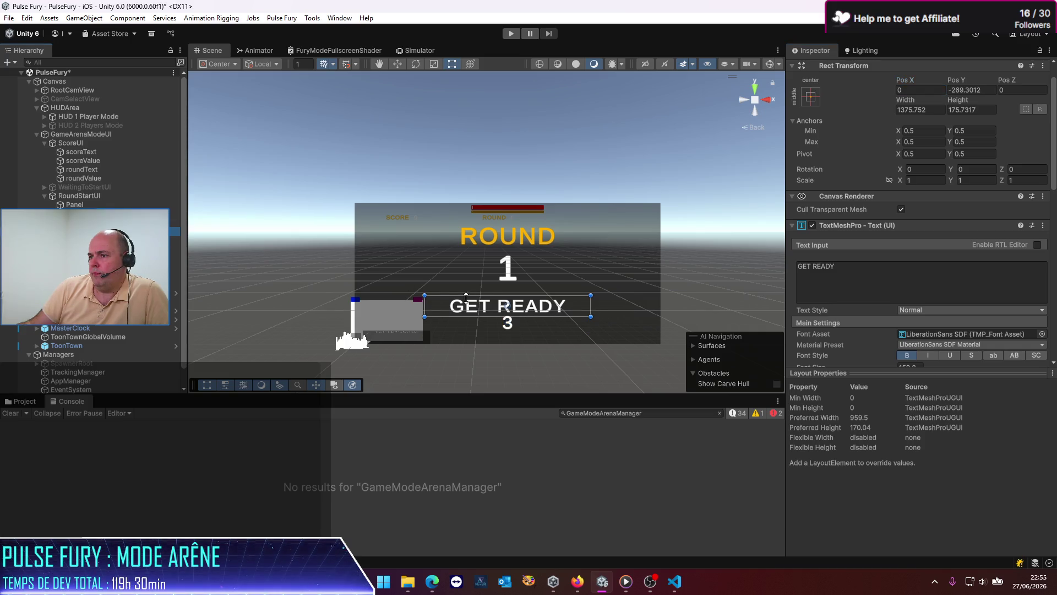
mouse_move(496, 296)
mouse_down()
mouse_move(524, 314)
mouse_move(525, 292)
mouse_up()
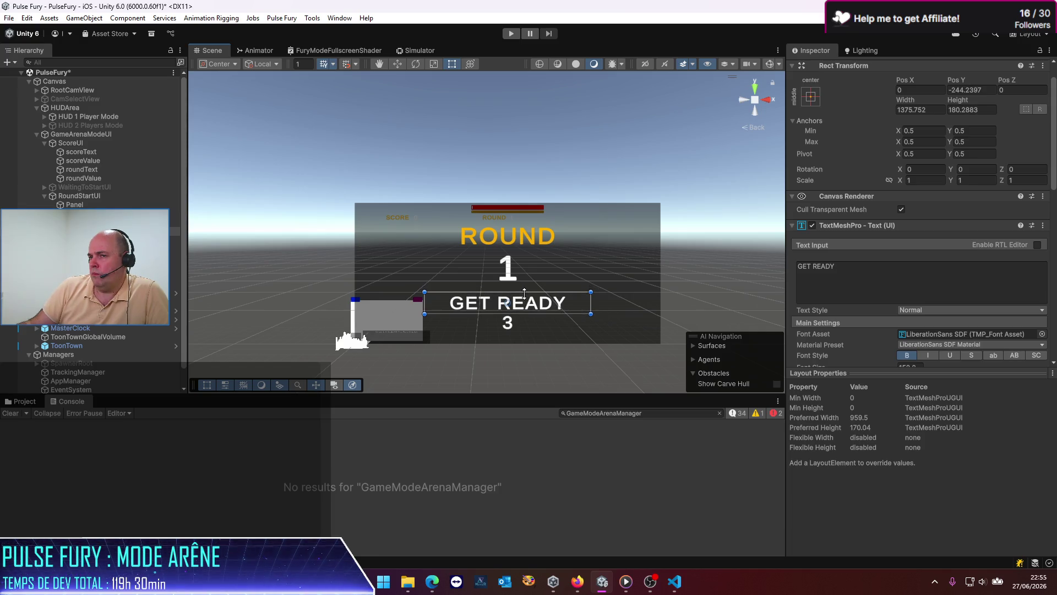
click(507, 323)
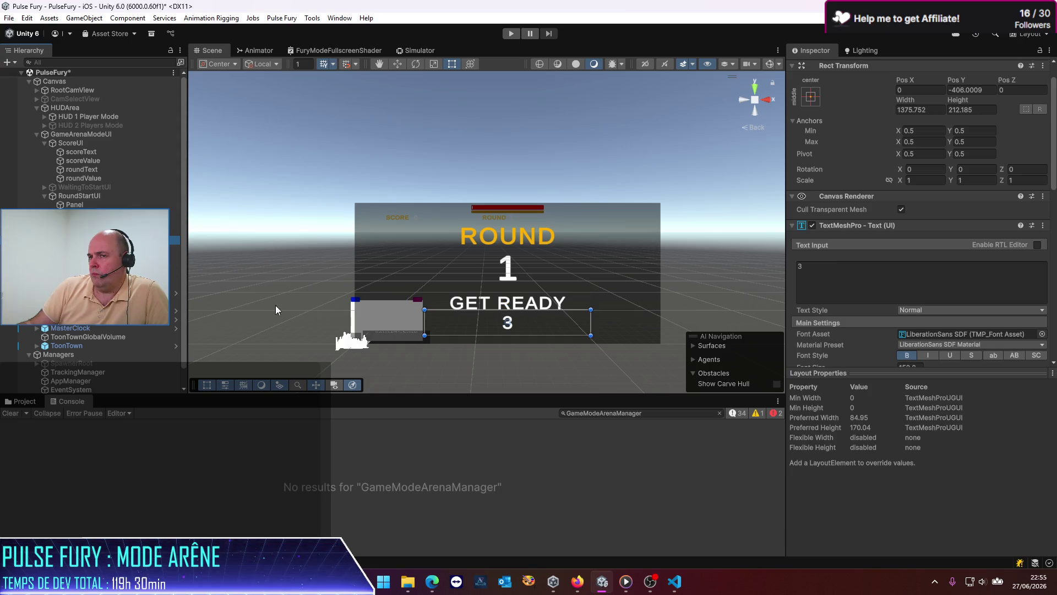
drag(520, 310, 520, 316)
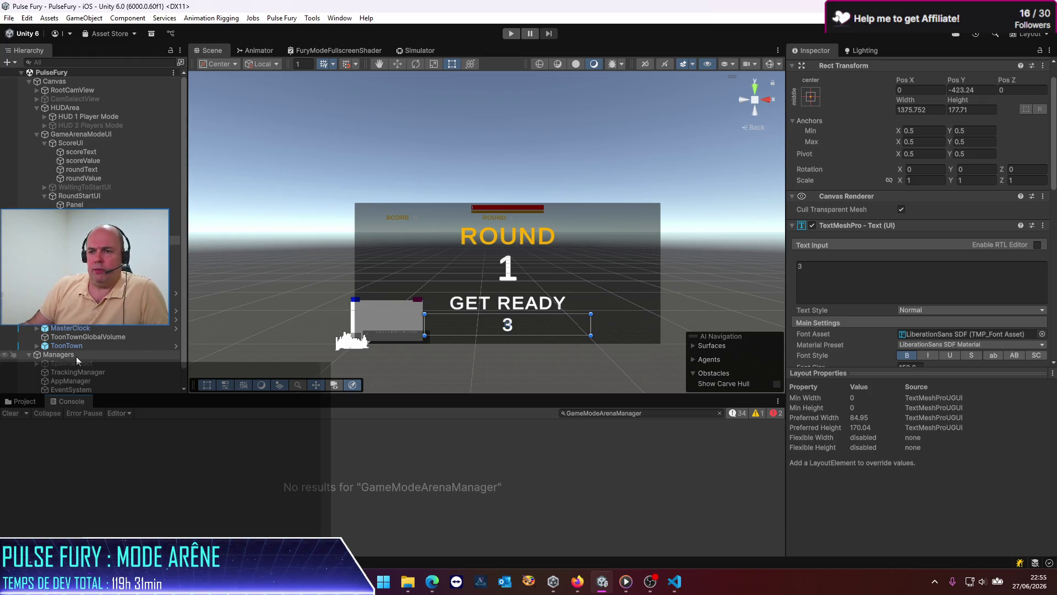
click(75, 355)
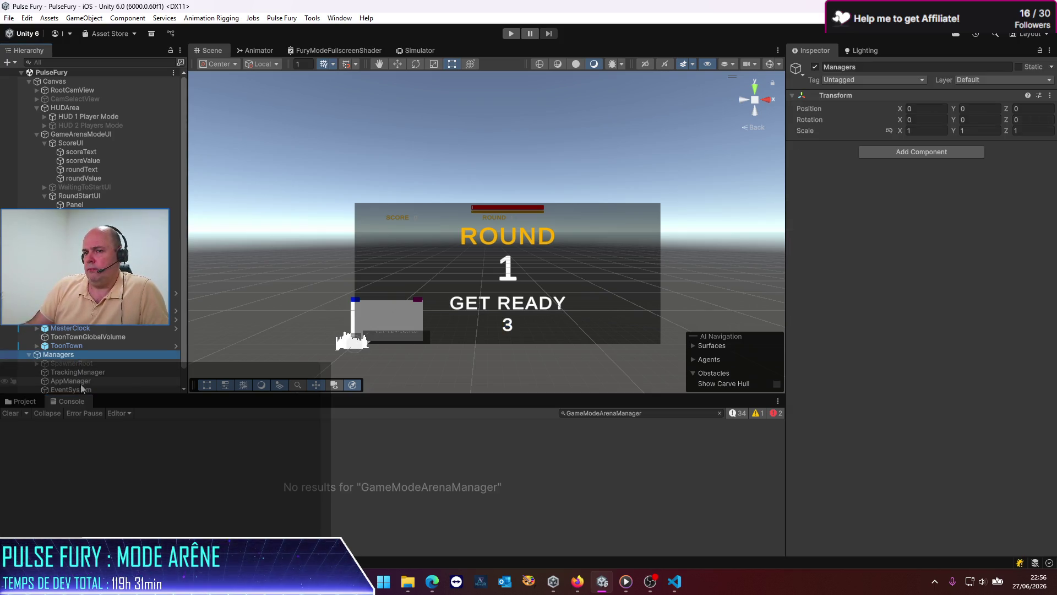
On GameArenaManager, swap ScoreUI for RoundStartUI in the Round Start state's objects to enable.
scroll(83, 386, down, 1)
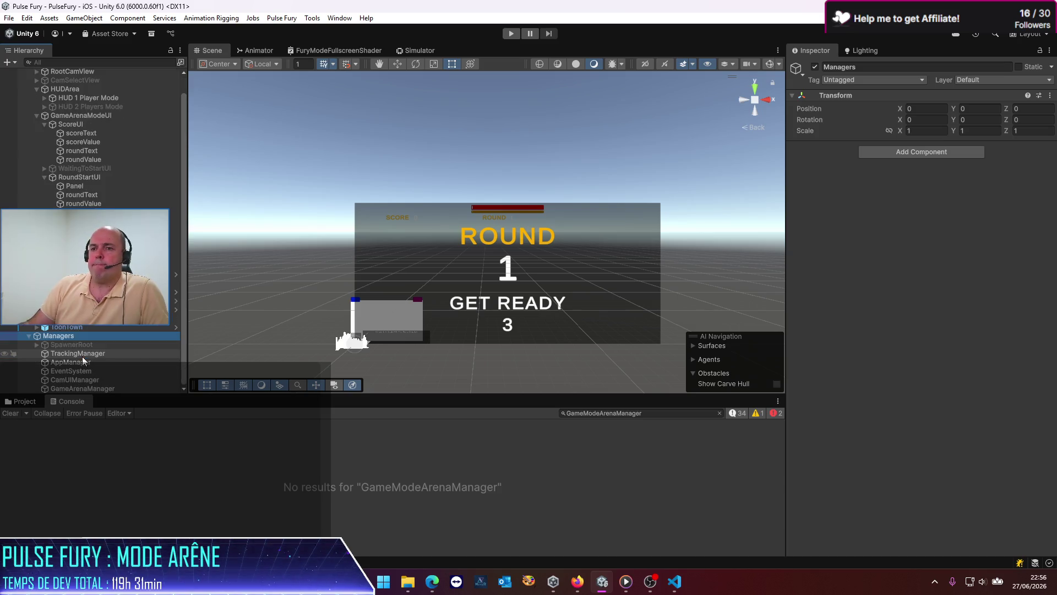
click(87, 388)
scroll(935, 315, down, 5)
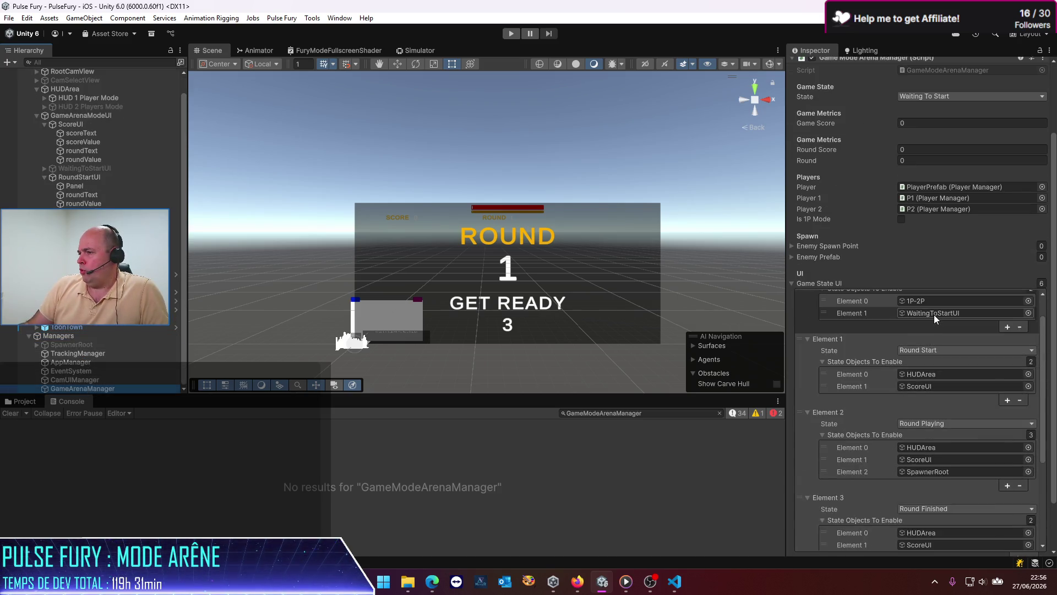
scroll(934, 315, up, 3)
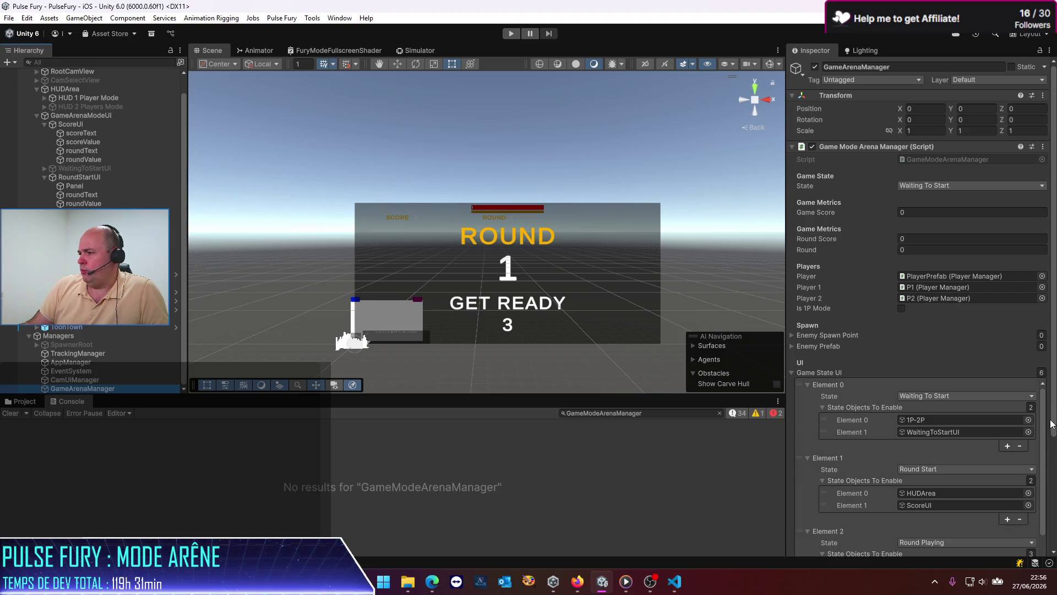
scroll(1046, 430, down, 2)
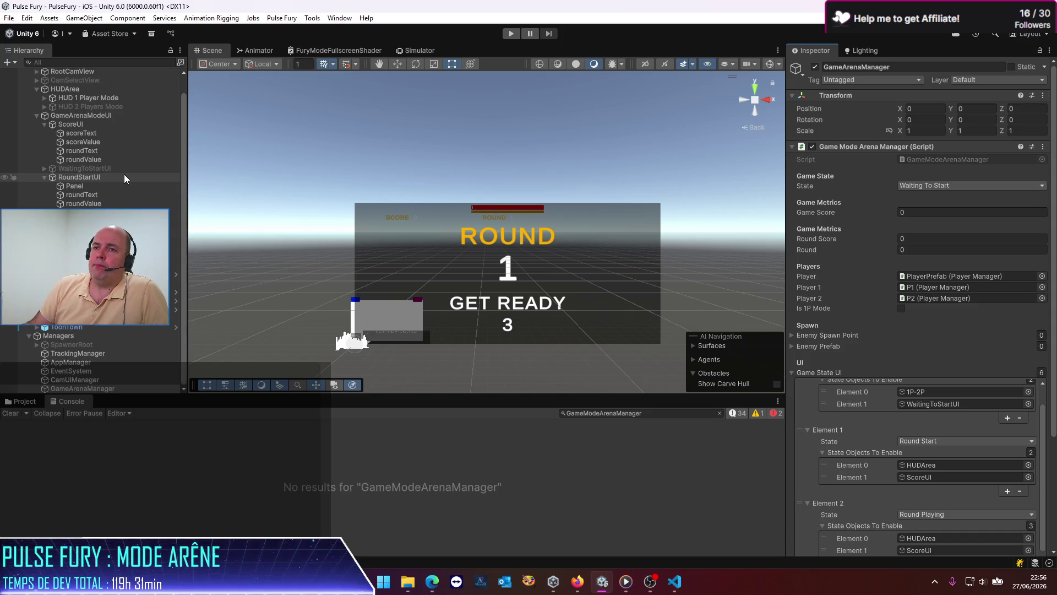
mouse_move(71, 177)
mouse_down()
mouse_move(441, 407)
mouse_move(956, 441)
mouse_move(936, 477)
mouse_up()
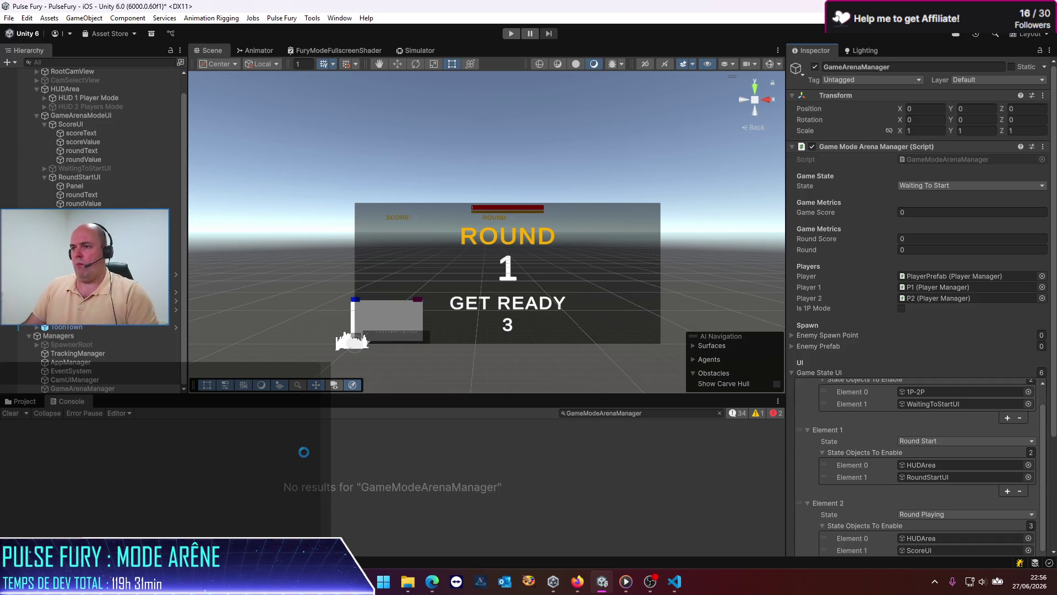
mouse_move(661, 591)
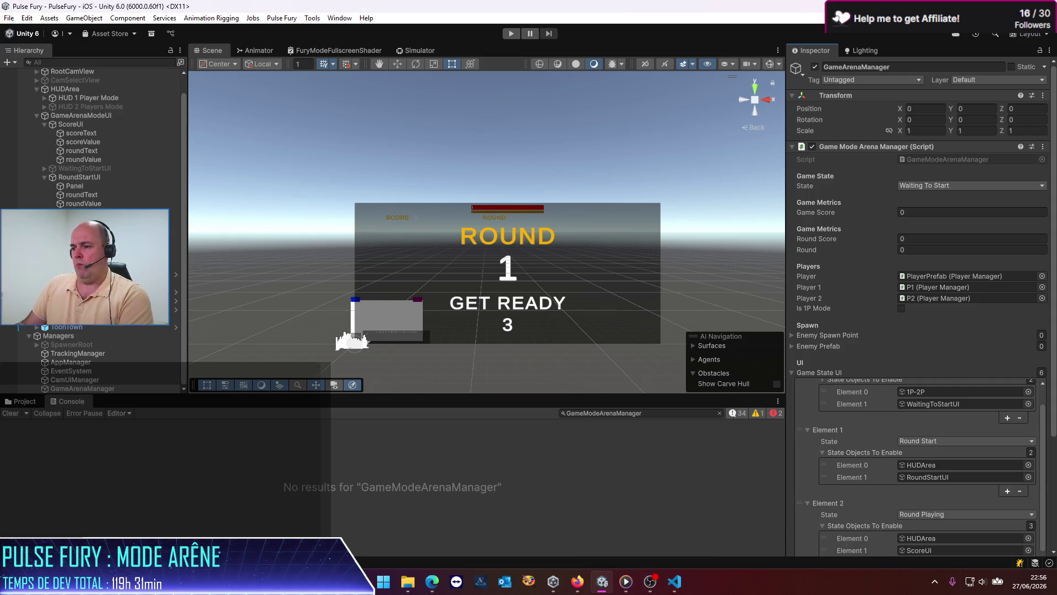
Add a field line declaring roundStartLabel and roundStartCountdownLabel below line 35.
click(674, 581)
scroll(431, 281, up, 15)
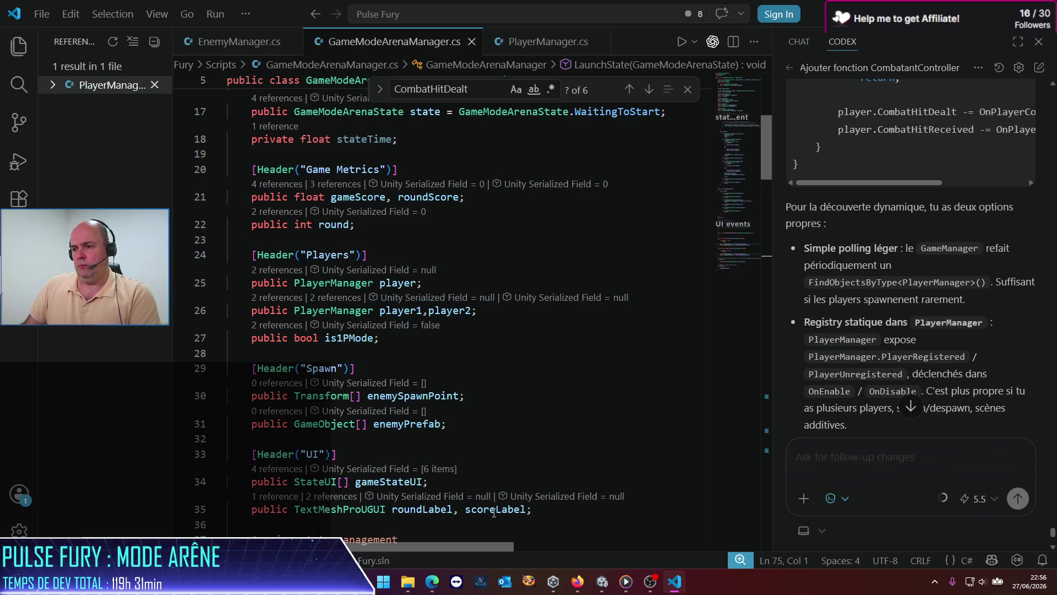
click(538, 514)
key(Return)
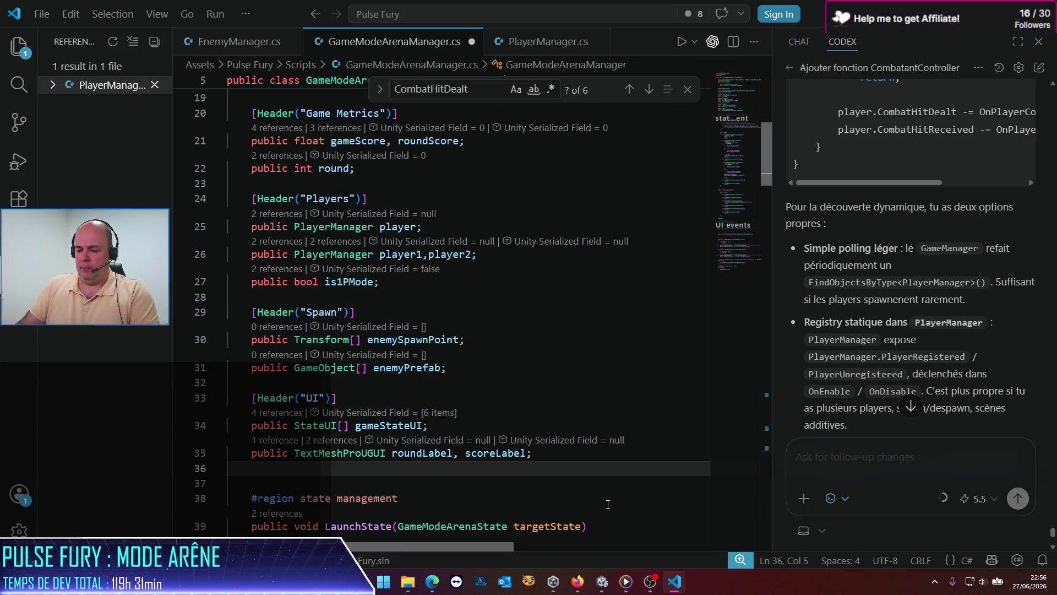
text(pu)
key(BackSpace)
key(BackSpace)
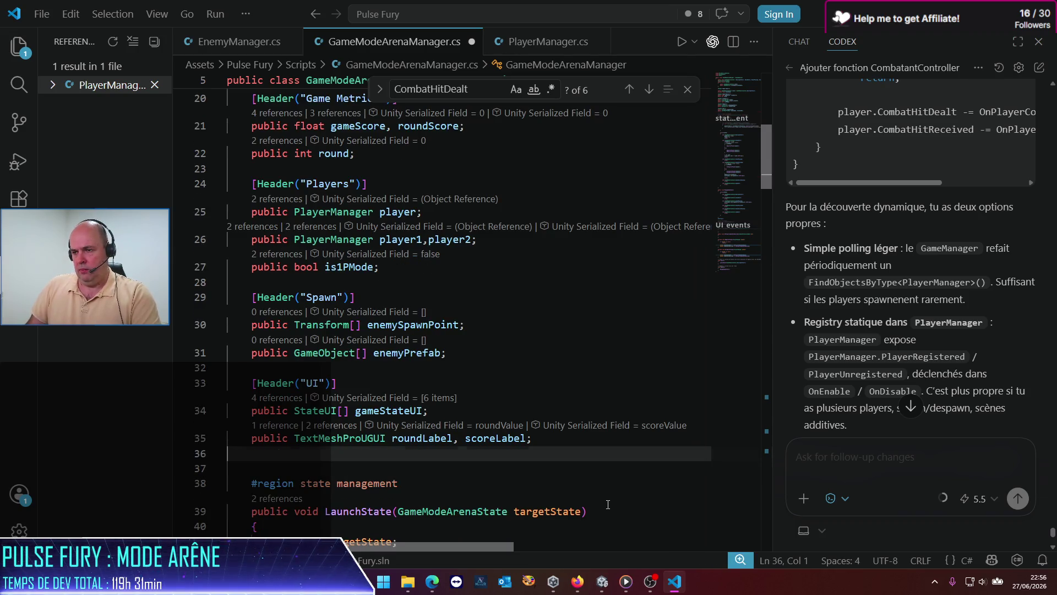
text(public TextMeshProUGUI roundLabel, scoreLabel;)
click(422, 465)
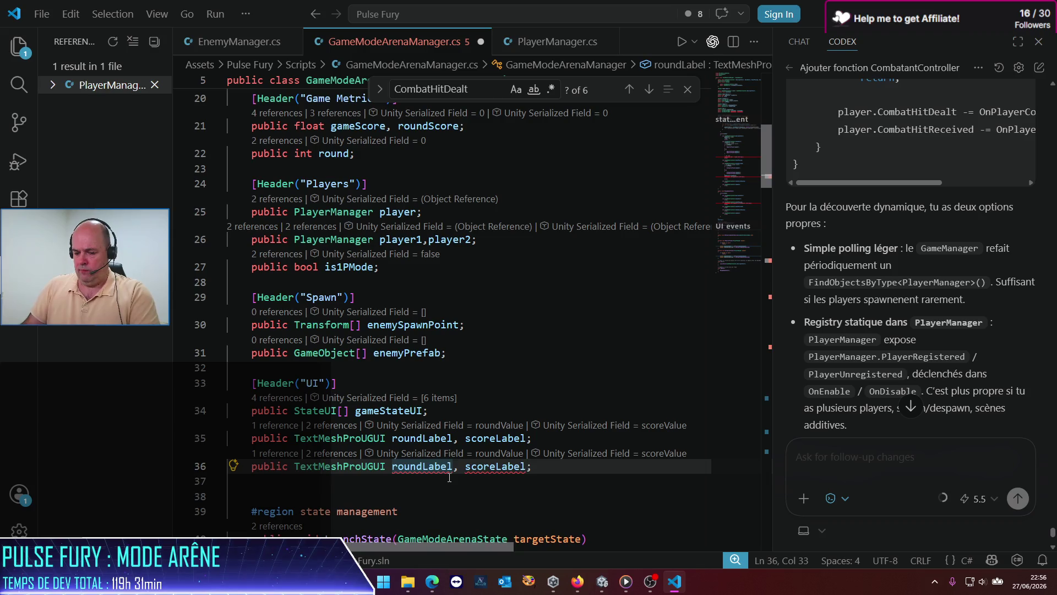
text(Start)
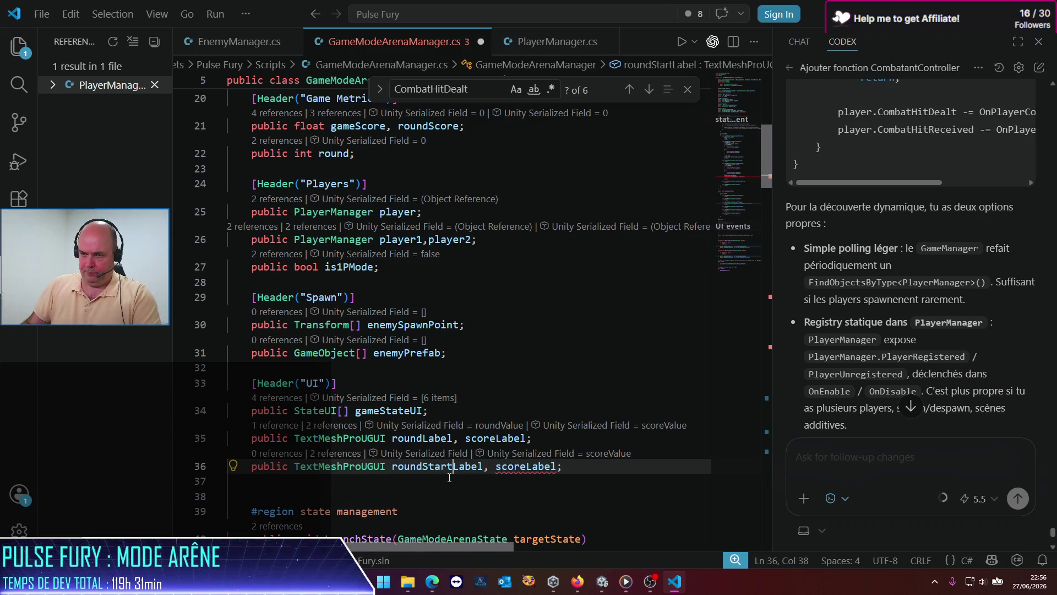
click(496, 467)
text(roundSta)
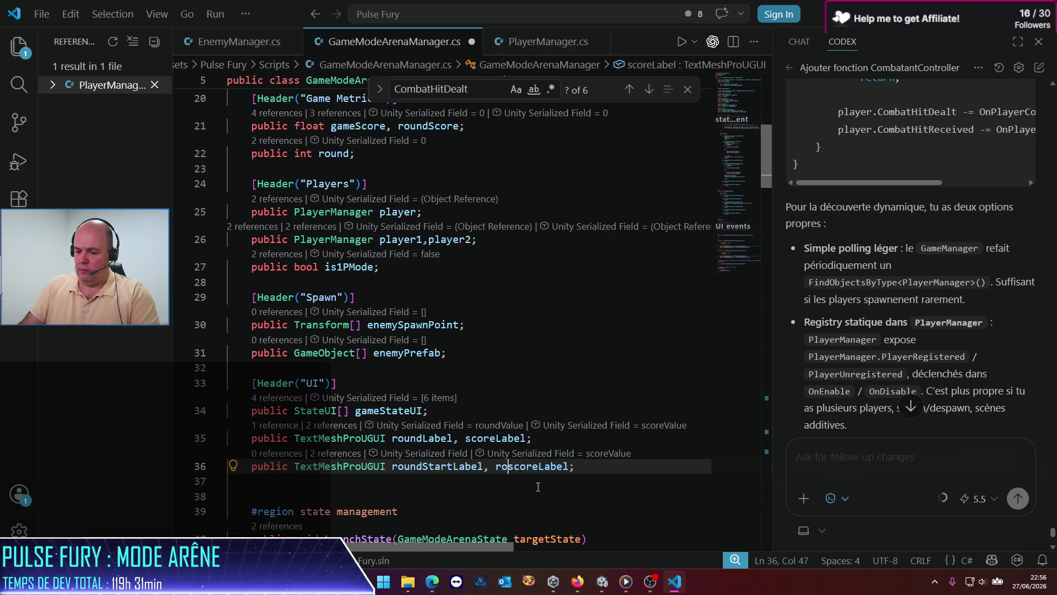
text(rtCountdow)
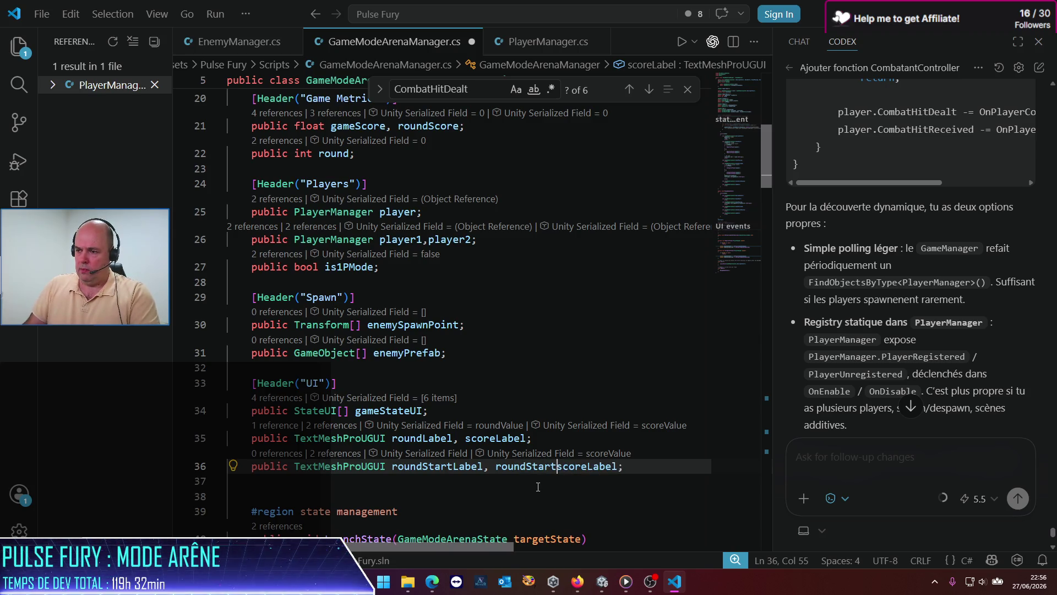
text(n)
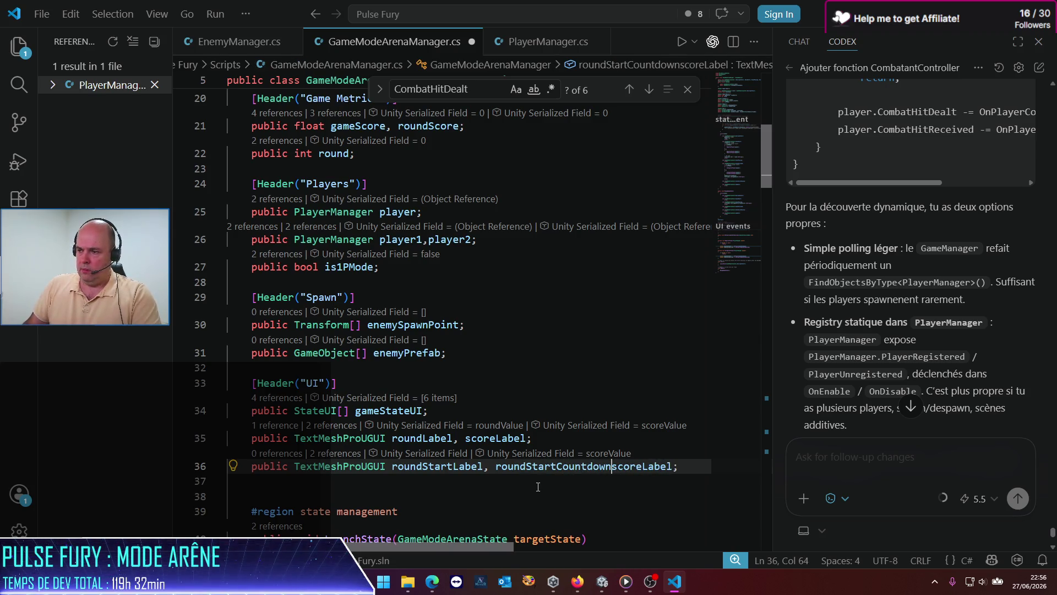
key(Delete)
key(Delete)
key(Delete)
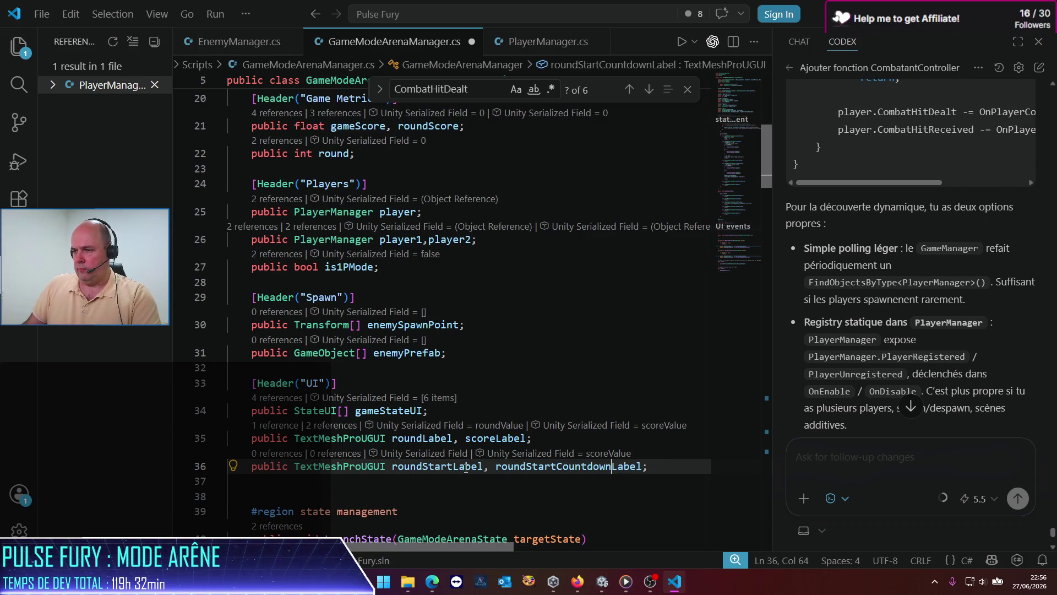
Make the WaitingToStart case set round to 1 instead of 0.
double_click(457, 468)
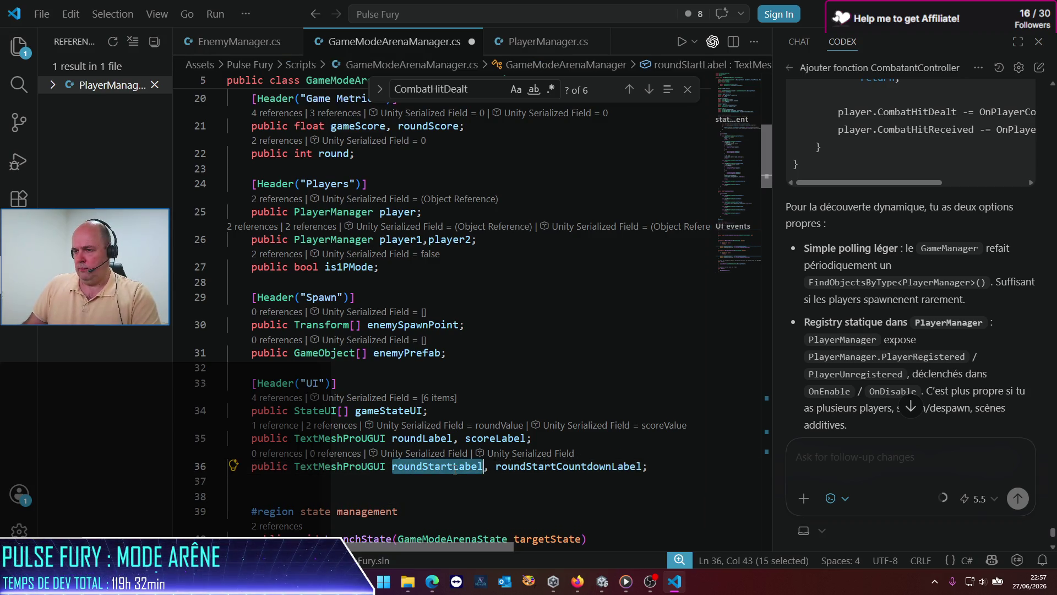
scroll(474, 367, down, 15)
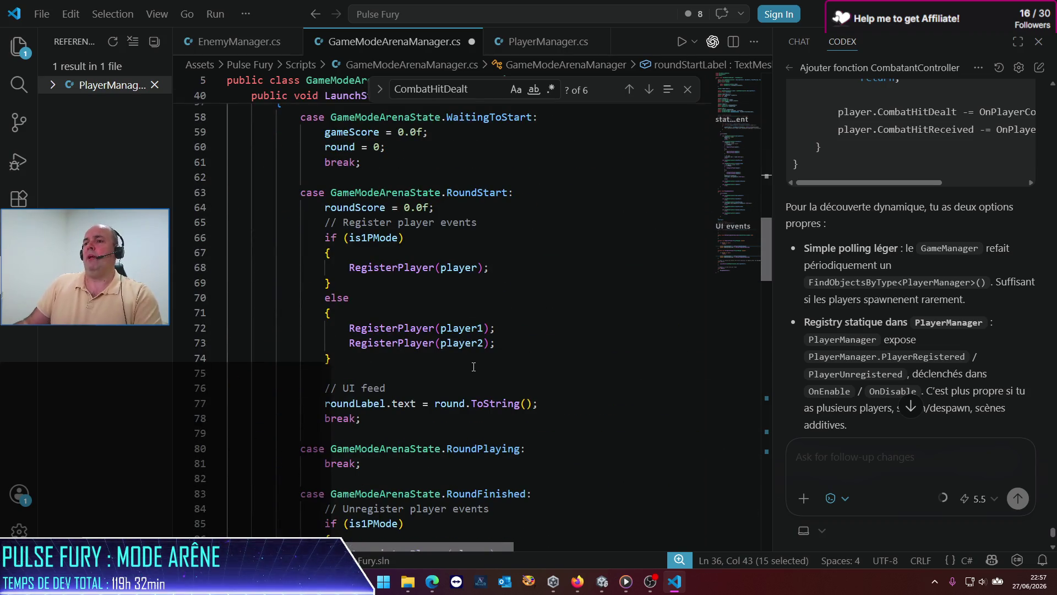
scroll(473, 366, up, 2)
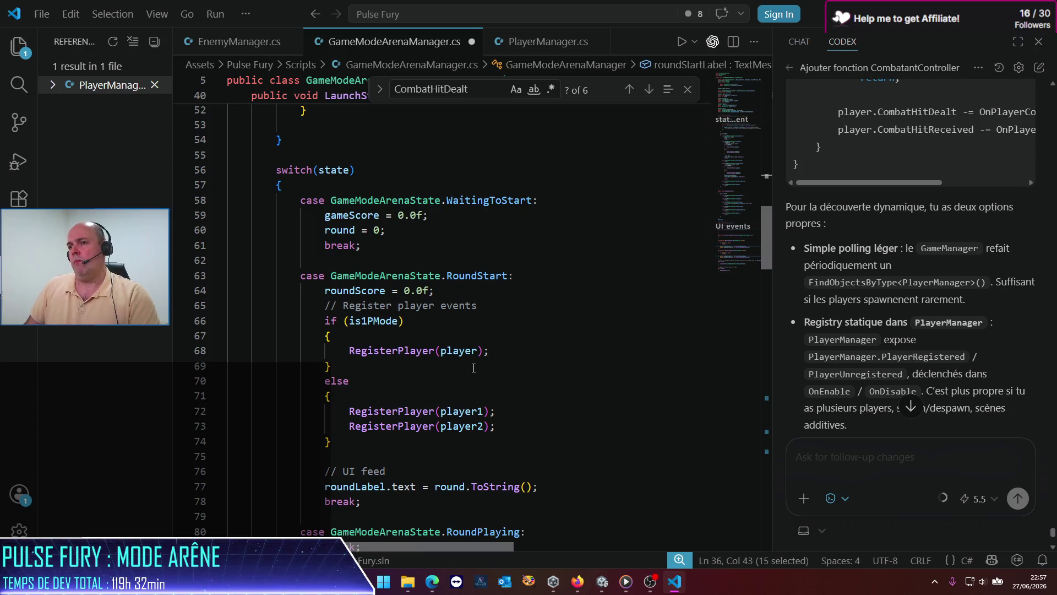
scroll(452, 277, up, 3)
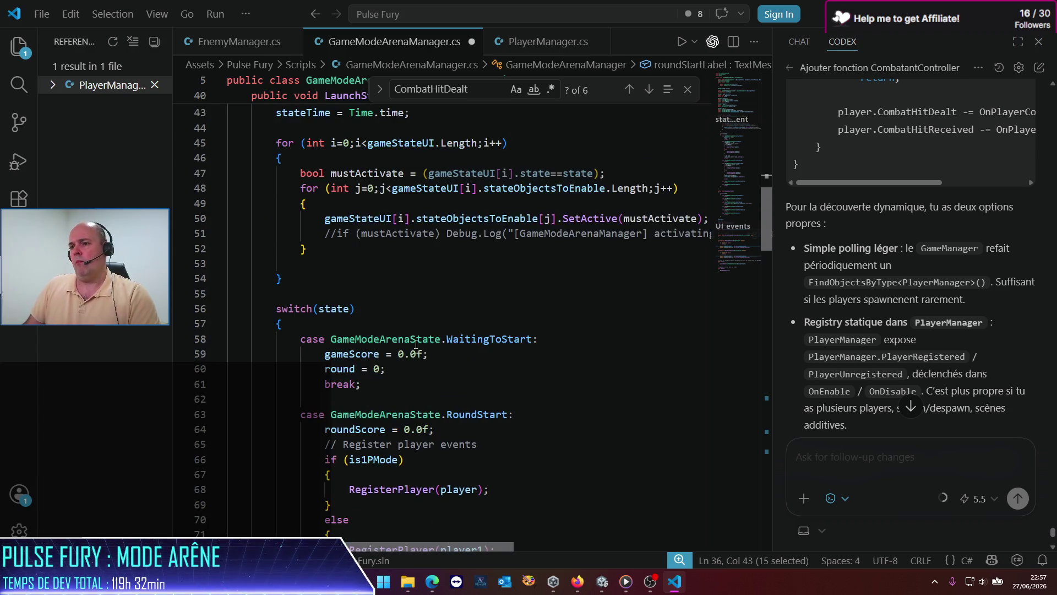
double_click(380, 373)
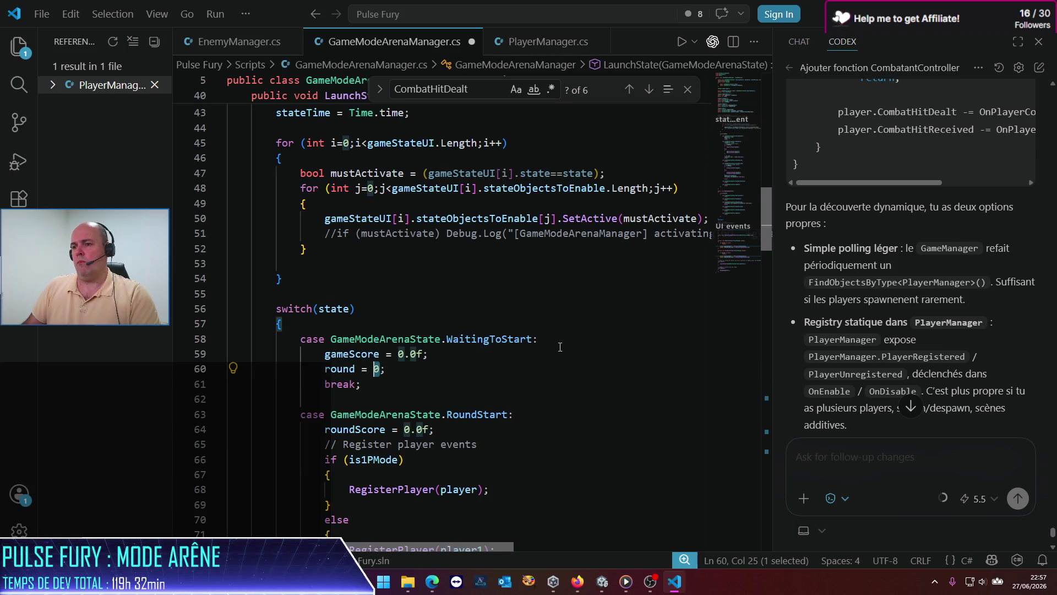
text(1)
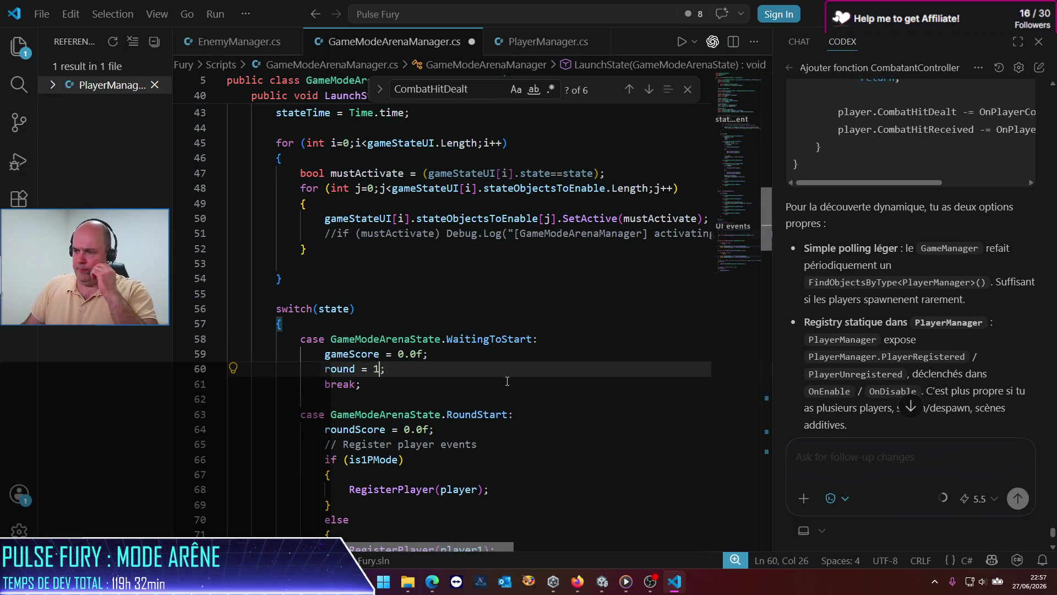
scroll(507, 381, down, 5)
scroll(488, 384, up, 7)
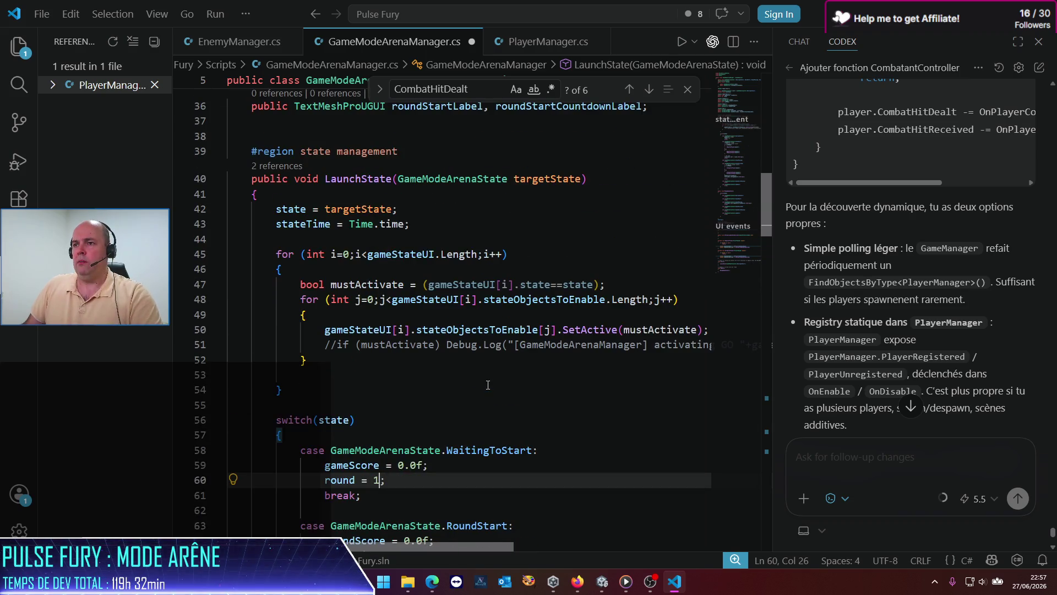
scroll(487, 384, down, 4)
click(479, 378)
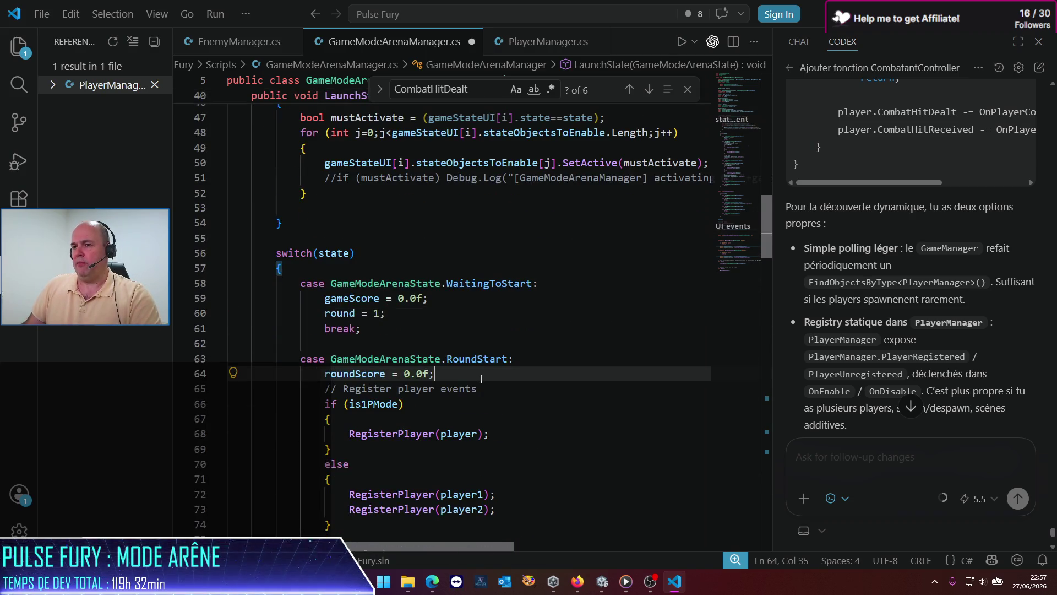
key(Return)
text(roundStartLabel)
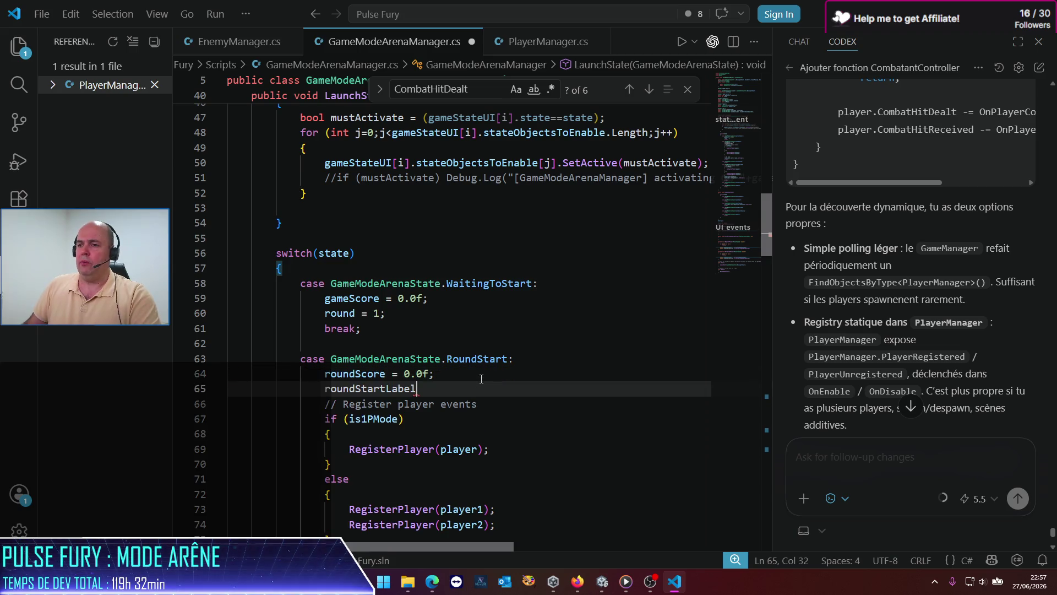
text(.)
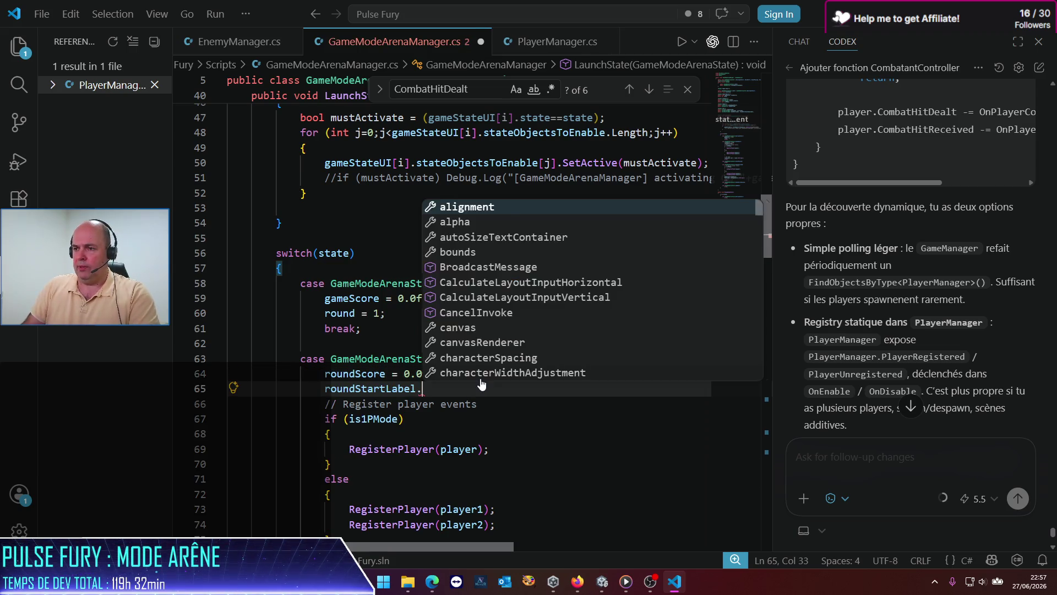
text(text = r)
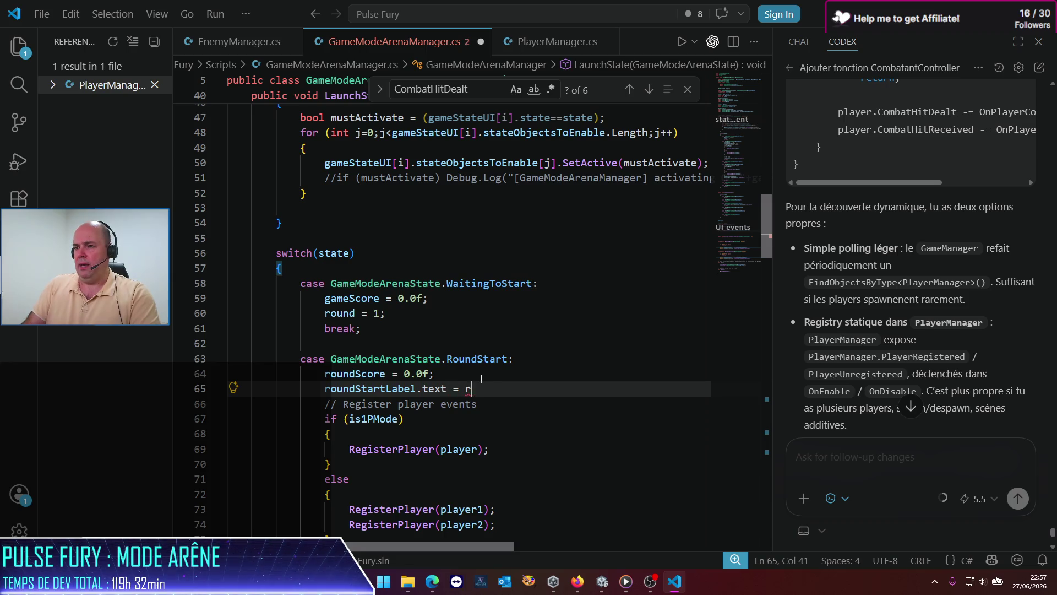
text(ound.to)
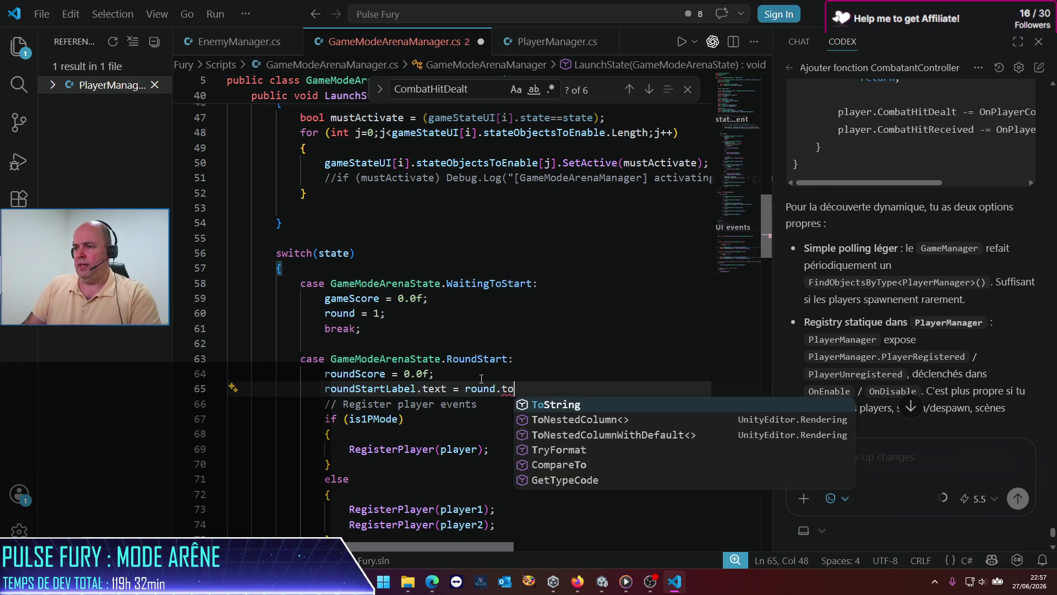
key(Tab)
text(();)
key(Return)
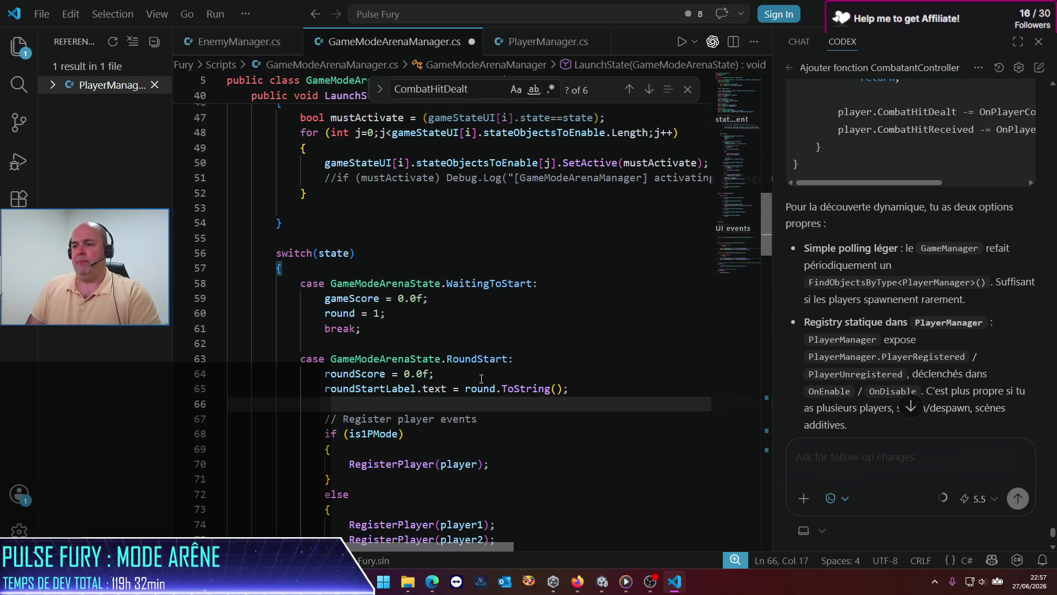
key(ctrl+s)
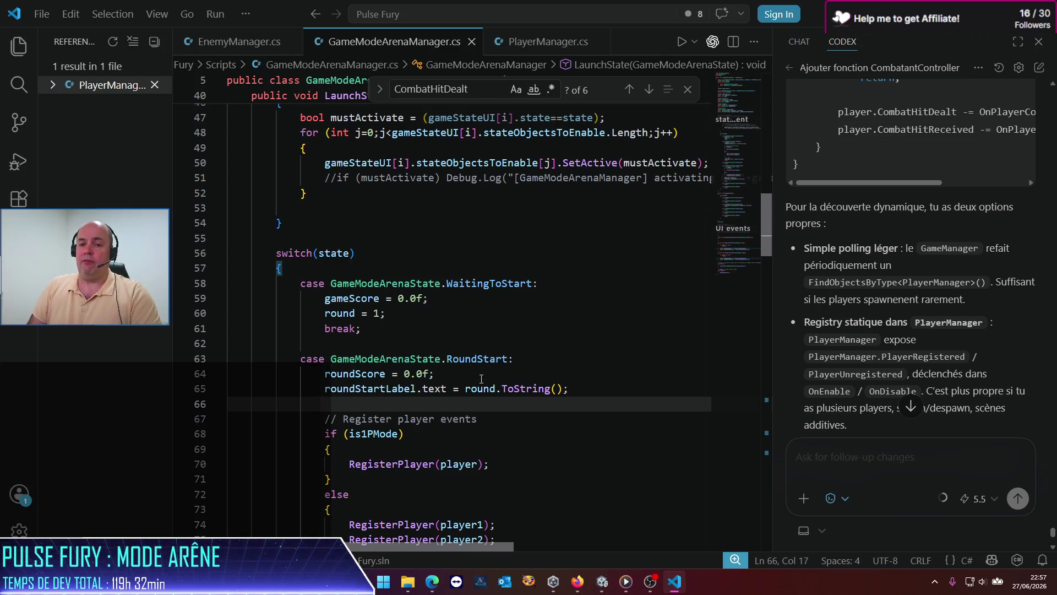
scroll(481, 379, up, 10)
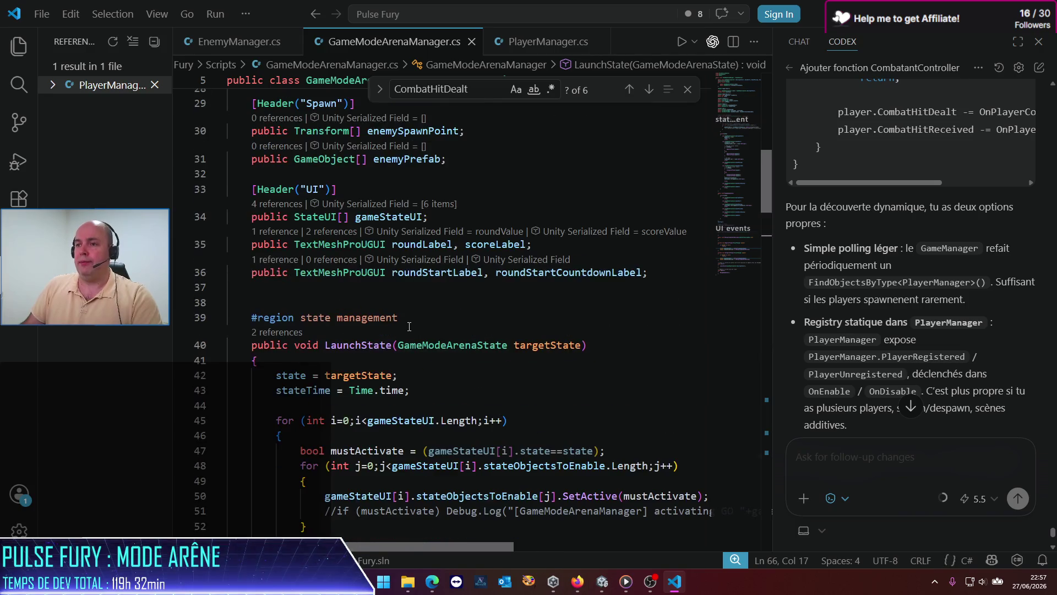
scroll(413, 291, up, 5)
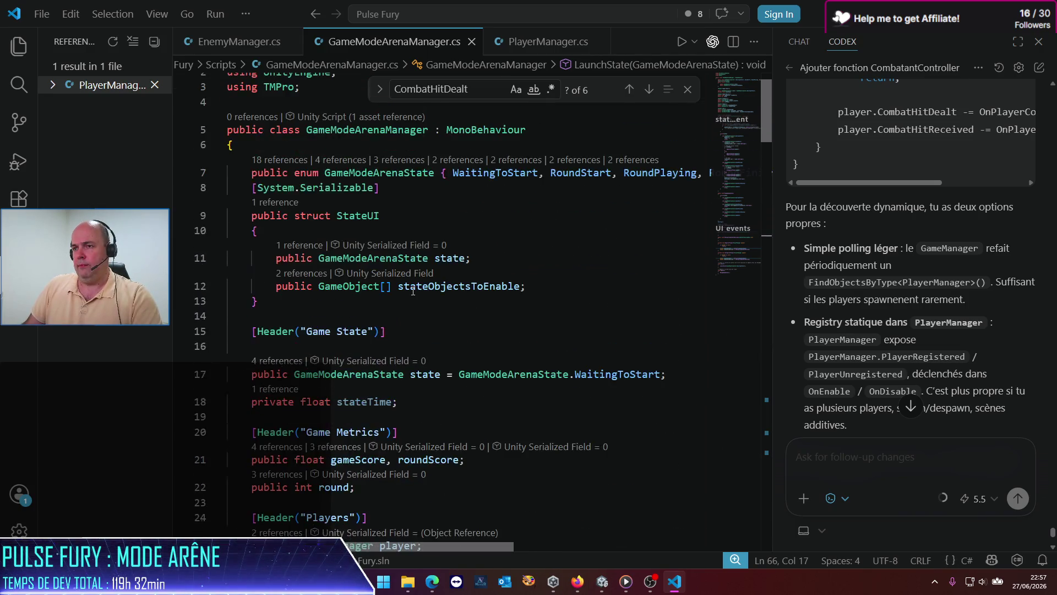
scroll(413, 291, down, 4)
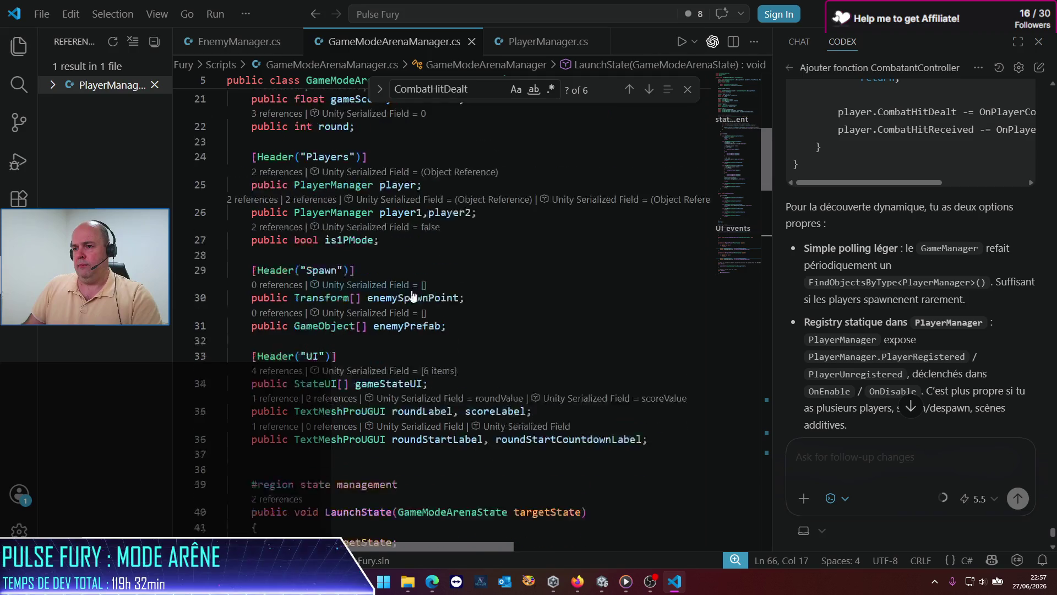
scroll(412, 297, up, 4)
scroll(411, 307, down, 3)
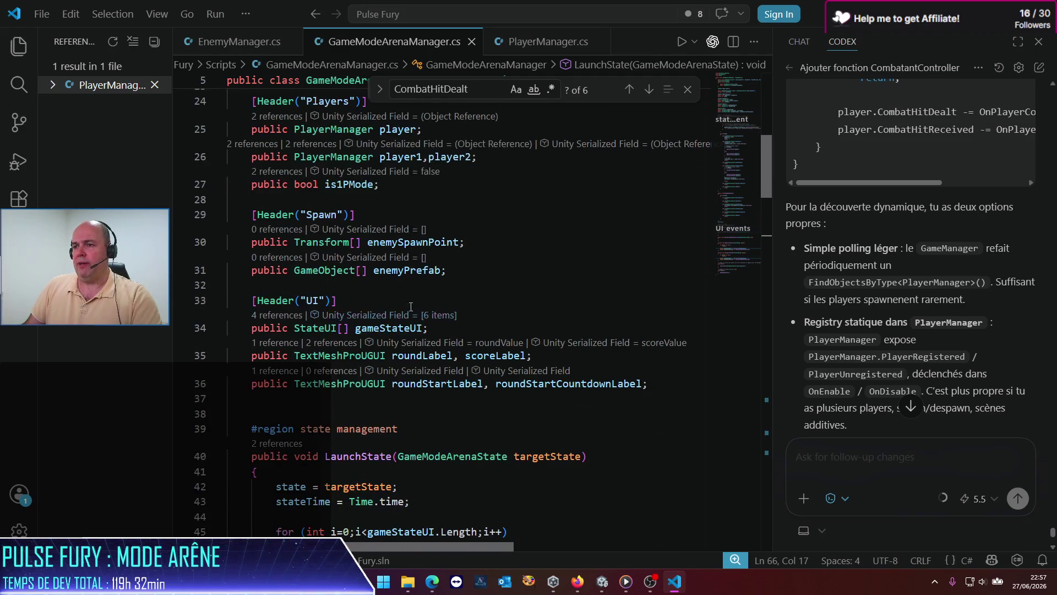
click(666, 389)
key(Return)
text(privat)
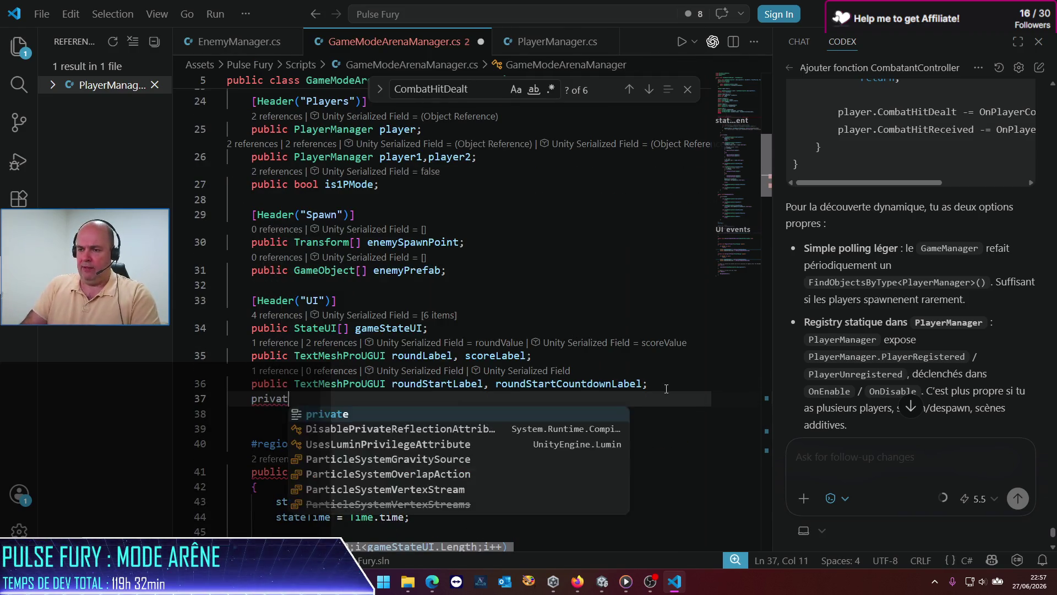
text(e float)
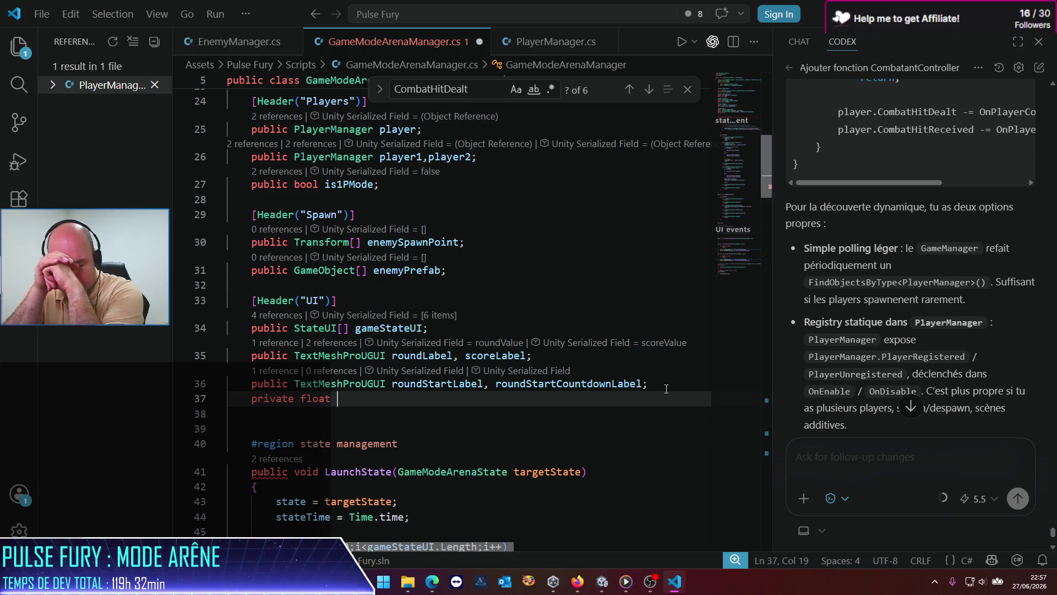
key(ctrl+shift+k)
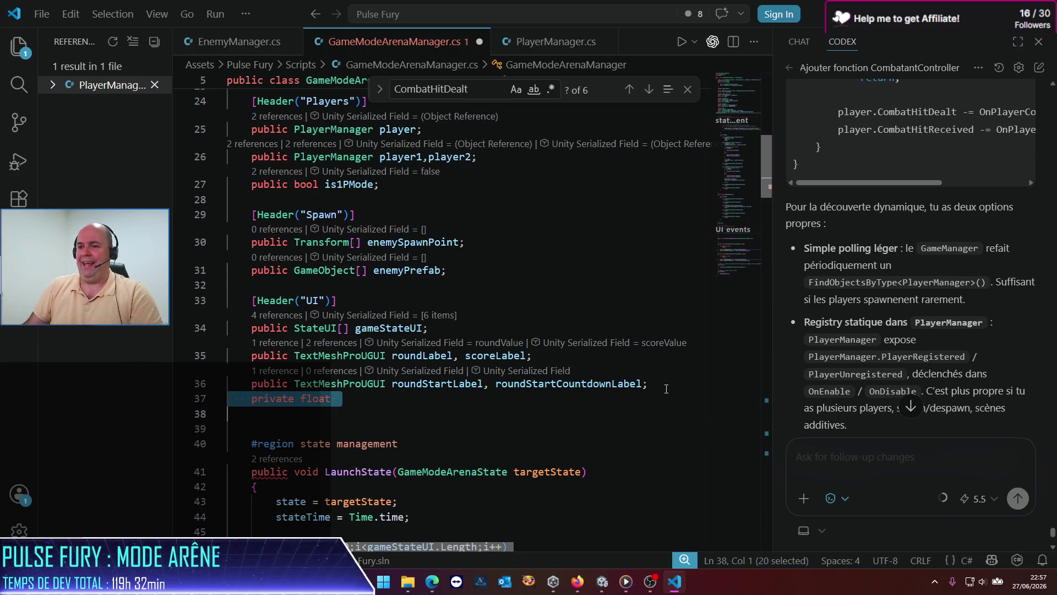
scroll(581, 399, down, 5)
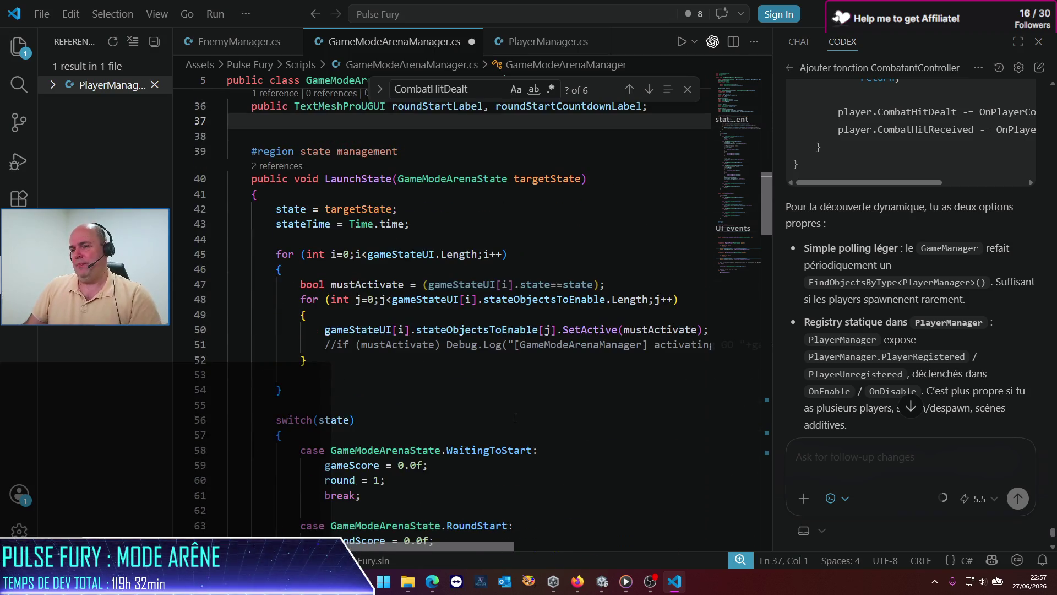
scroll(515, 416, down, 2)
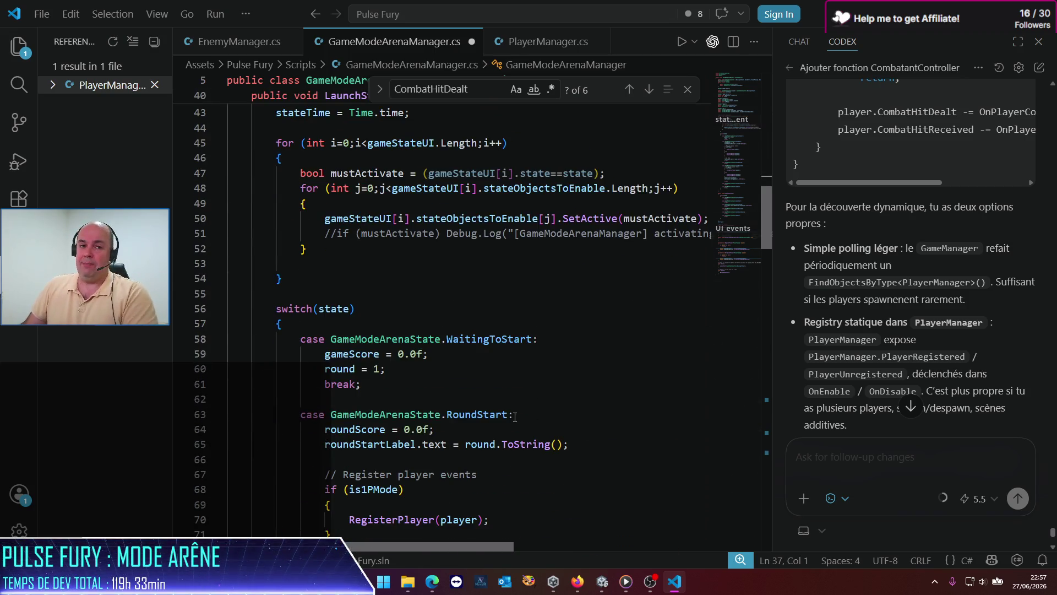
scroll(420, 386, down, 2)
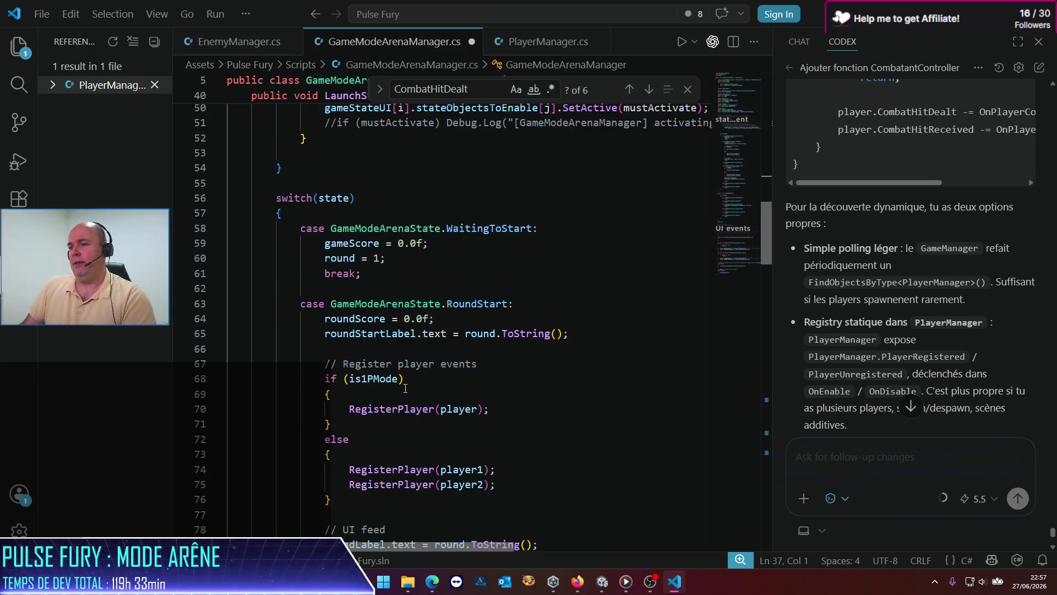
scroll(405, 388, down, 3)
scroll(405, 388, down, 12)
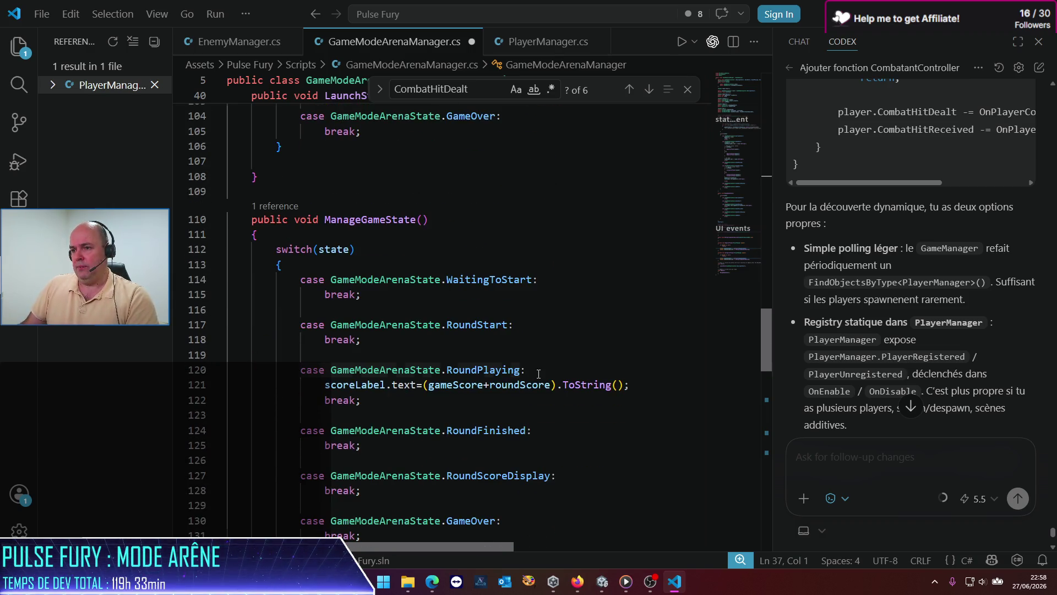
In RoundStart, compute timeElapsed = Time.time - stateTime and remaining = 3.0f - timeElapsed.
click(524, 370)
click(522, 326)
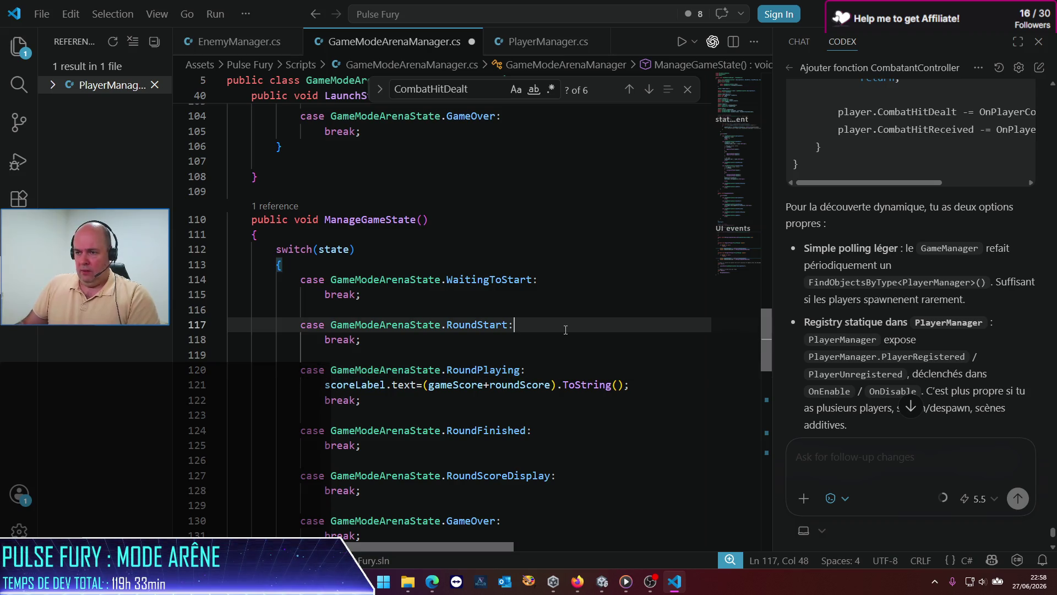
key(Return)
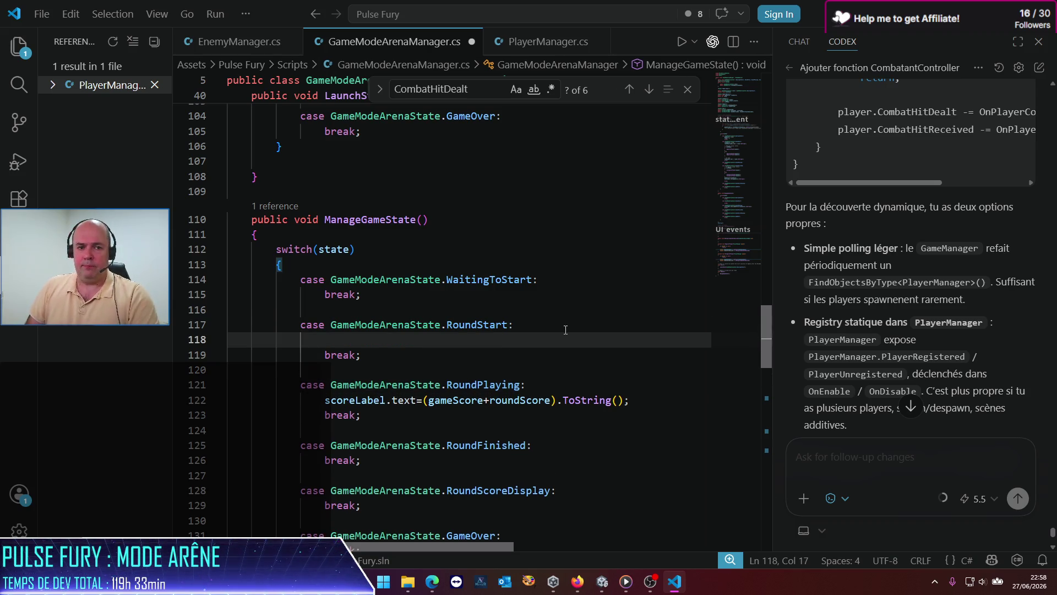
text(float timeEl)
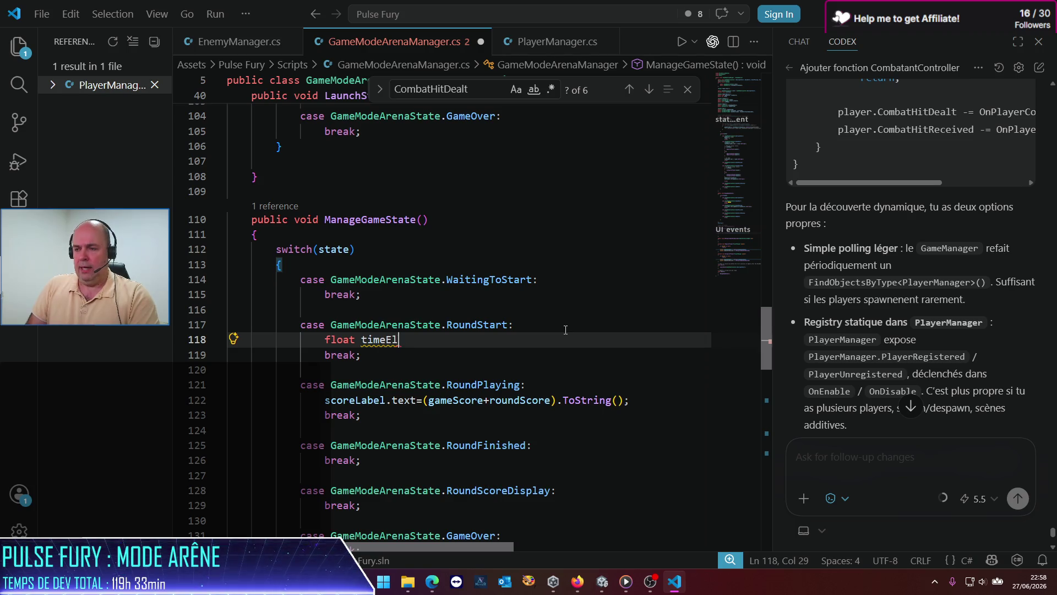
text(apsed = )
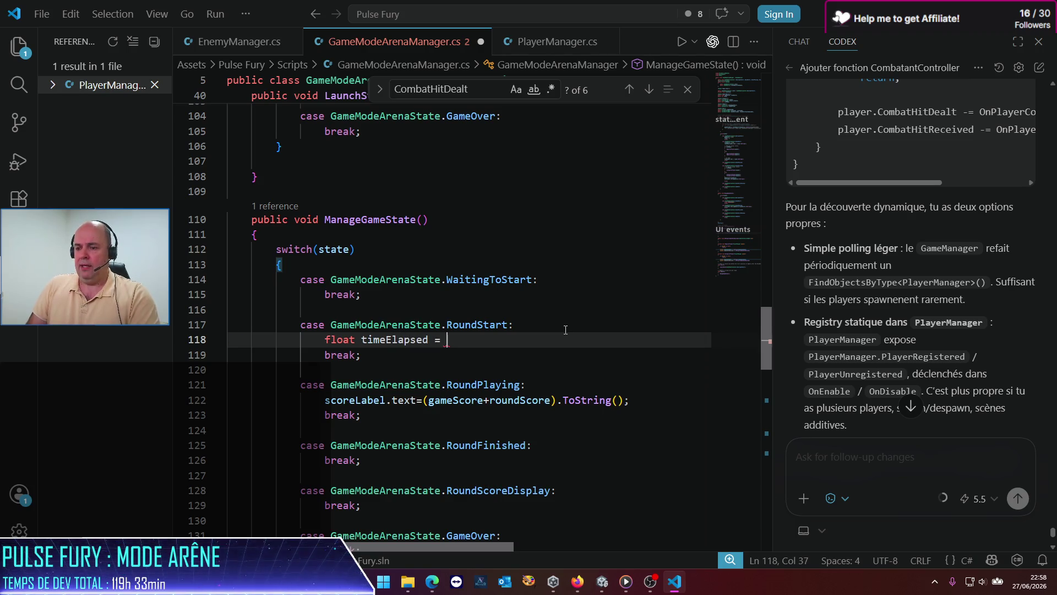
text(Time.time-)
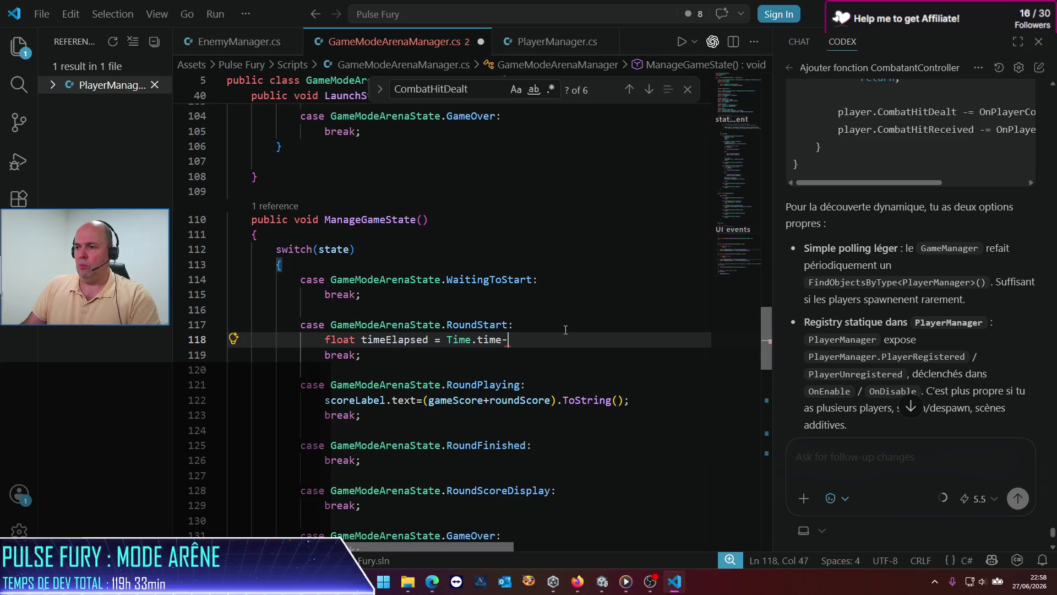
text(state)
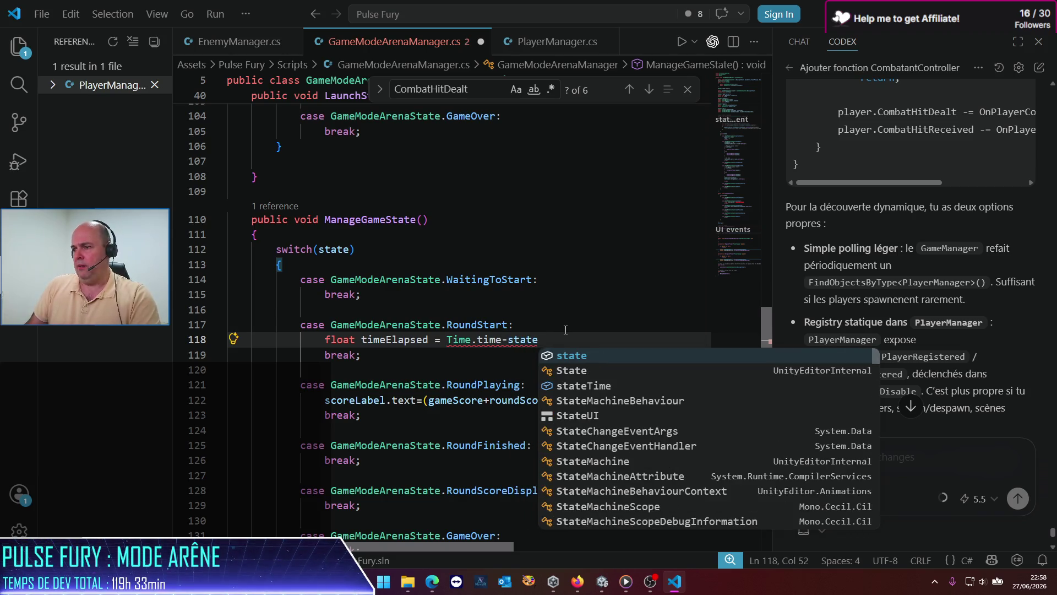
key(Down)
key(Down)
key(Return)
text(;)
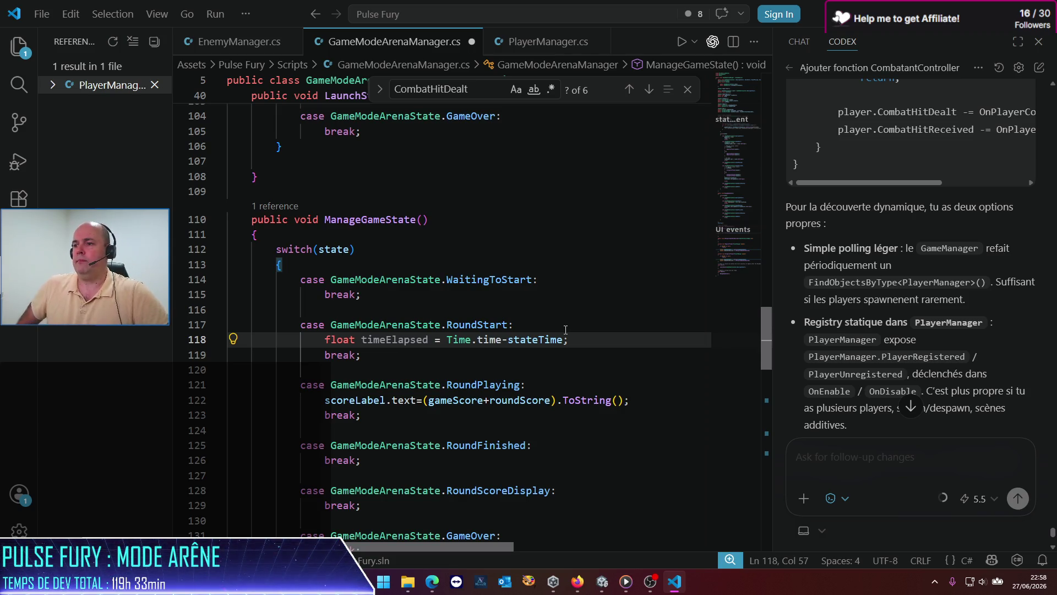
key(Return)
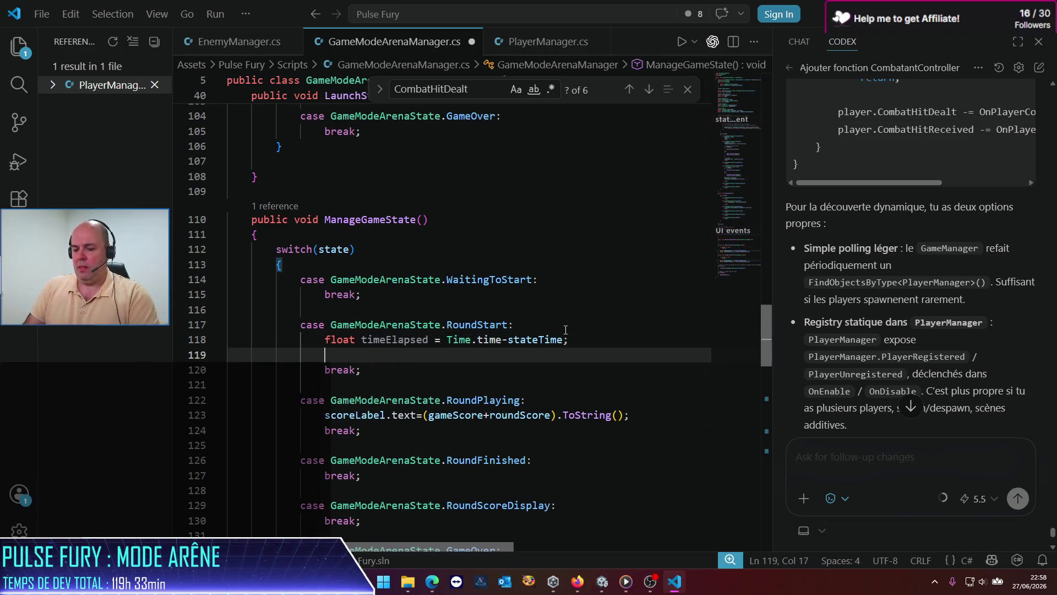
text(float re)
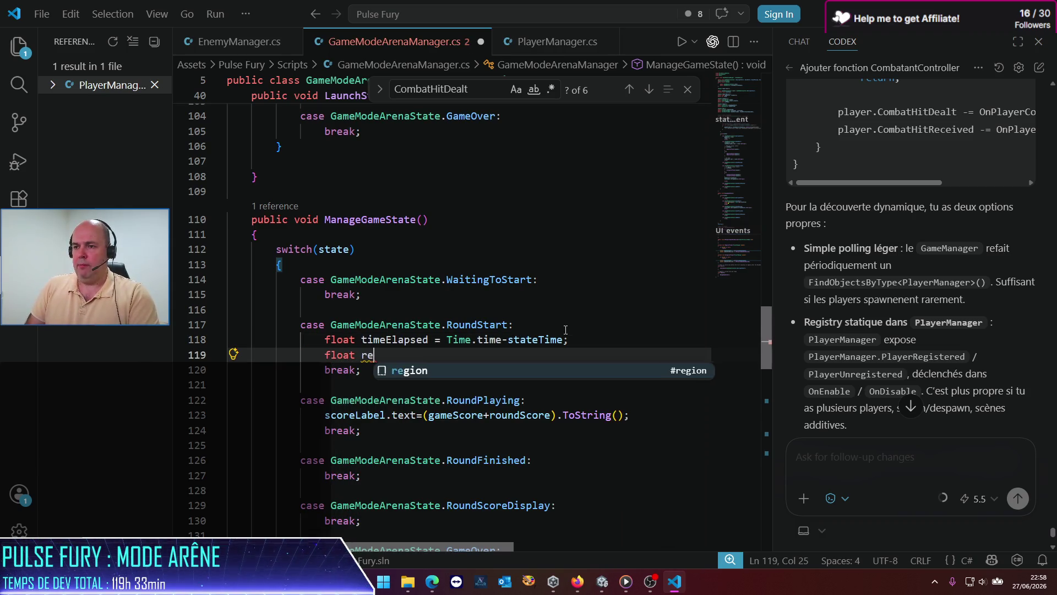
text(maining = )
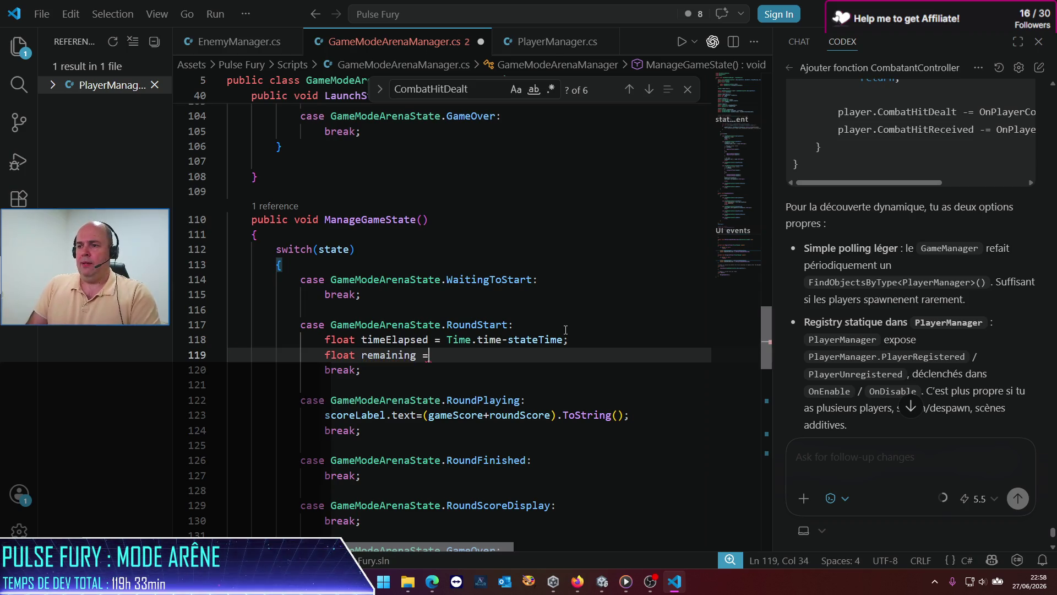
text(3.0f-)
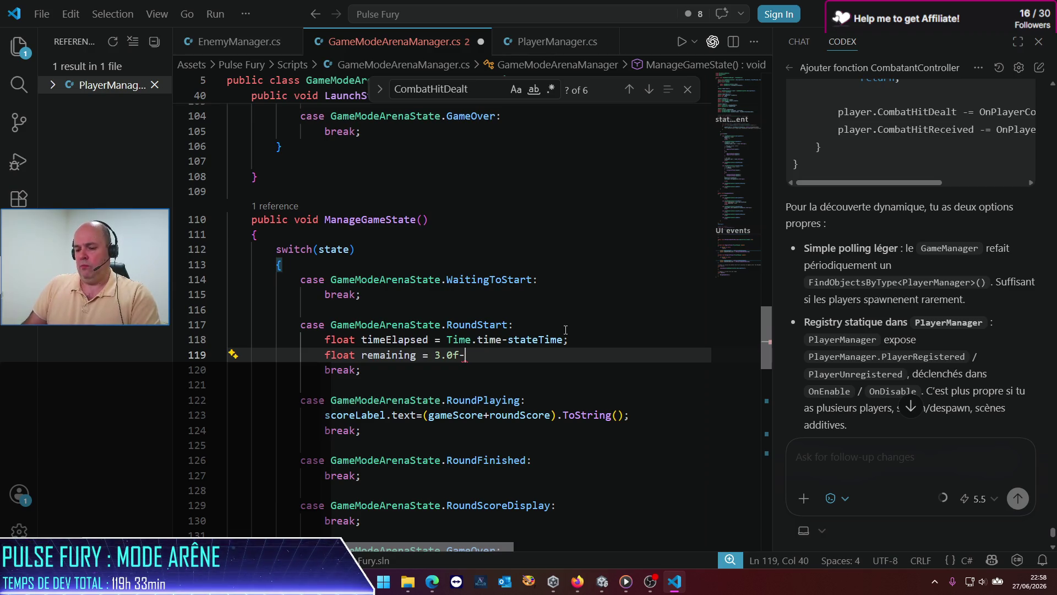
text(tim)
key(Tab)
text(;)
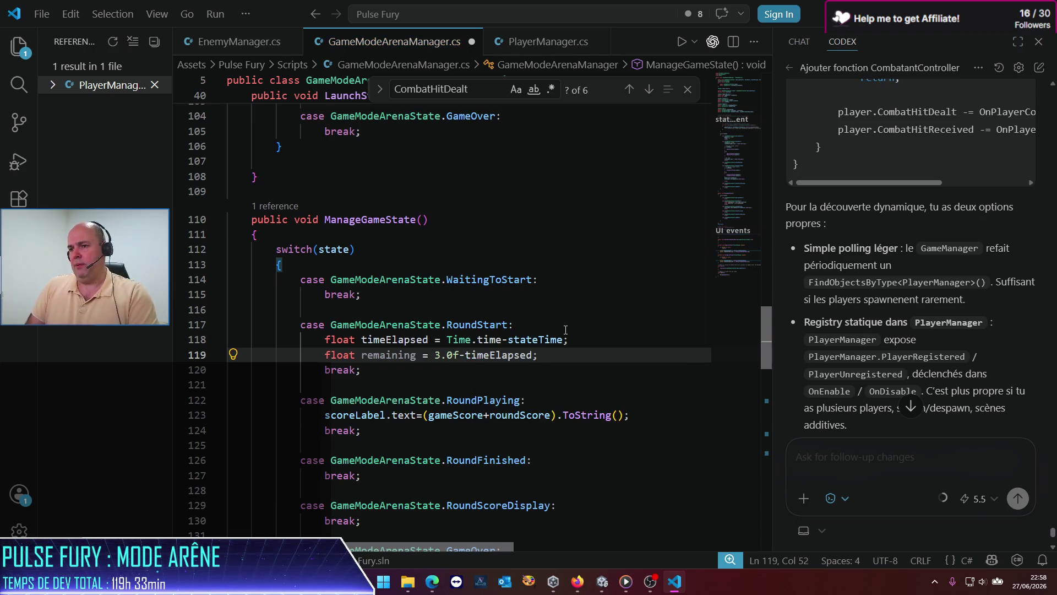
Add if (remaining <= 0.0f) calling LaunchState(GameModeArenaState.RoundPlaying).
key(Return)
text(if (remaining)
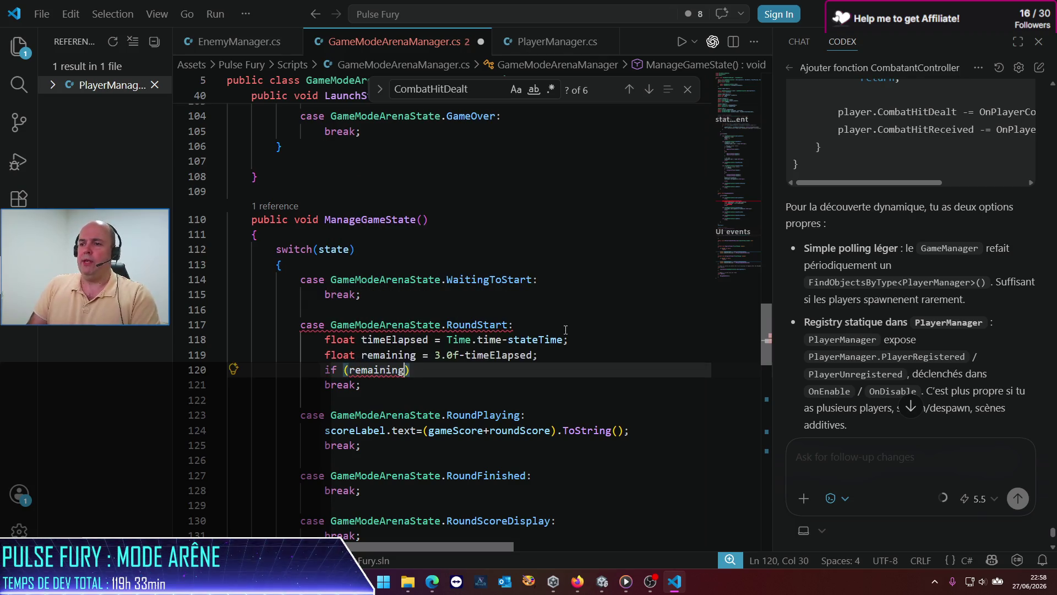
text(<=0.0f))
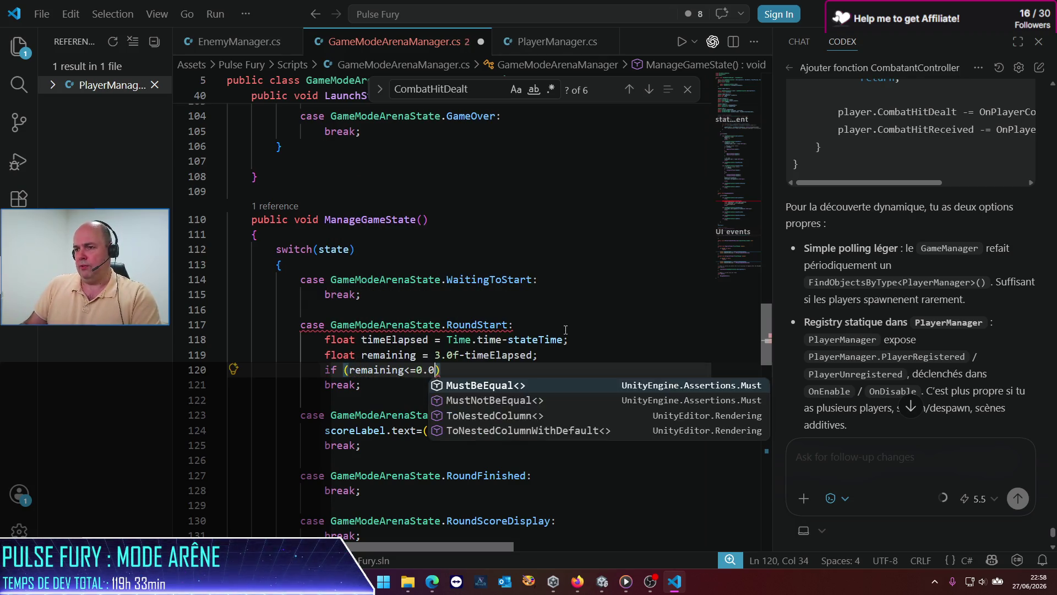
key(Return)
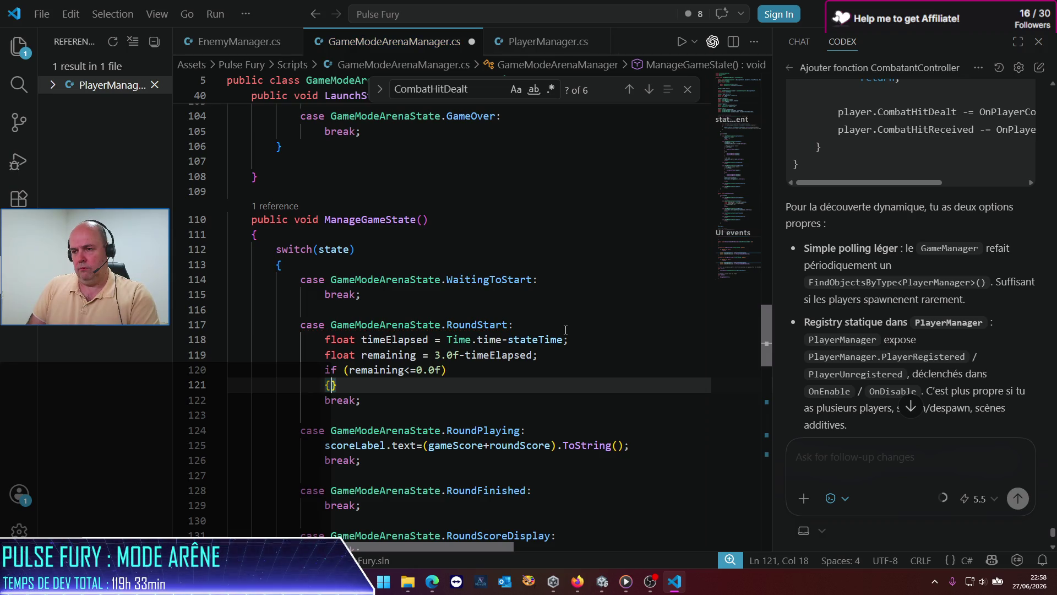
text({)
key(Return)
text(Launcjh)
key(BackSpace)
key(BackSpace)
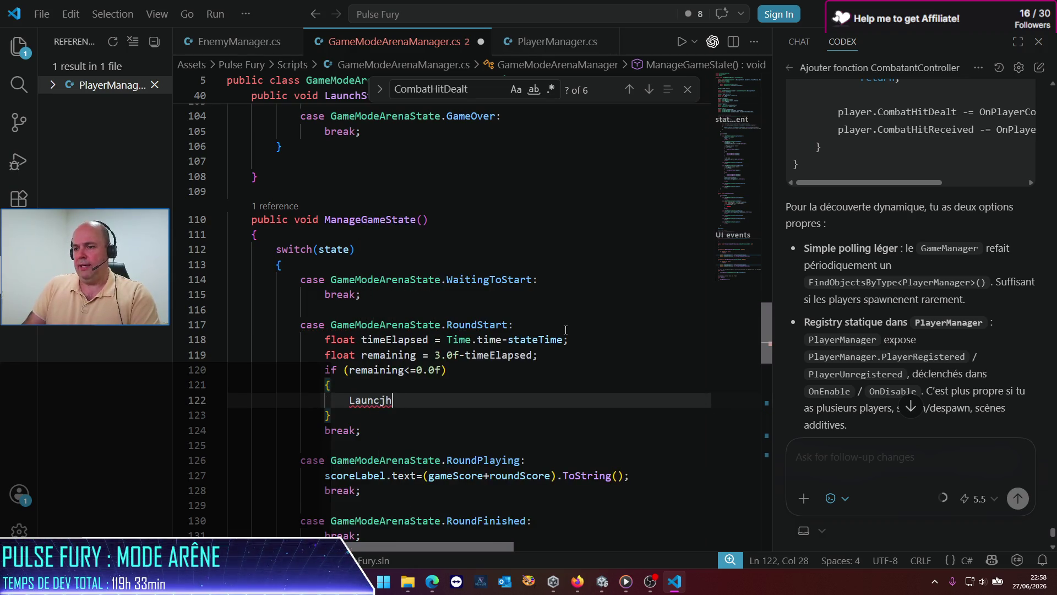
text(hS)
key(Tab)
text(()
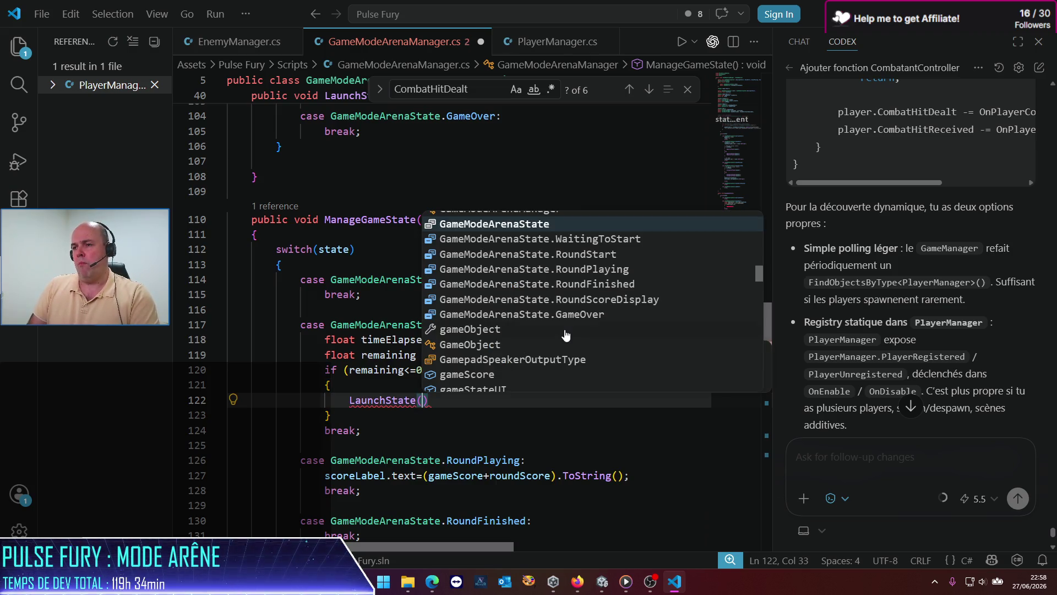
key(Down)
key(Down)
key(Down)
key(Tab)
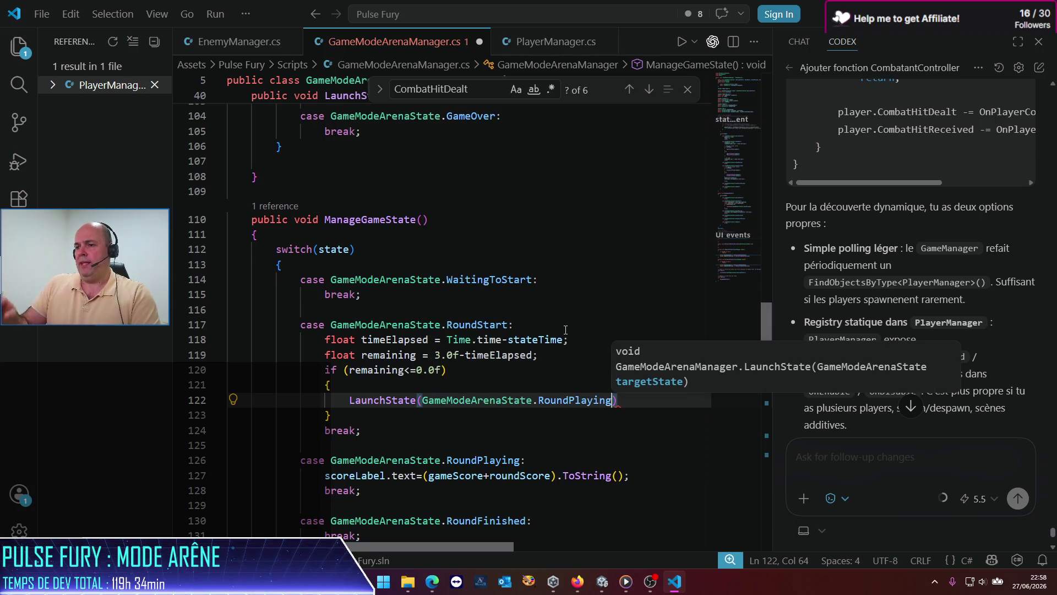
text();)
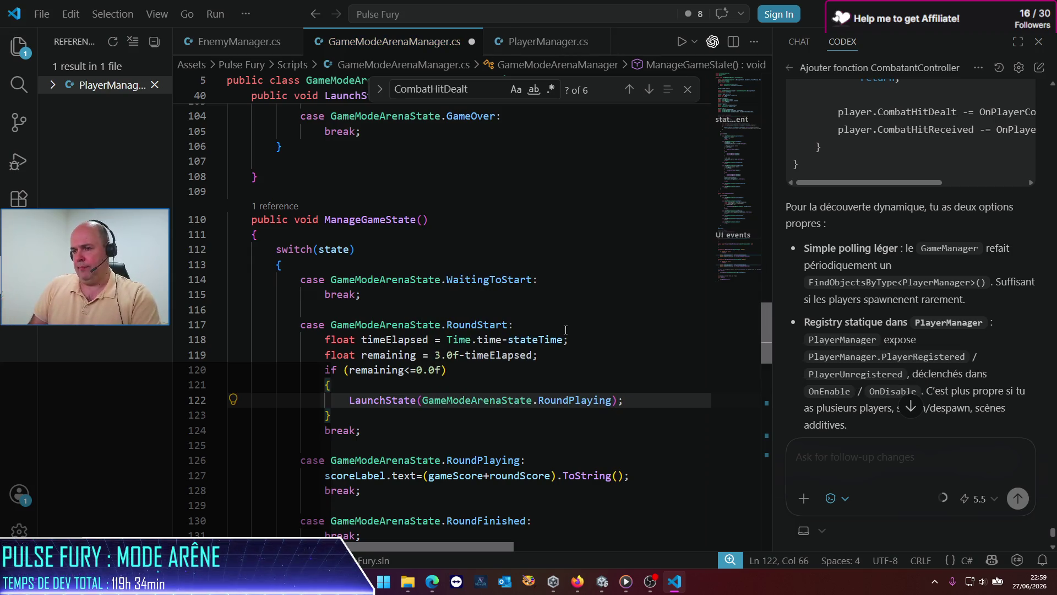
Set remaining = 0.0f inside the if block before the LaunchState call.
key(ctrl+shift+Return)
text(rema)
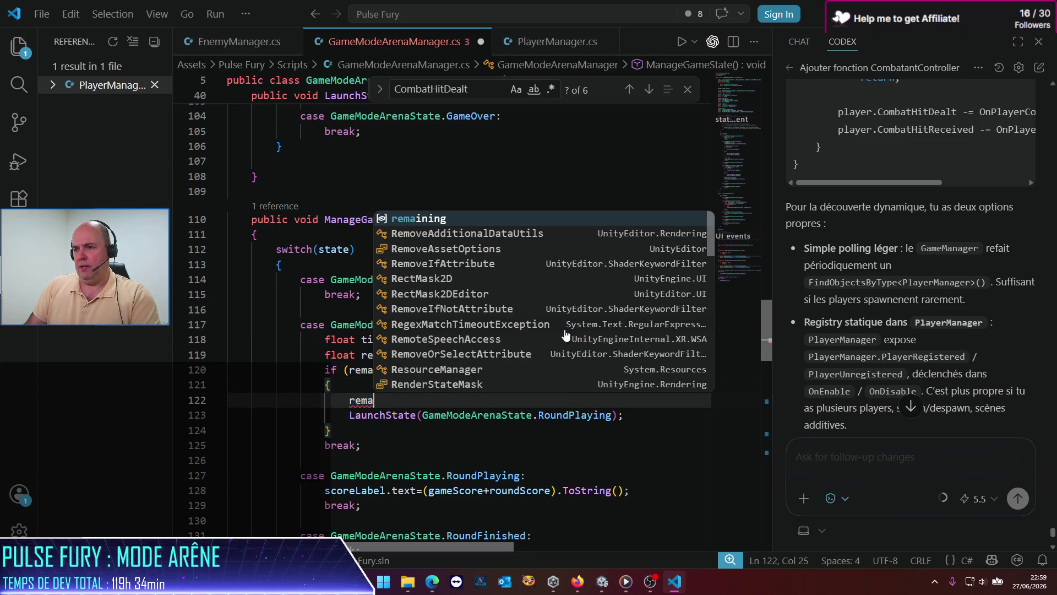
key(Tab)
text(= 0.0f)
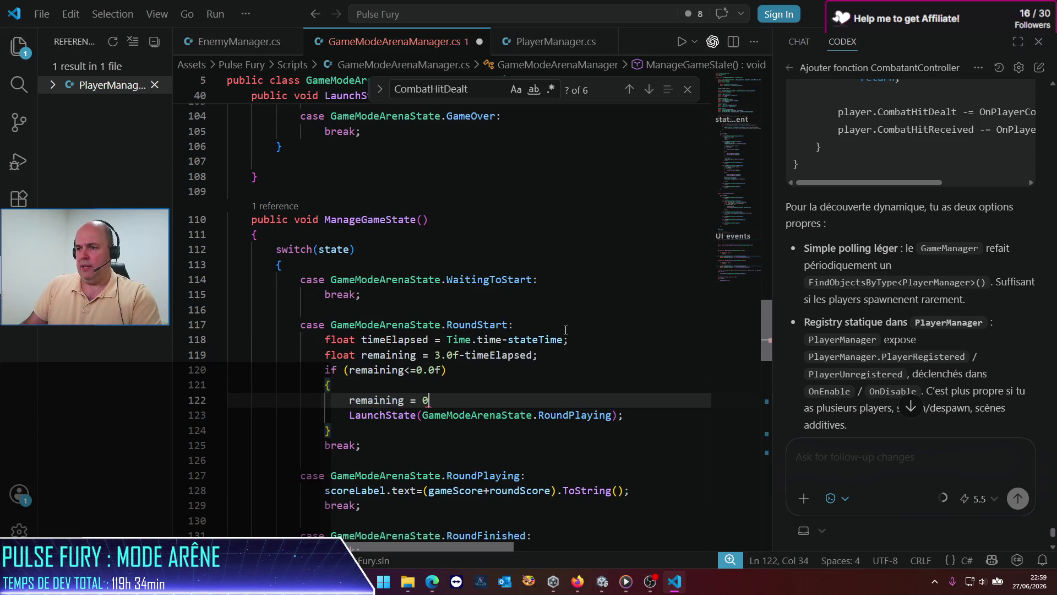
text(;)
After the if block, write (int)remaining .ToString() into roundStartCountdownLabel.text and save.
key(Down)
key(Down)
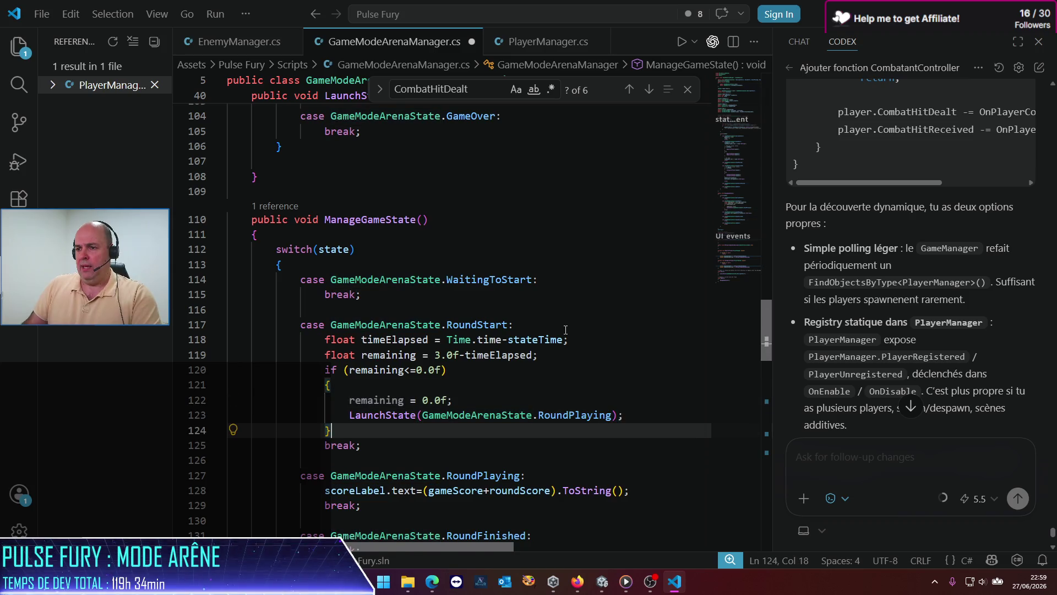
key(Return)
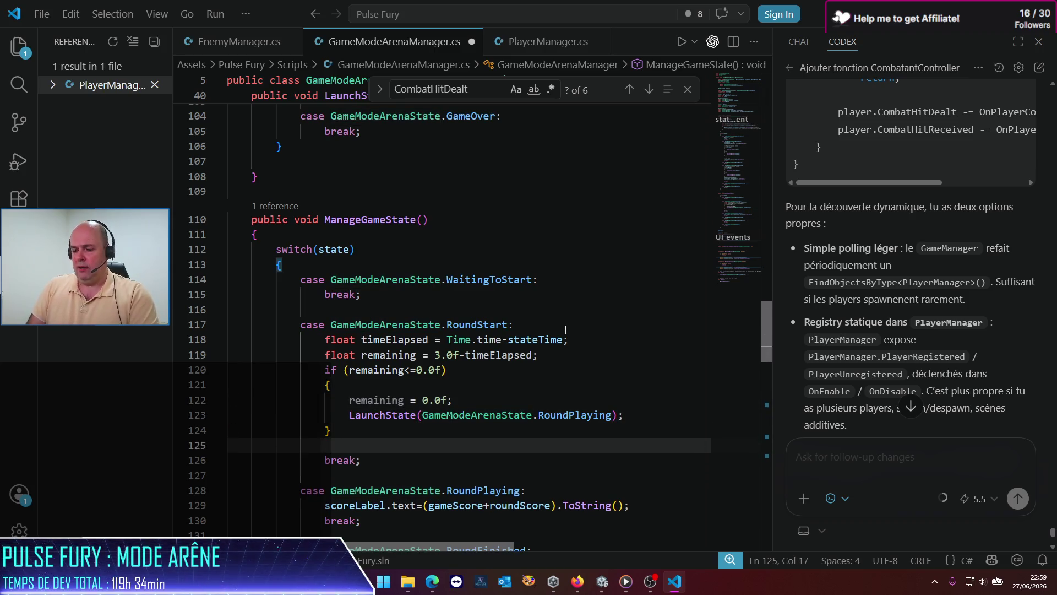
text(round)
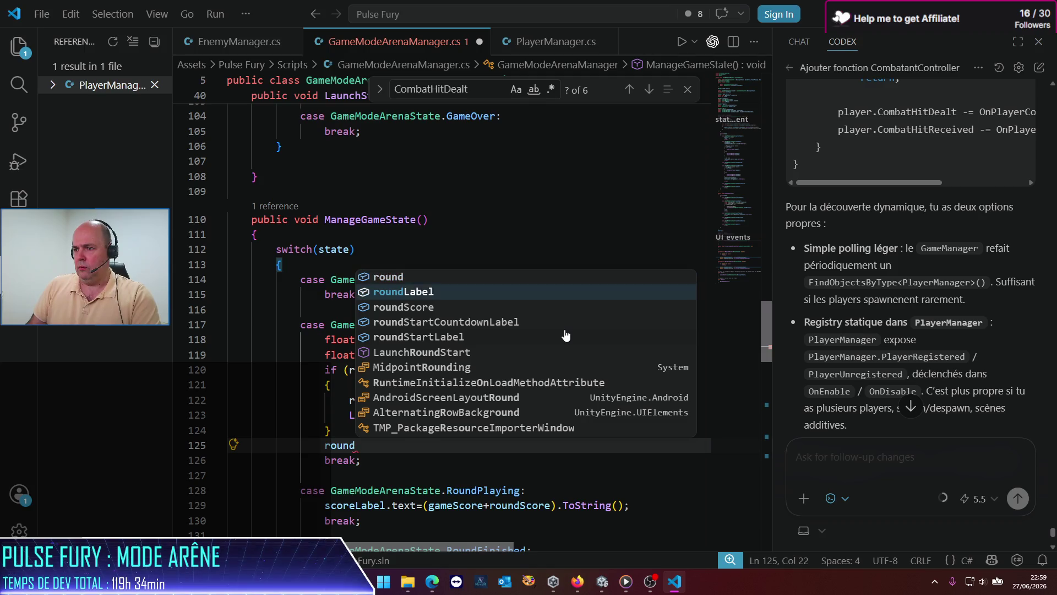
key(Down)
key(Down)
key(Tab)
text(.te)
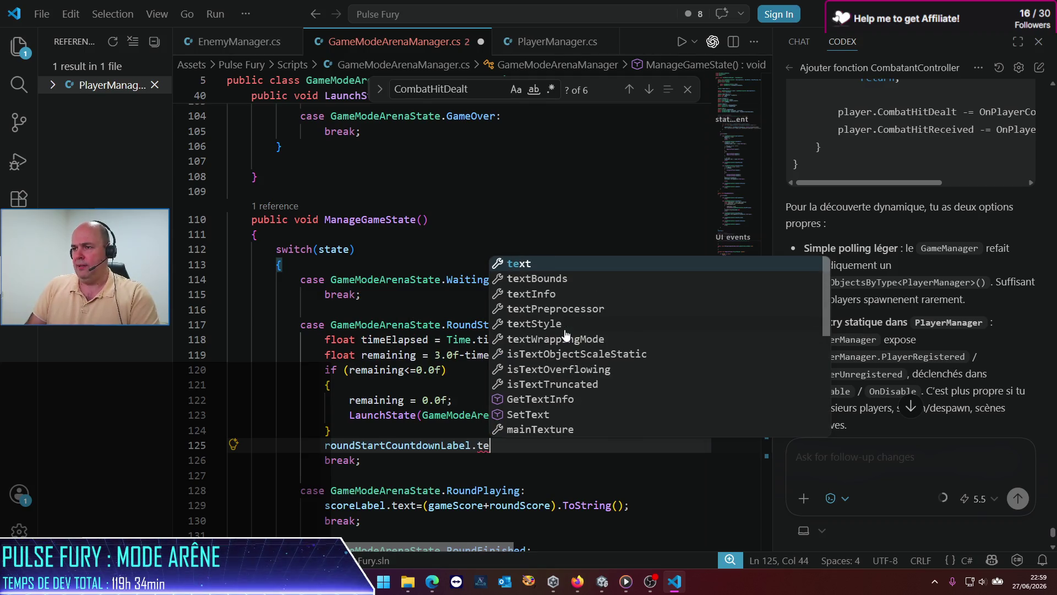
key(Tab)
text(=(int)()
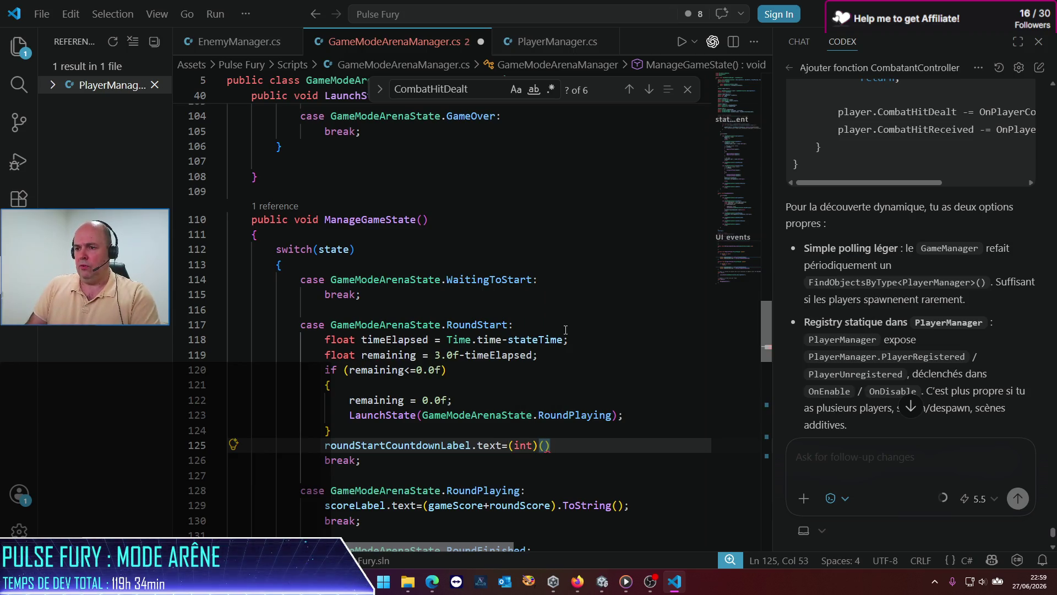
text(re)
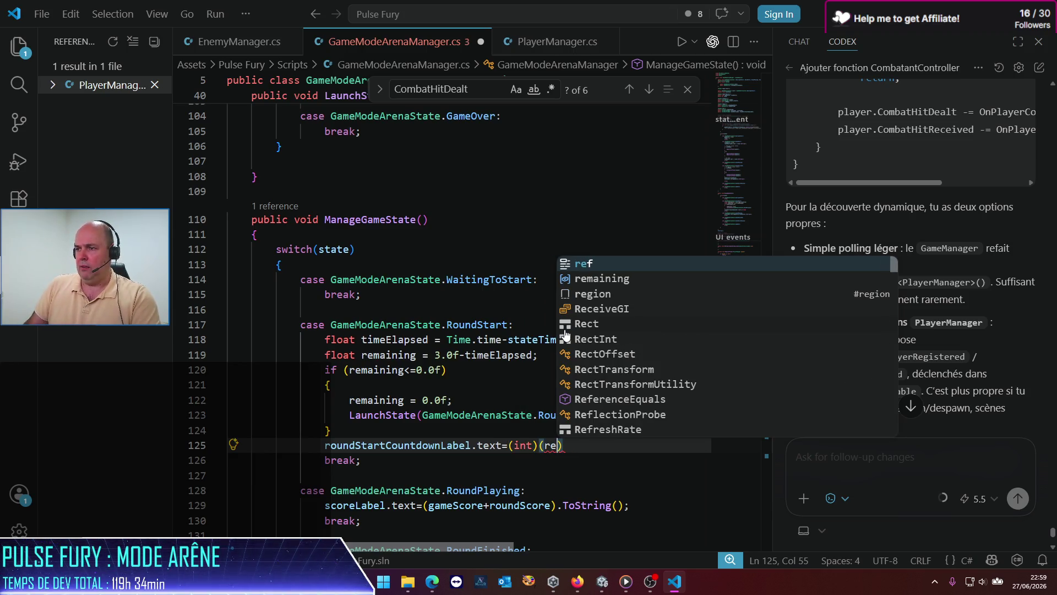
key(Down)
key(Tab)
text(.ToString();)
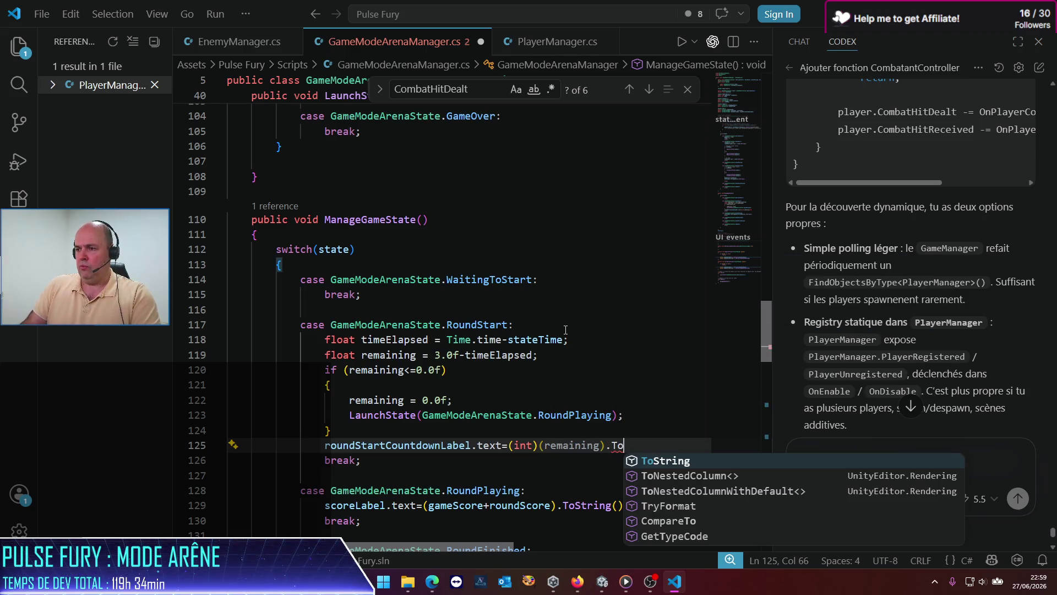
key(ctrl+s)
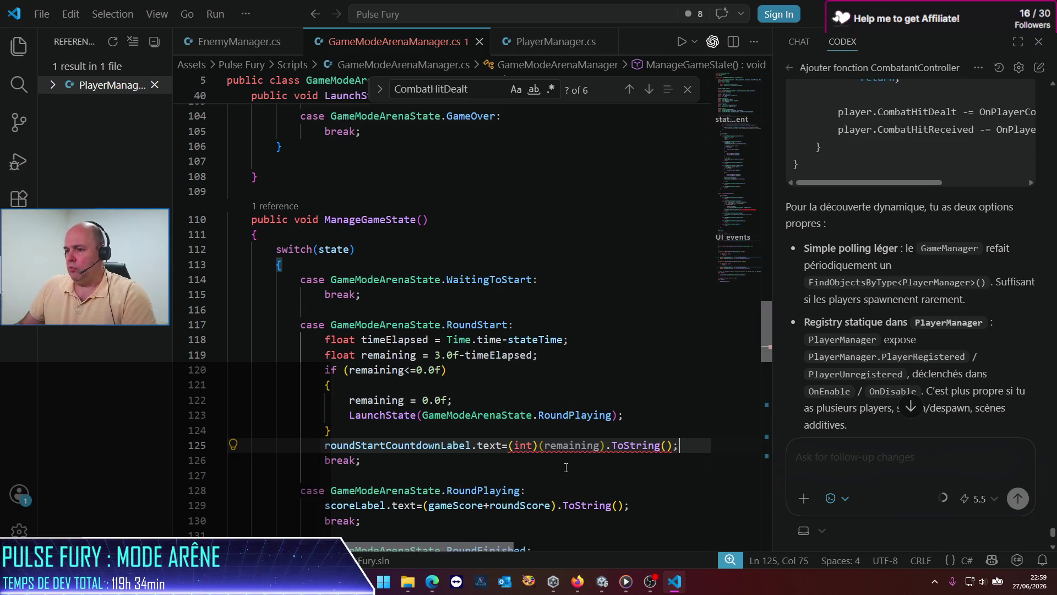
Wrap the int cast on line 125 in parentheses, save, and return to Unity.
click(519, 443)
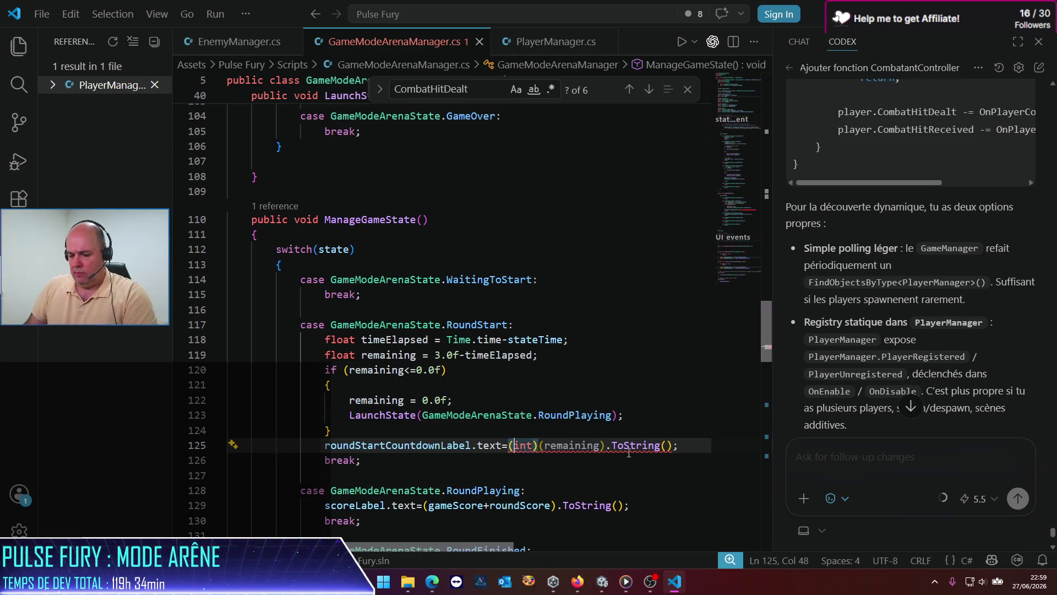
text(()
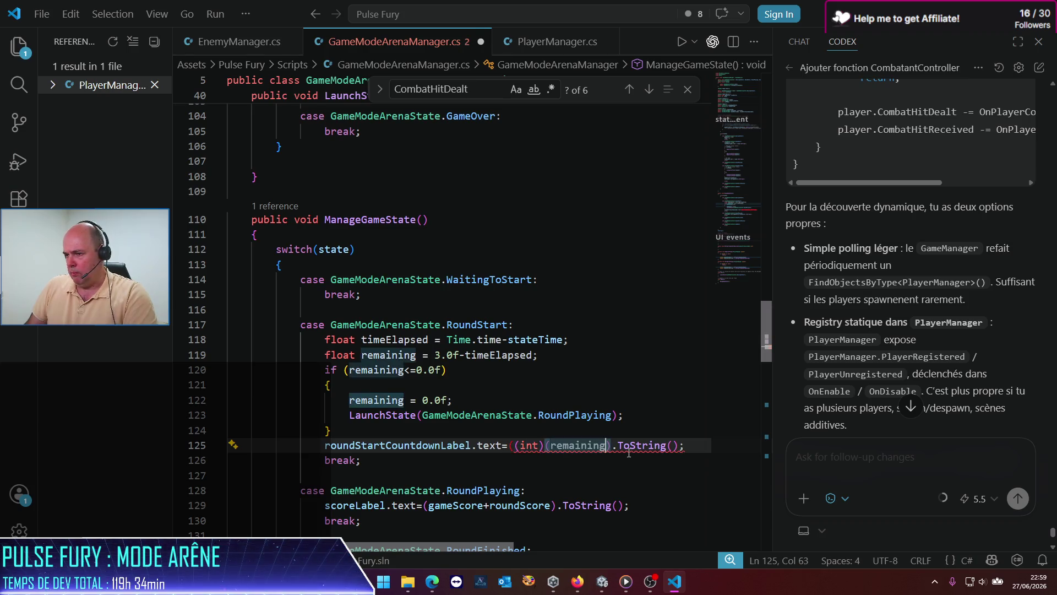
click(612, 446)
text())
click(579, 324)
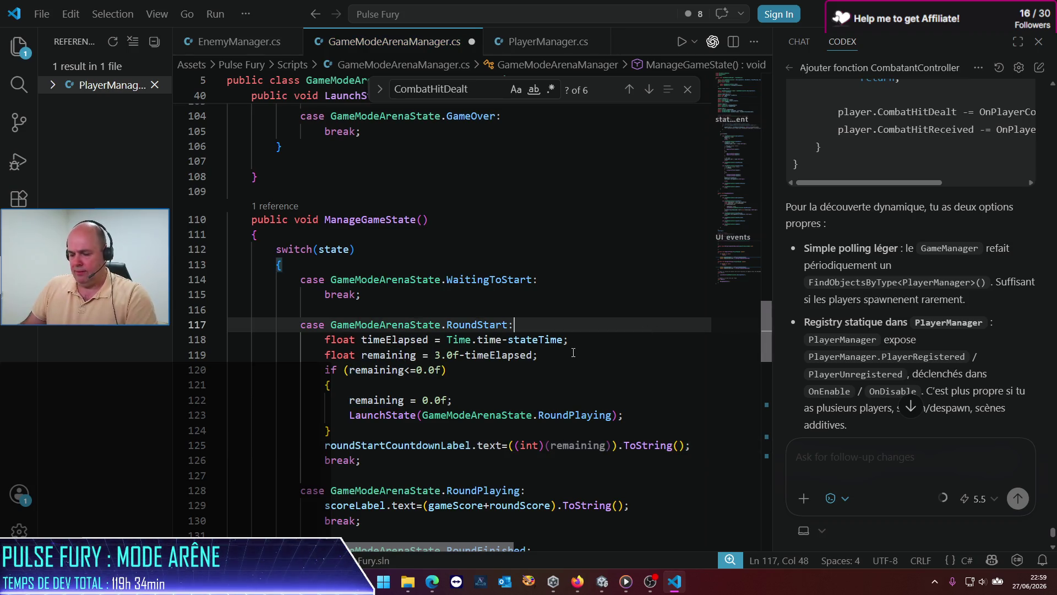
key(ctrl+s)
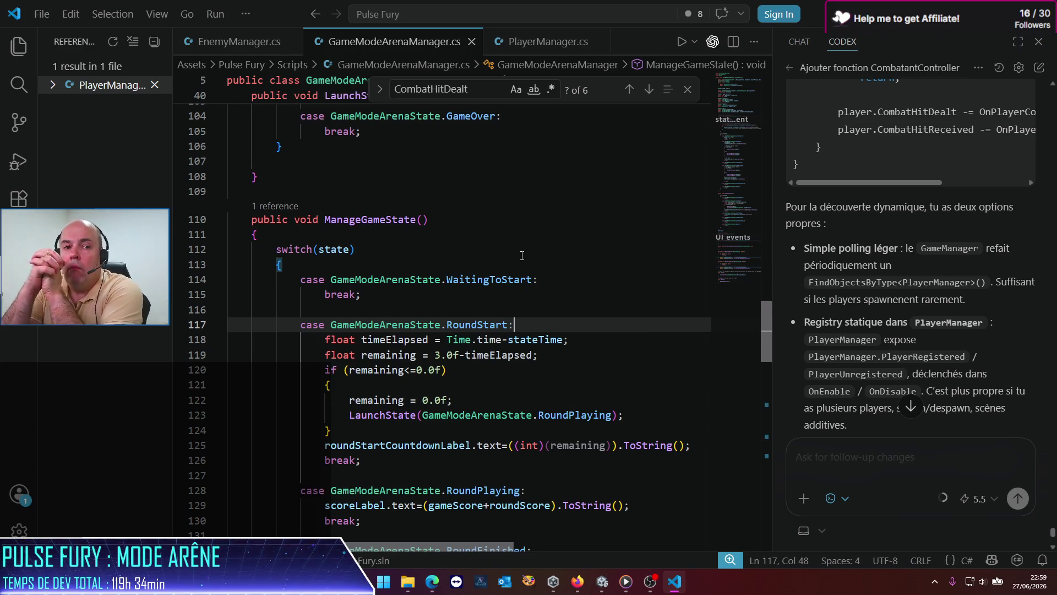
click(614, 582)
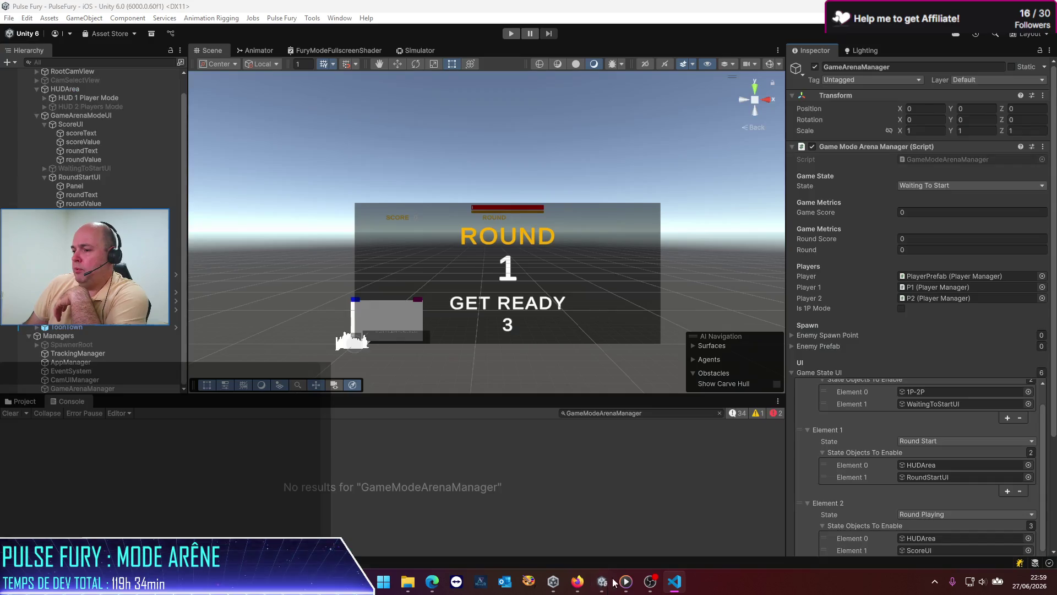
Assign CountDown to Round Start Countdown Label and roundValue to Round Start Label, then enter Play mode.
mouse_move(626, 581)
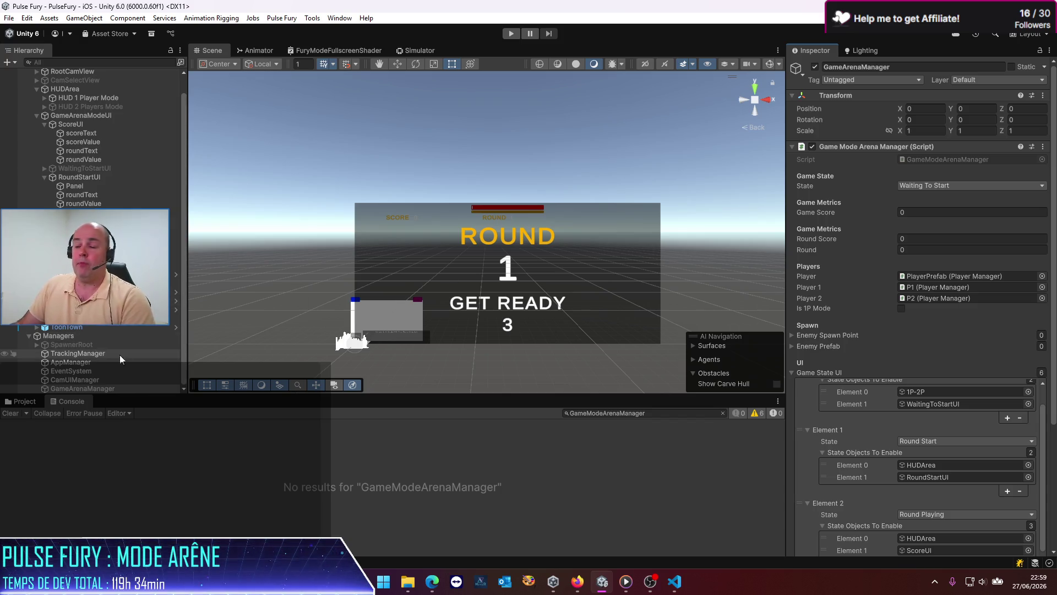
scroll(897, 364, down, 5)
scroll(892, 361, down, 5)
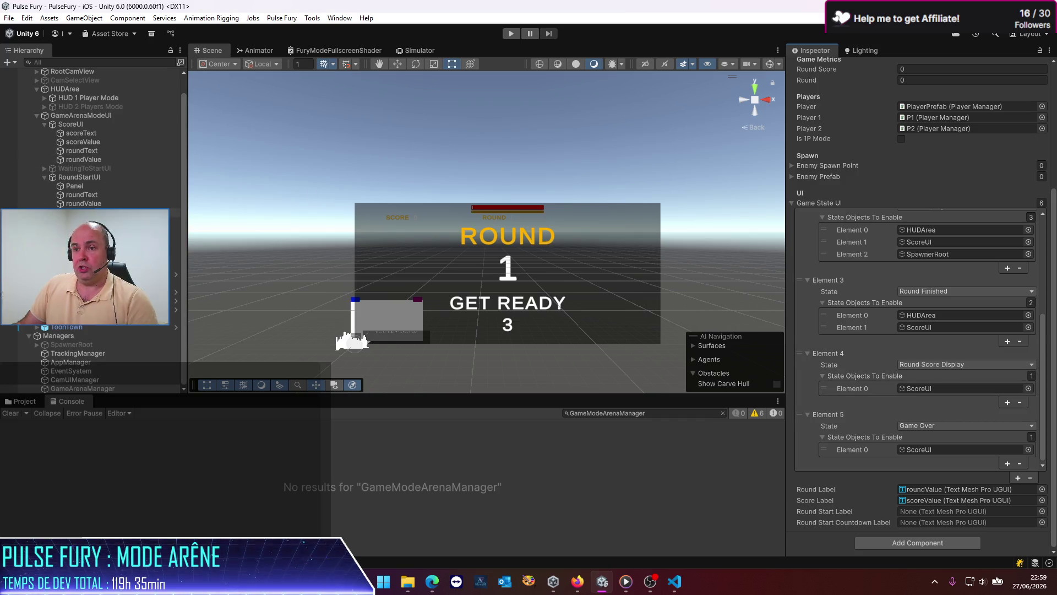
mouse_move(824, 461)
mouse_down()
mouse_move(936, 515)
mouse_move(930, 522)
mouse_up()
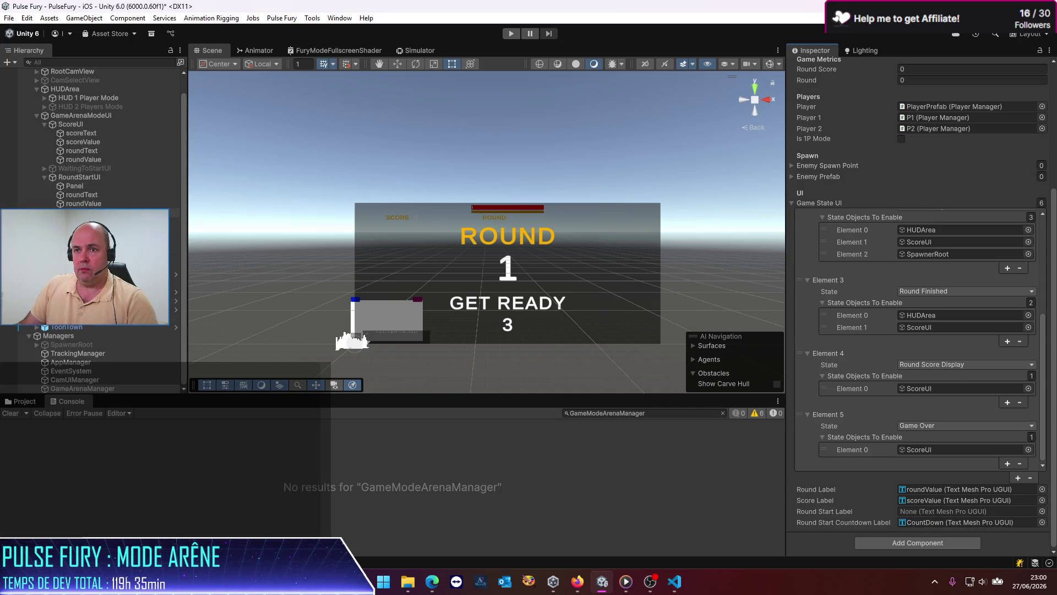
mouse_move(94, 206)
mouse_down()
mouse_move(273, 223)
mouse_move(850, 441)
mouse_move(906, 512)
mouse_up()
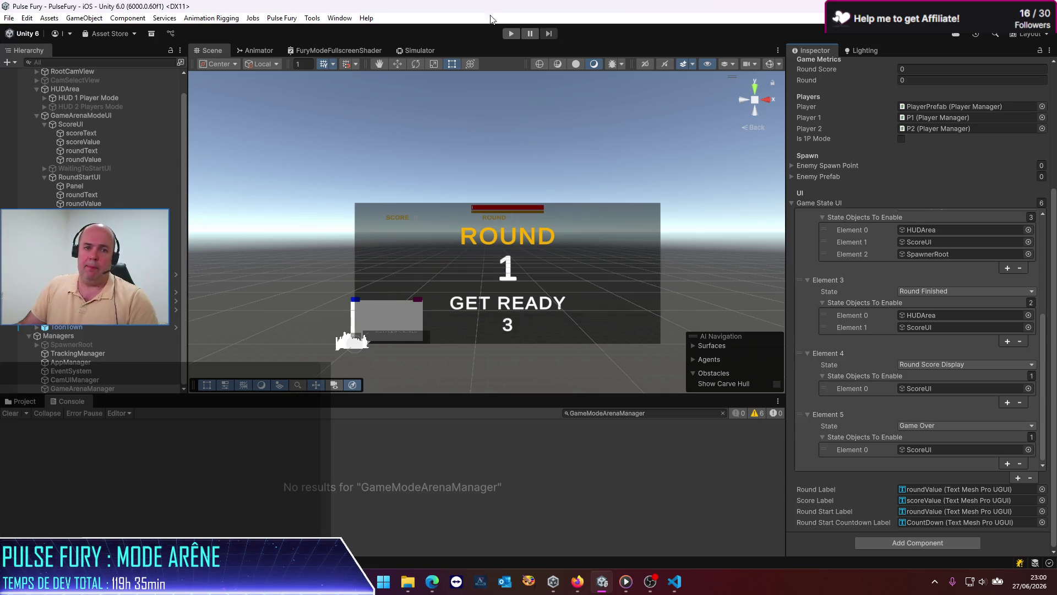
click(511, 33)
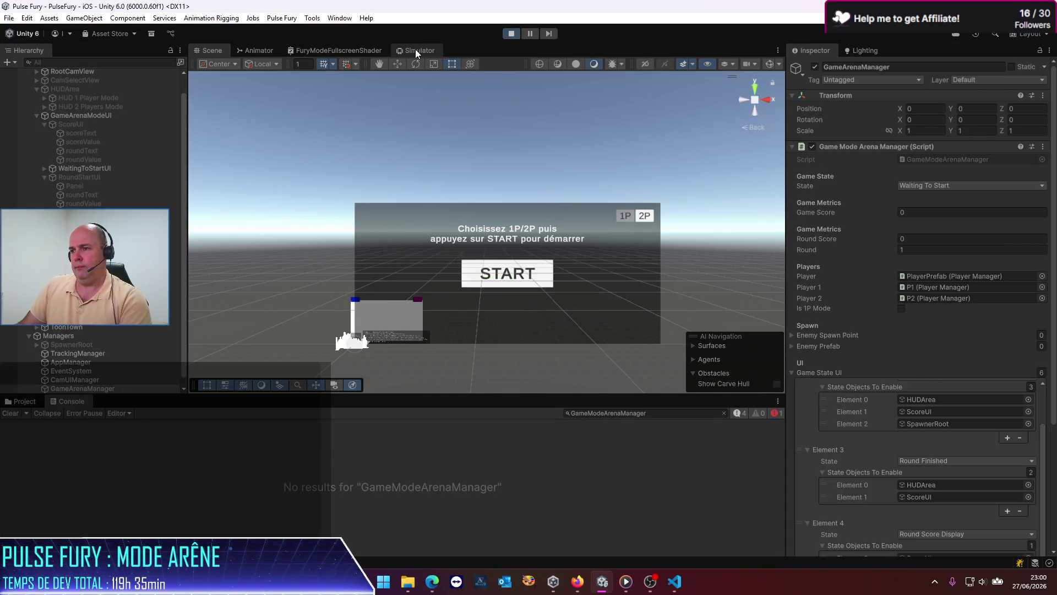
Run a round in the Simulator to watch the ROUND 1 GET READY countdown, ping ScoreUI, and replay.
click(415, 48)
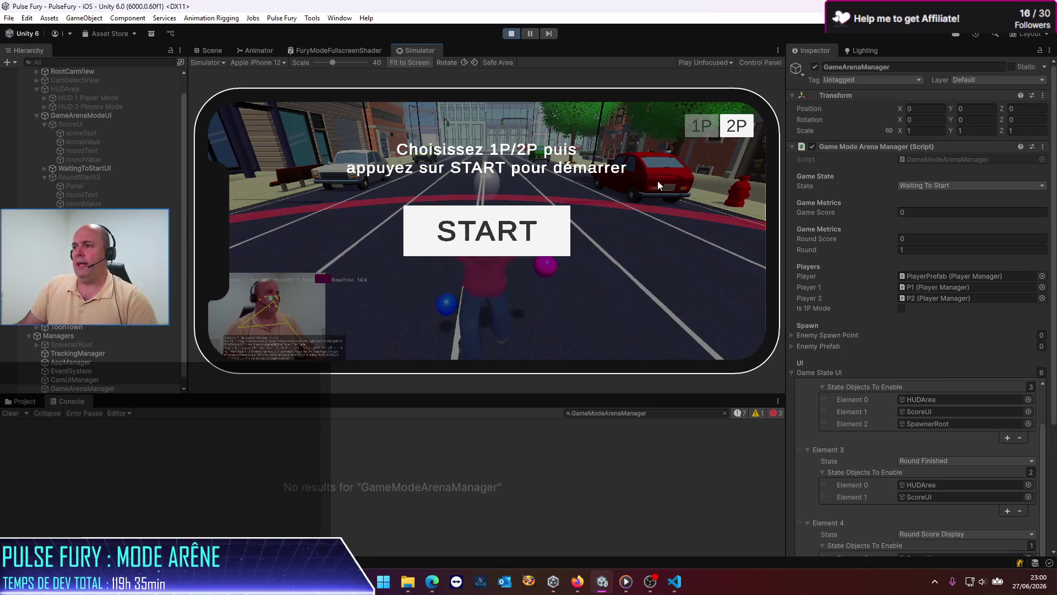
click(513, 236)
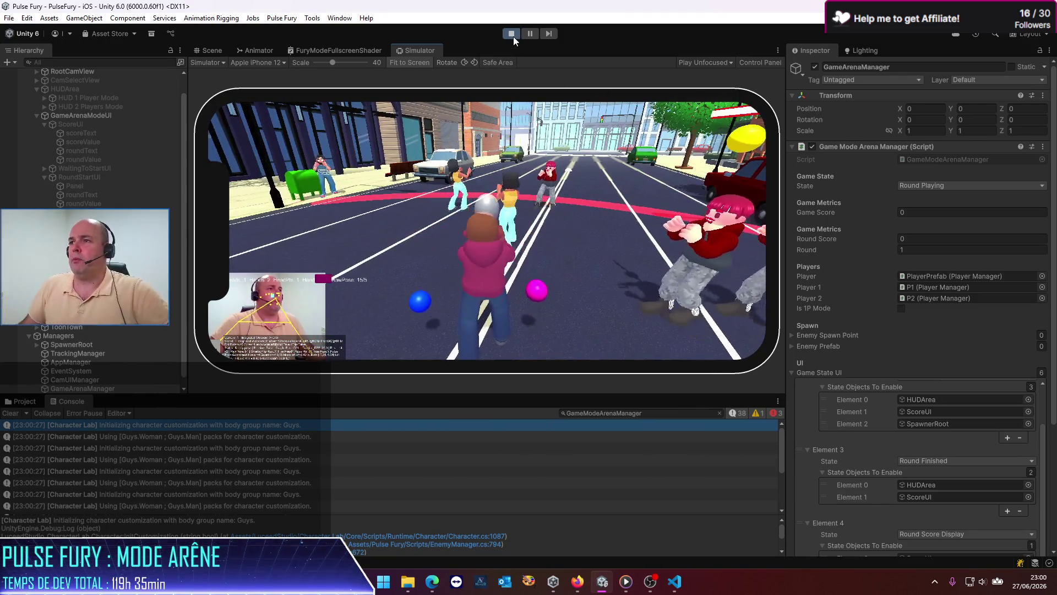
click(513, 36)
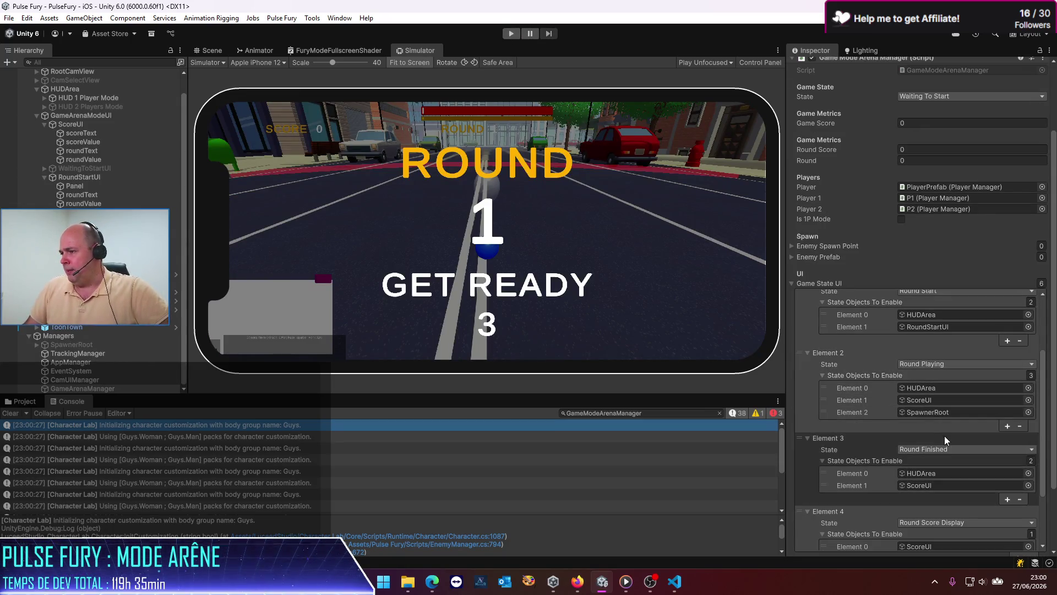
click(930, 402)
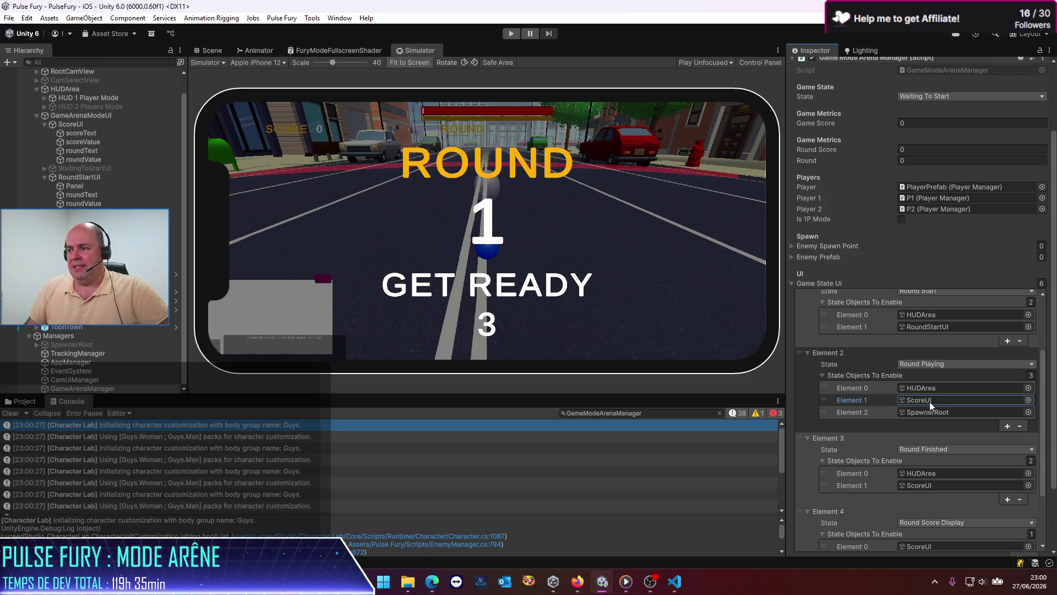
click(511, 33)
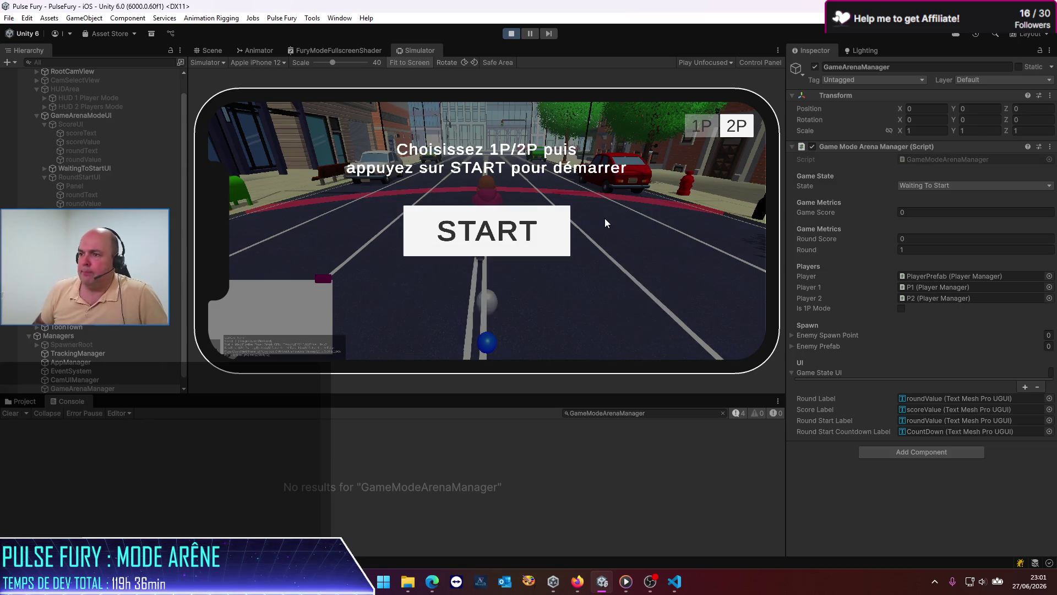
Start a round from the Simulator, then pause the game once round play begins.
click(540, 253)
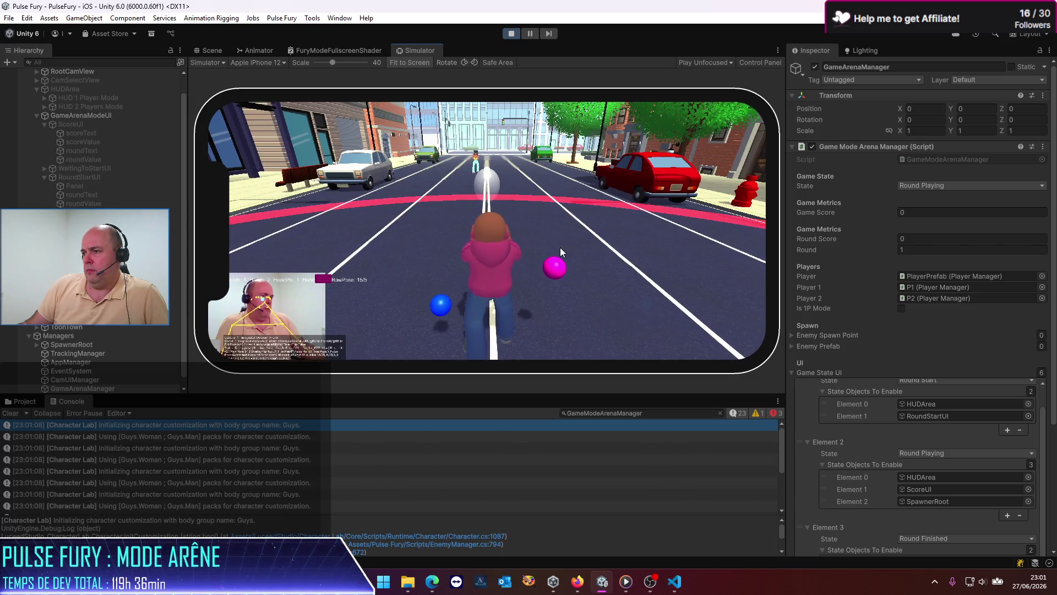
click(526, 35)
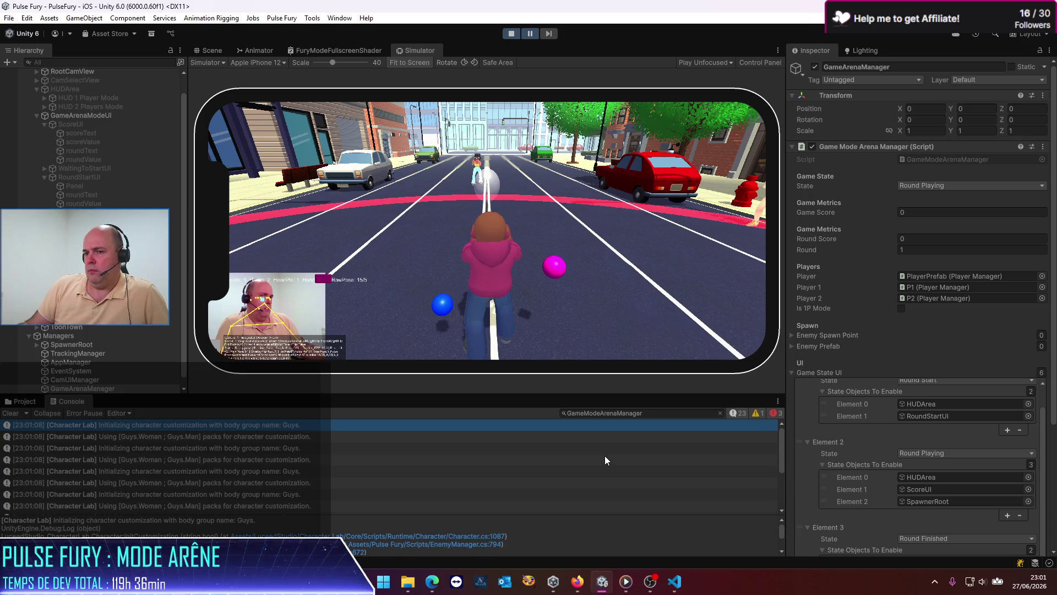
scroll(605, 456, down, 5)
scroll(603, 455, up, 3)
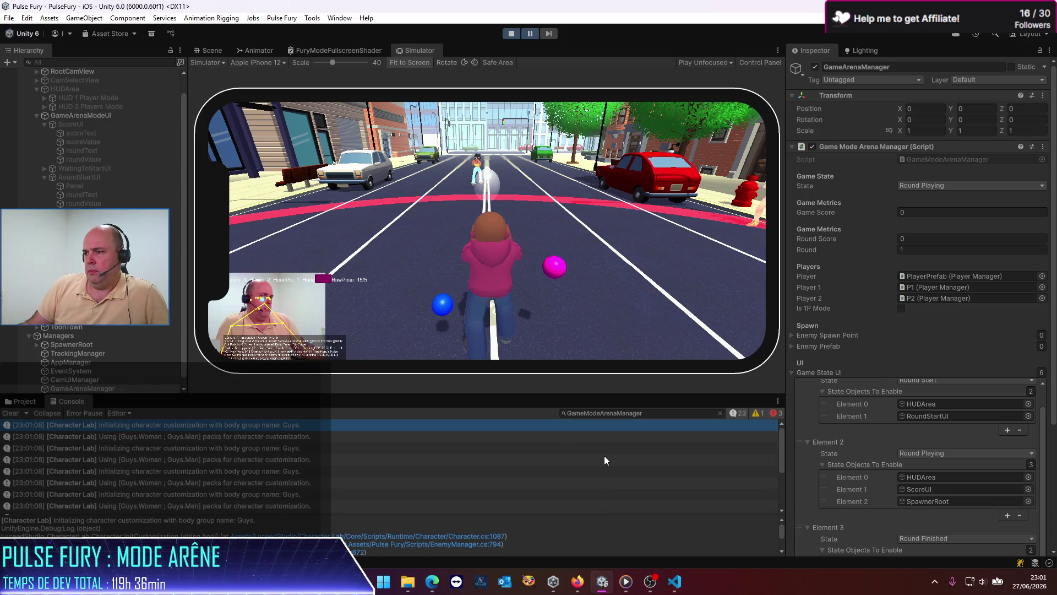
Clear the Console search filter and select ScoreUI in the Hierarchy.
click(719, 413)
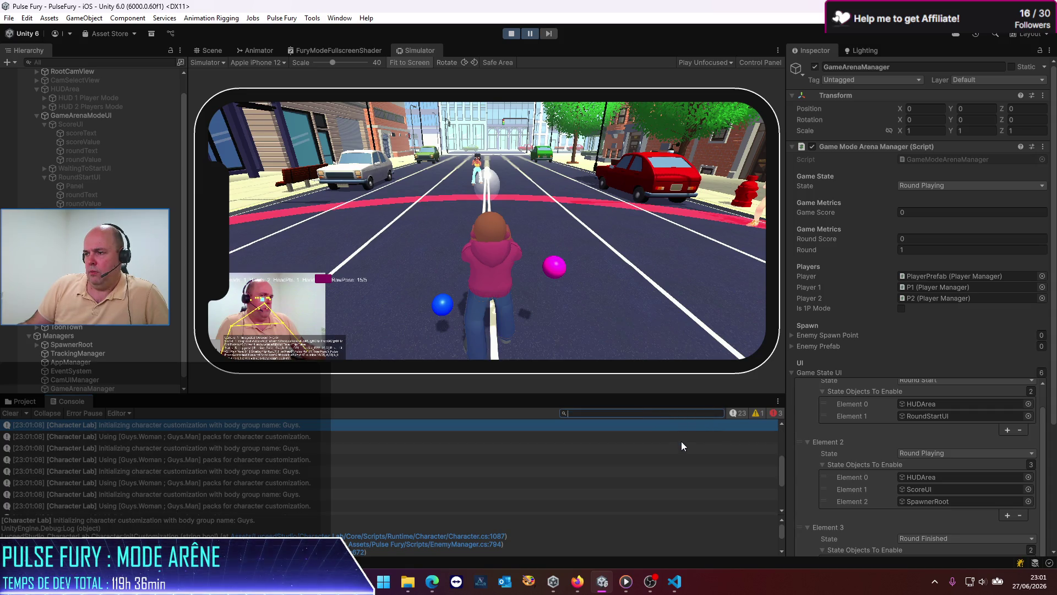
scroll(664, 461, up, 5)
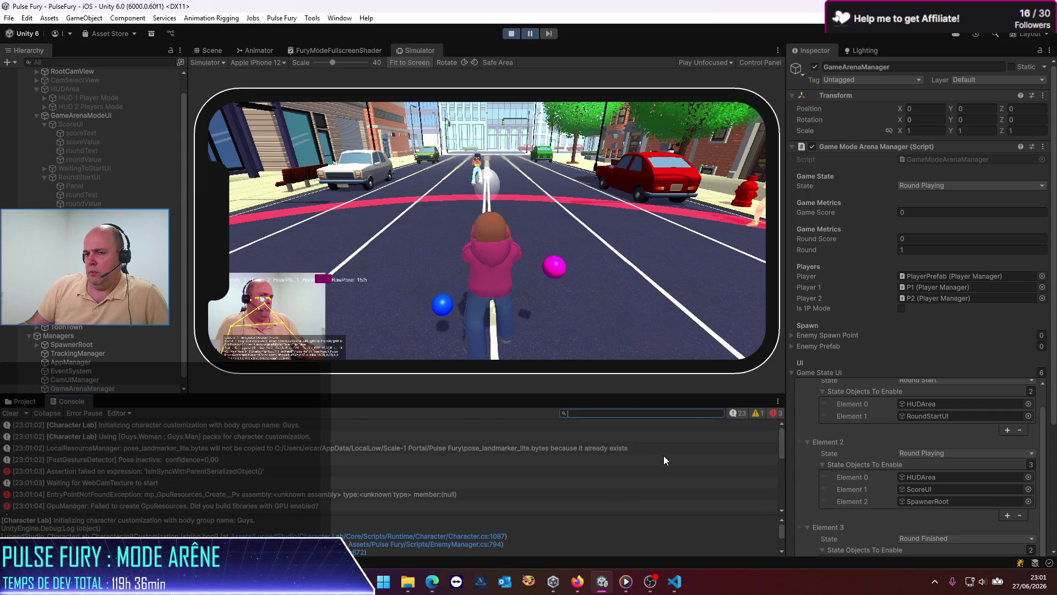
scroll(663, 455, down, 5)
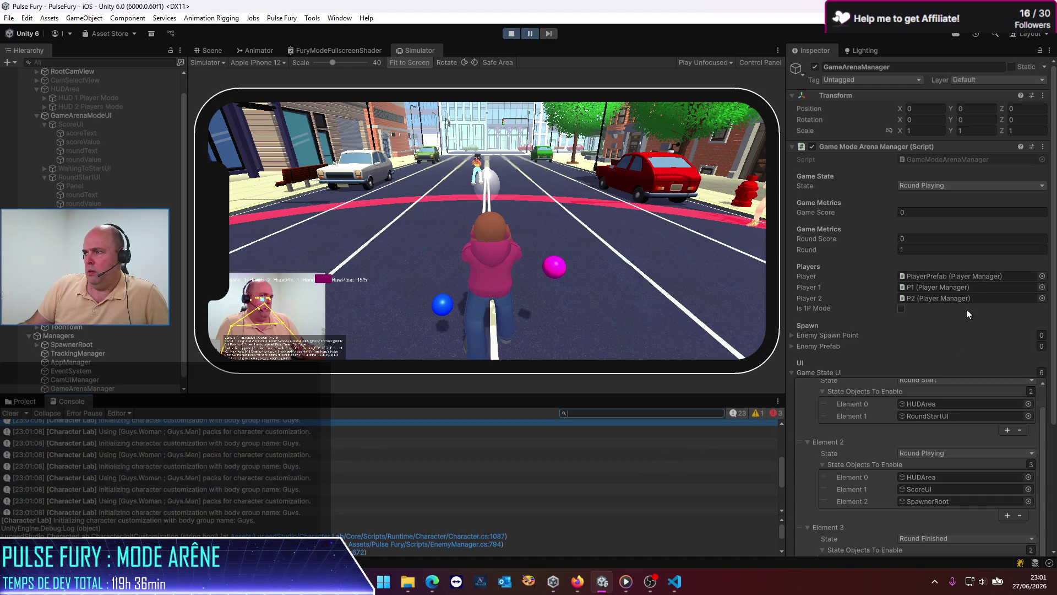
click(927, 489)
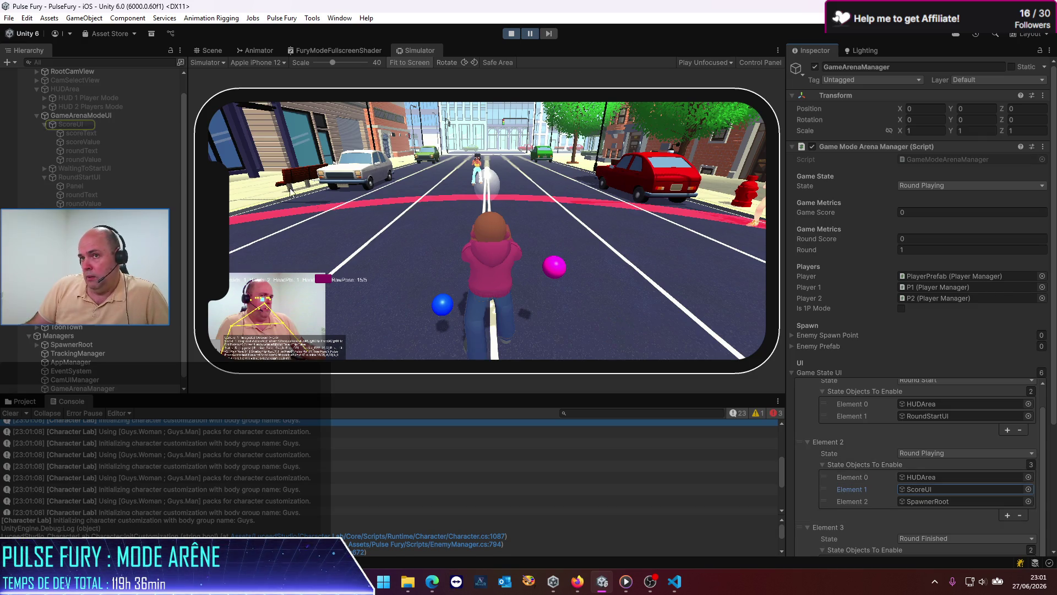
click(71, 124)
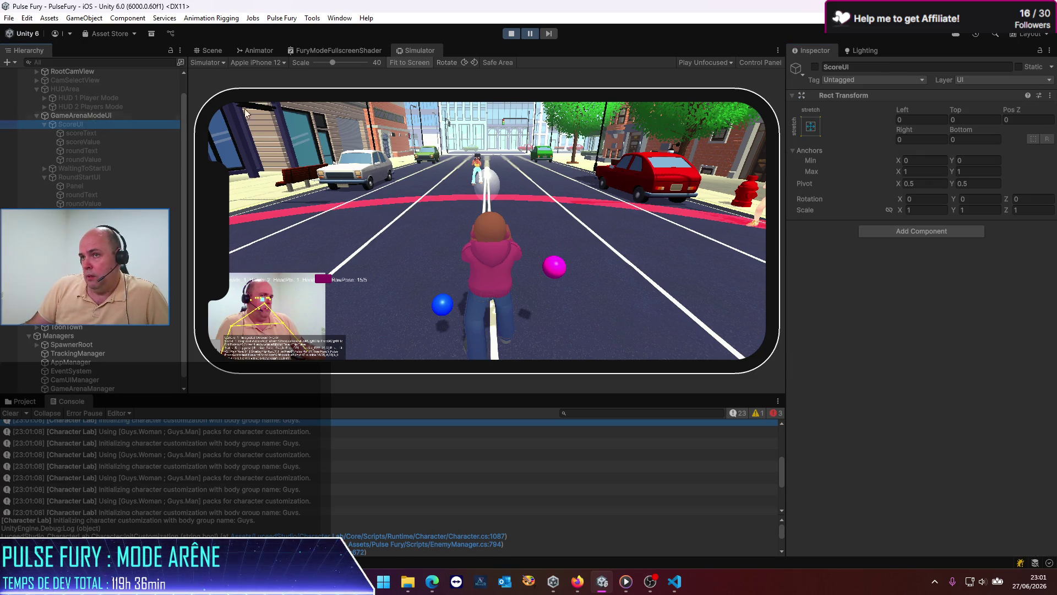
Activate ScoreUI, resume the game to see SCORE and ROUND, then stop Play mode.
click(815, 66)
click(537, 35)
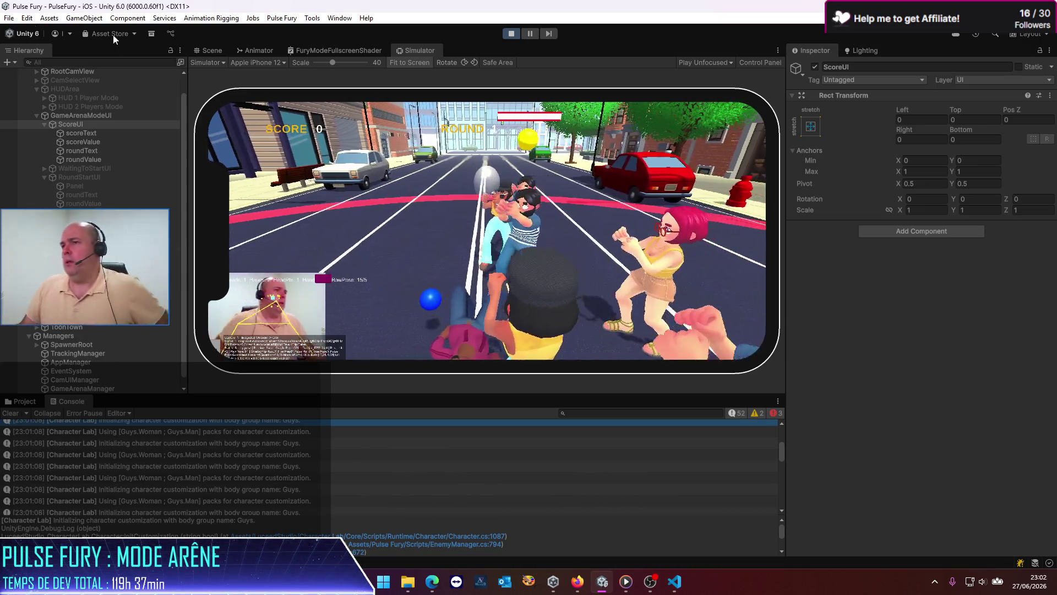
click(511, 33)
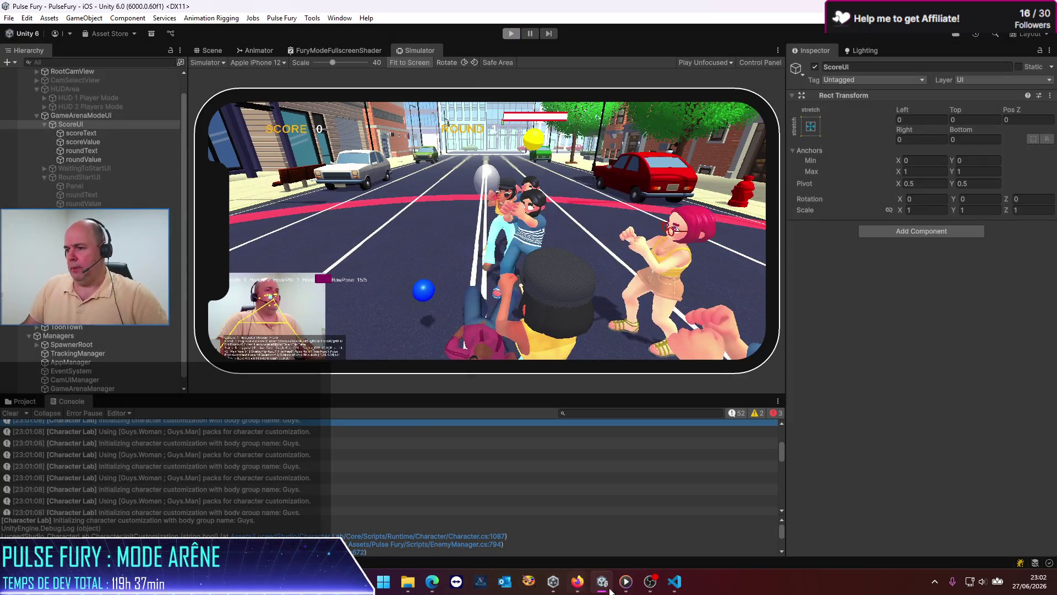
Uncomment the Debug.Log line on line 51 inside LaunchState.
click(674, 586)
scroll(384, 399, up, 15)
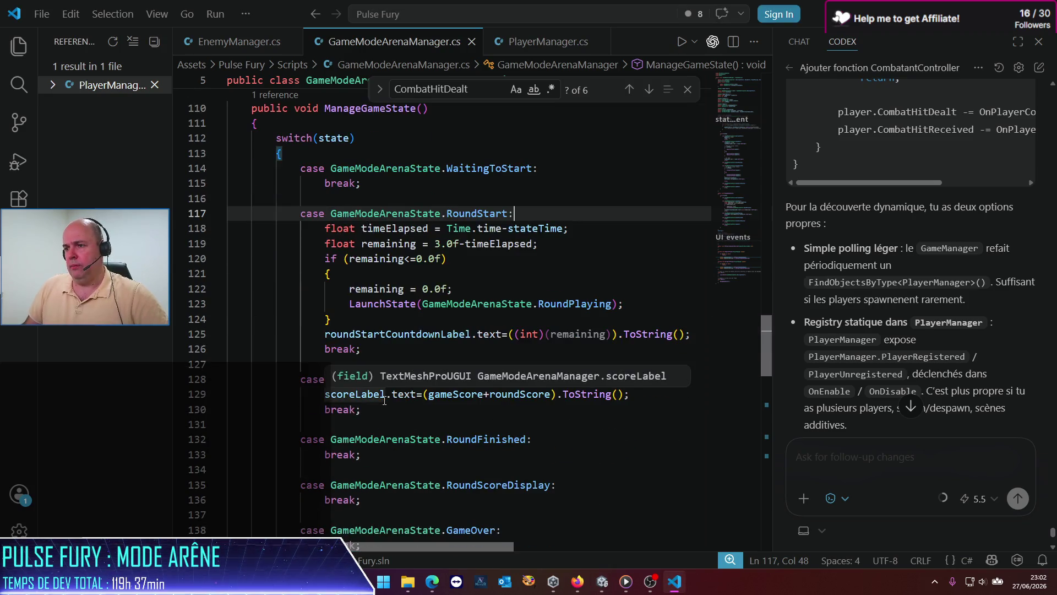
scroll(383, 400, up, 8)
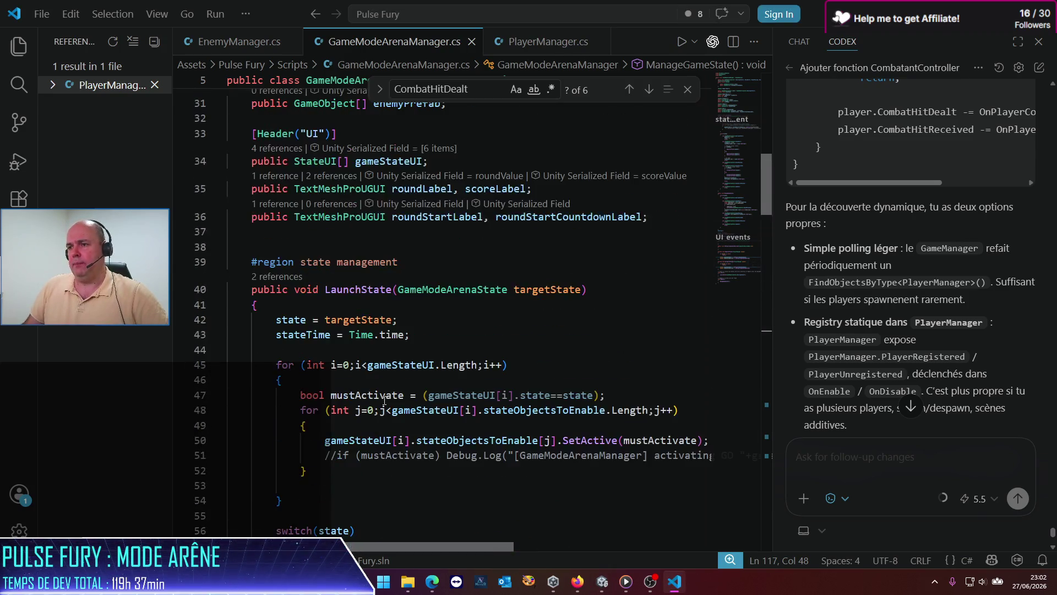
click(401, 461)
key(ctrl+slash)
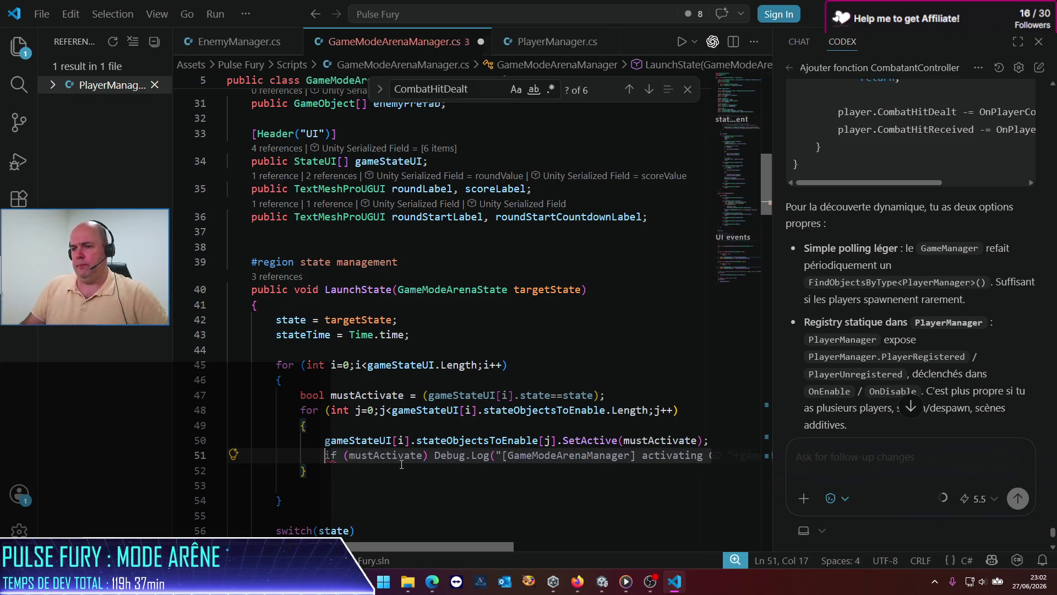
click(596, 458)
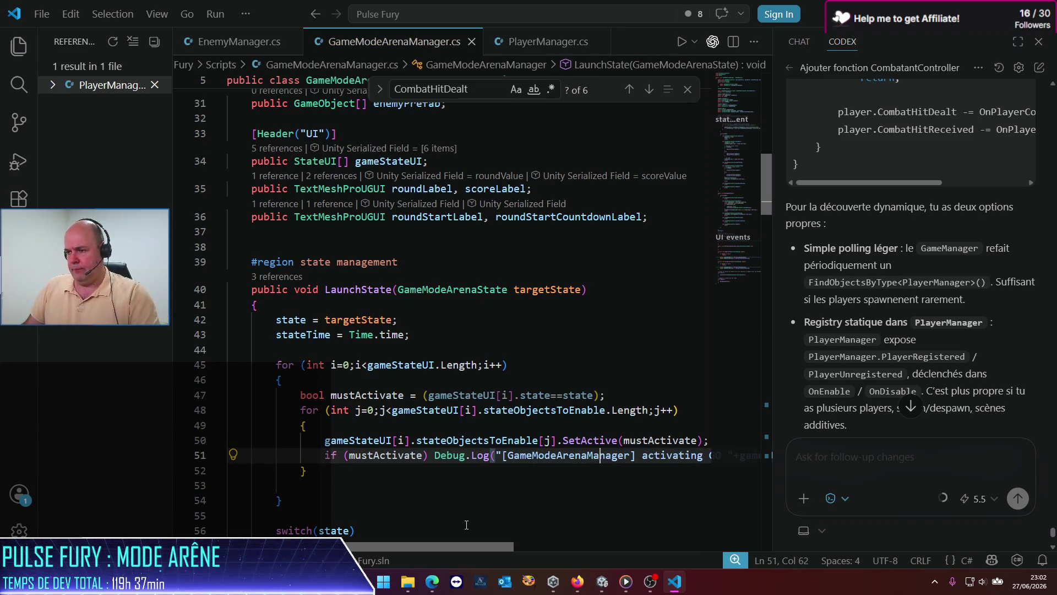
double_click(534, 458)
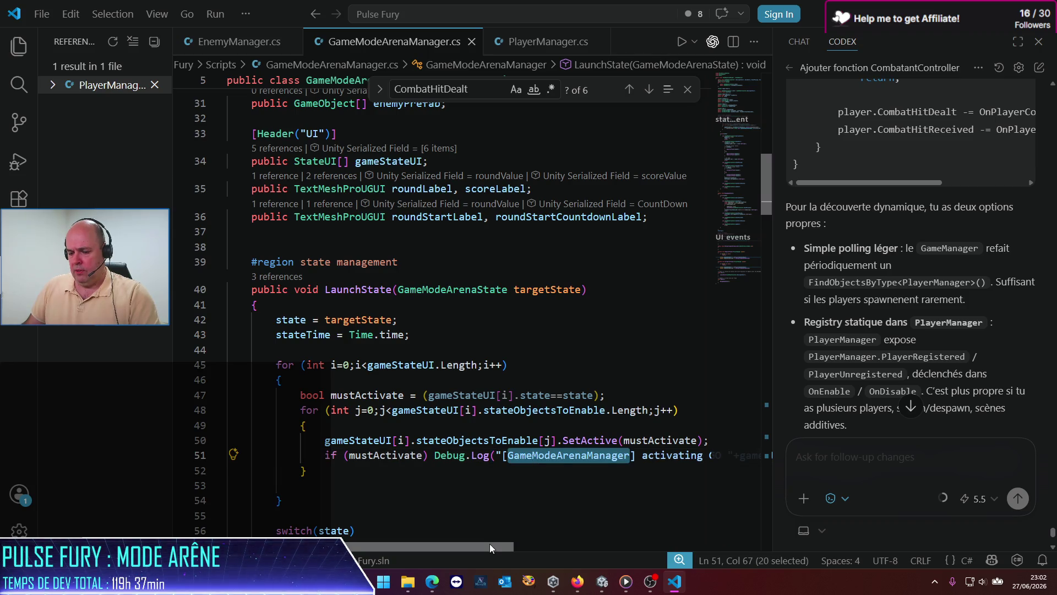
mouse_move(597, 583)
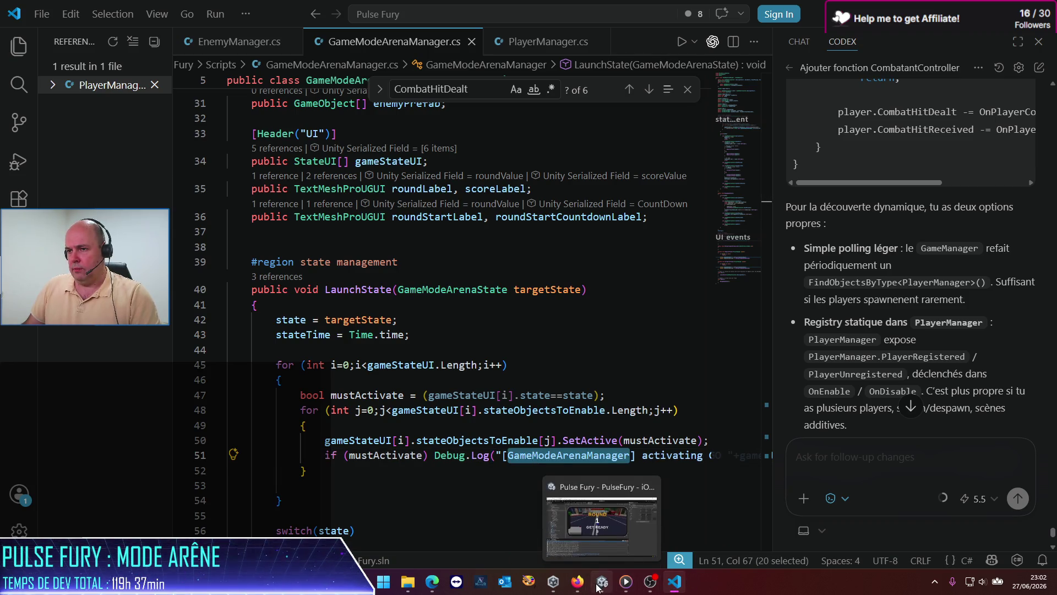
click(483, 321)
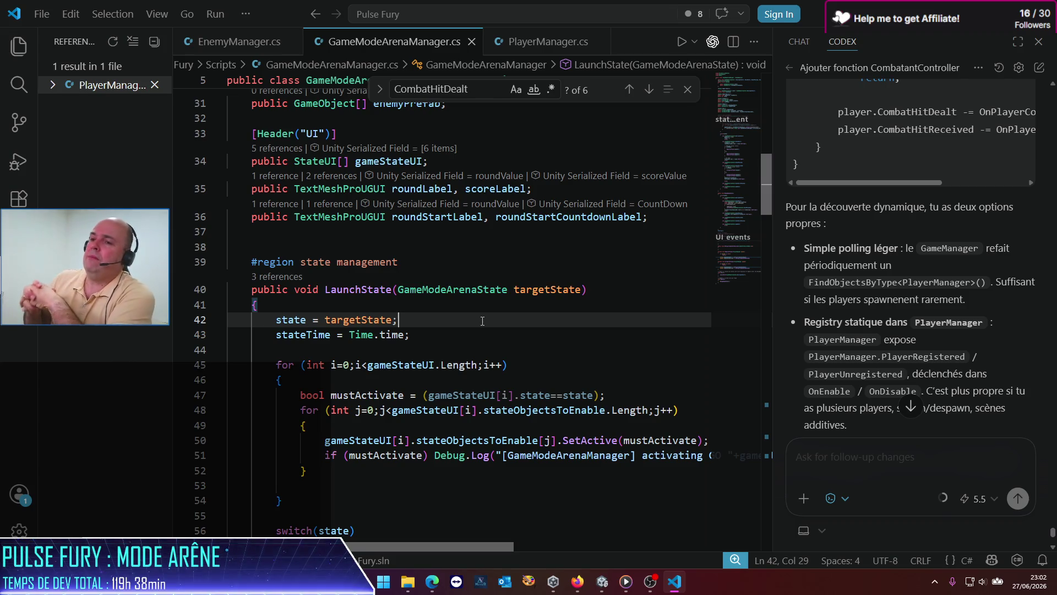
Duplicate the state UI loop block (lines 45–53) directly below itself.
click(458, 366)
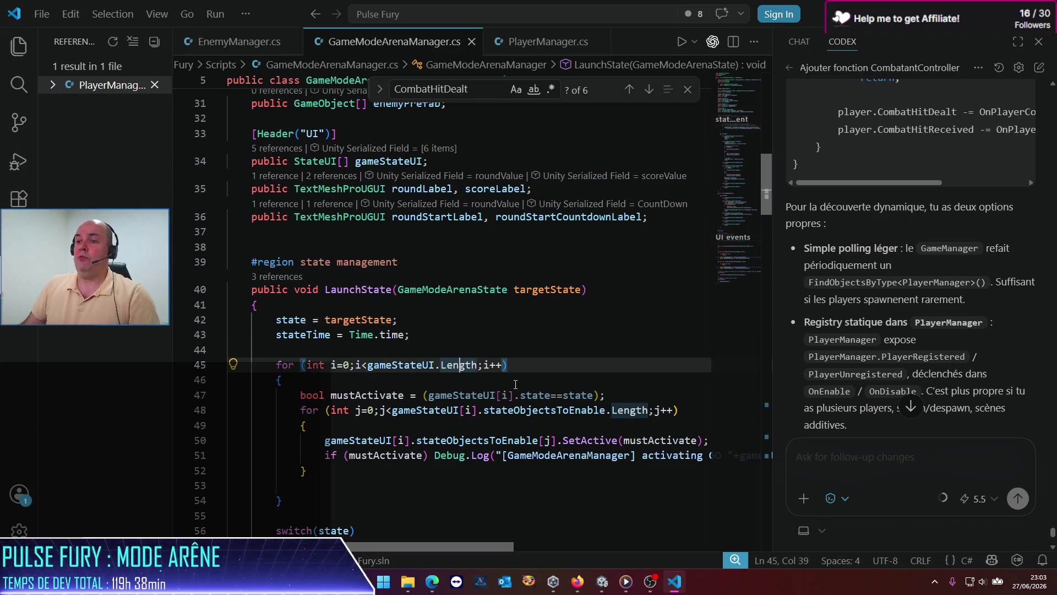
key(Home)
key(Home)
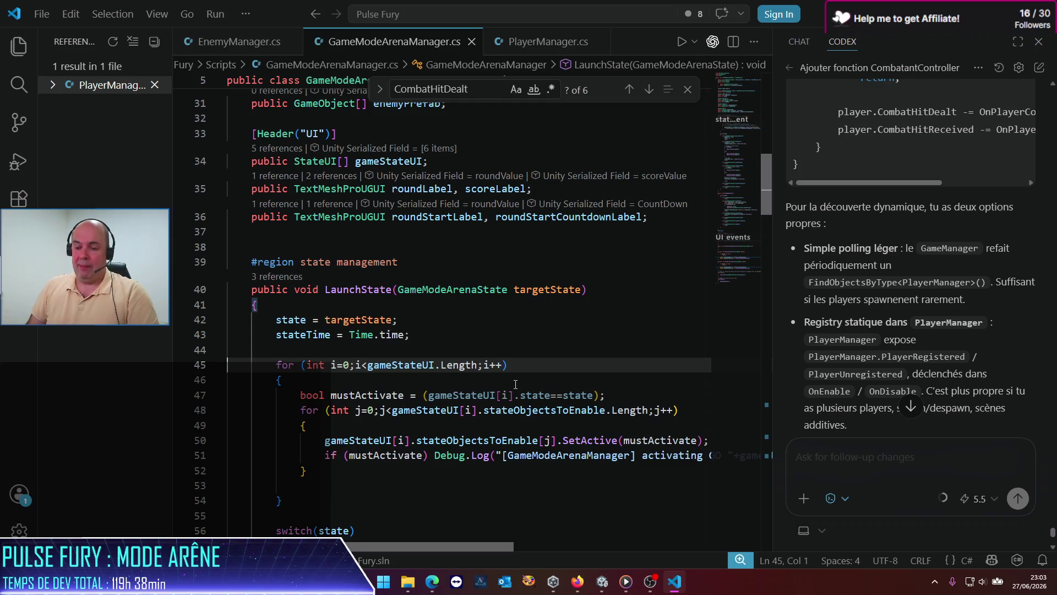
key(shift+Down)
key(shift+Down)
key(shift+Down)
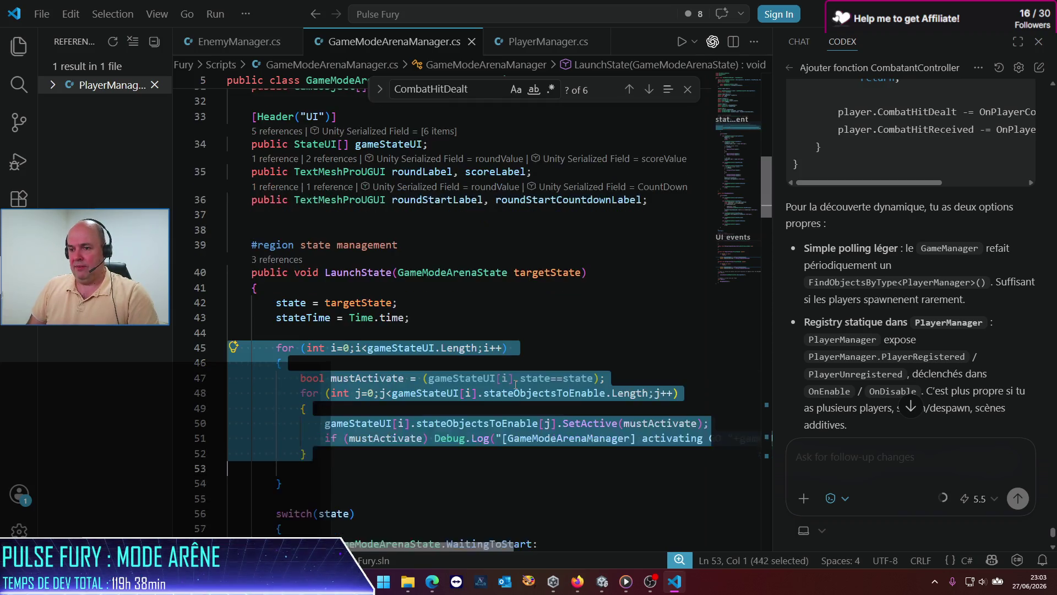
key(Escape)
key(ctrl+z)
key(ctrl+z)
key(ctrl+z)
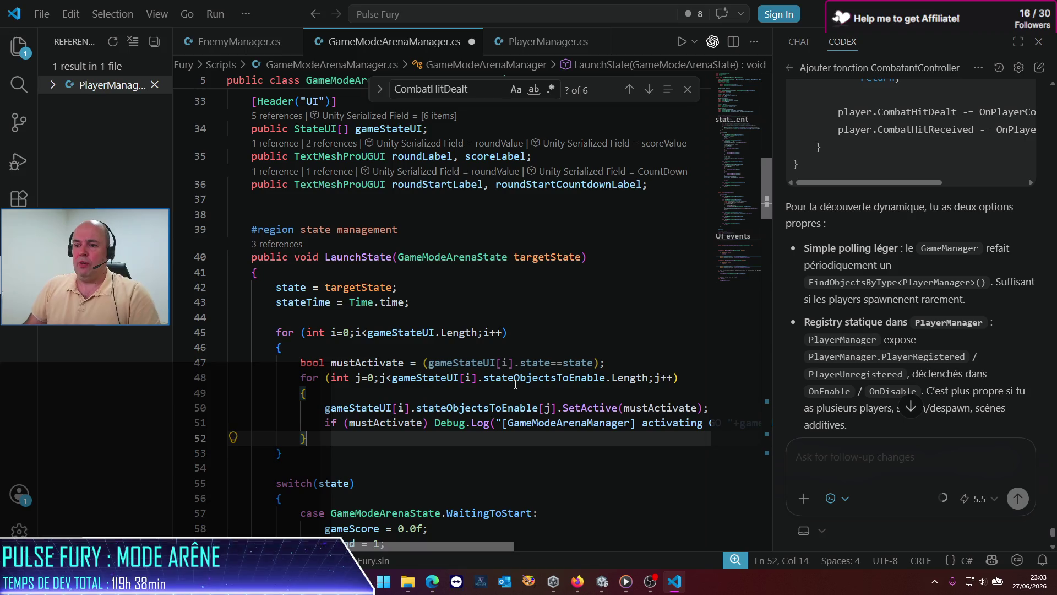
key(shift+Up)
key(shift+Up)
key(shift+Up)
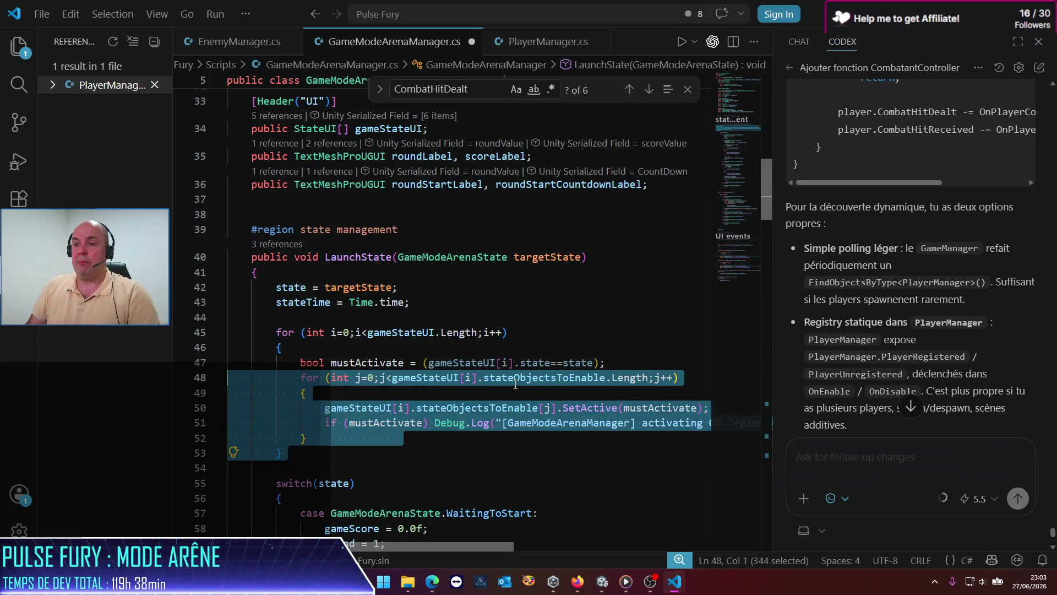
key(Down)
key(Down)
key(Down)
scroll(515, 383, down, 1)
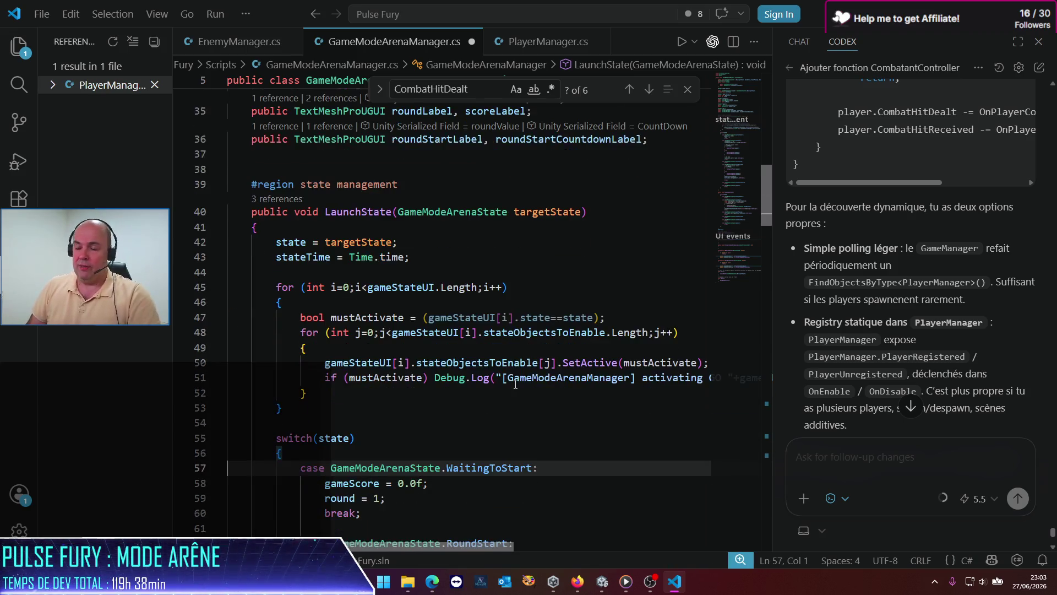
key(Up)
key(Up)
key(Up)
key(ctrl+v)
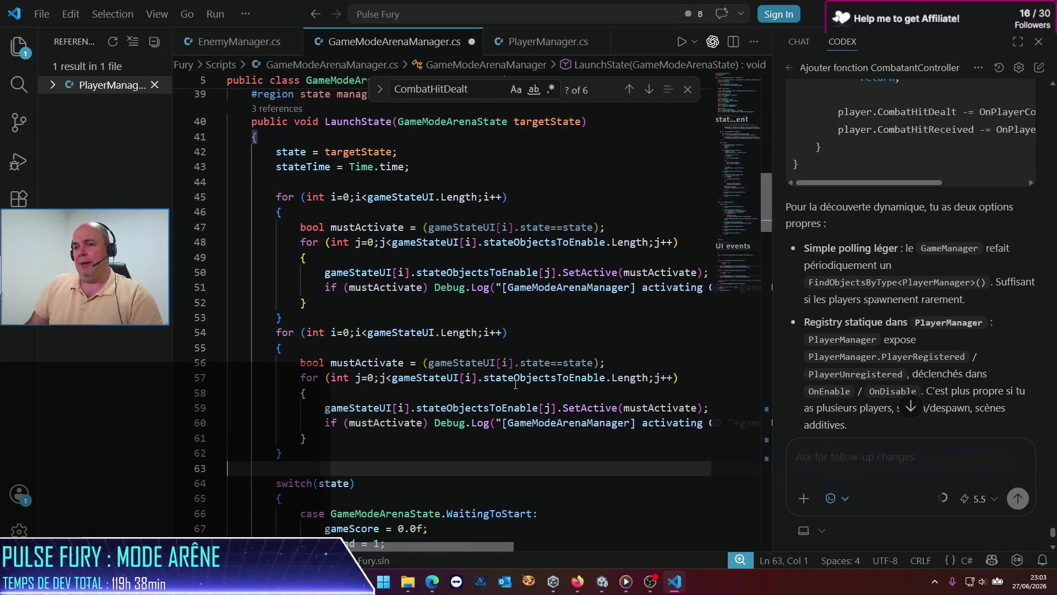
Make the first loop call SetActive(false) and drop its mustActivate and debug log lines.
click(416, 222)
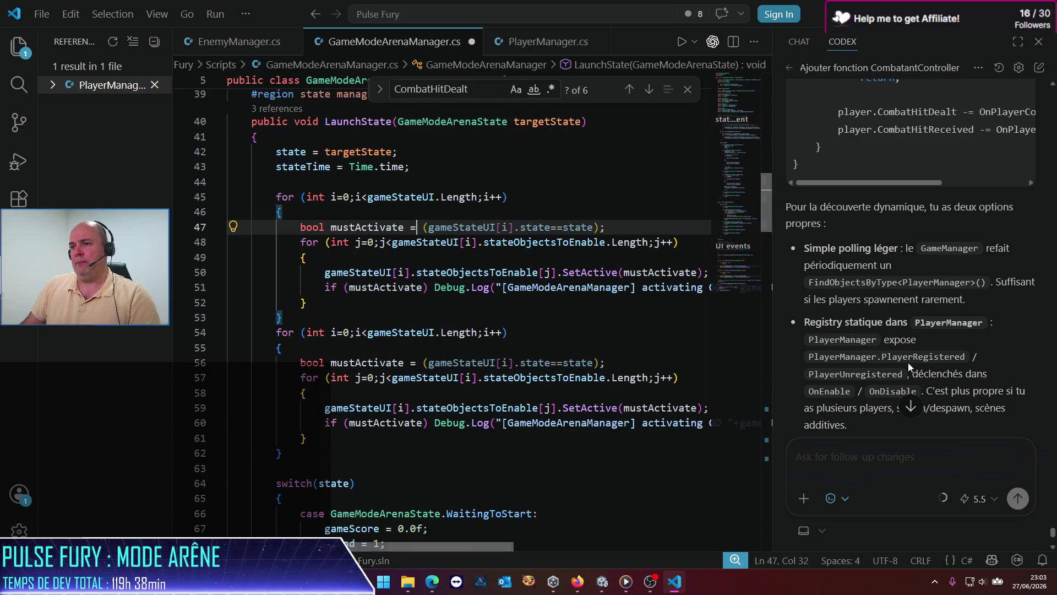
key(ctrl+l)
key(ctrl+x)
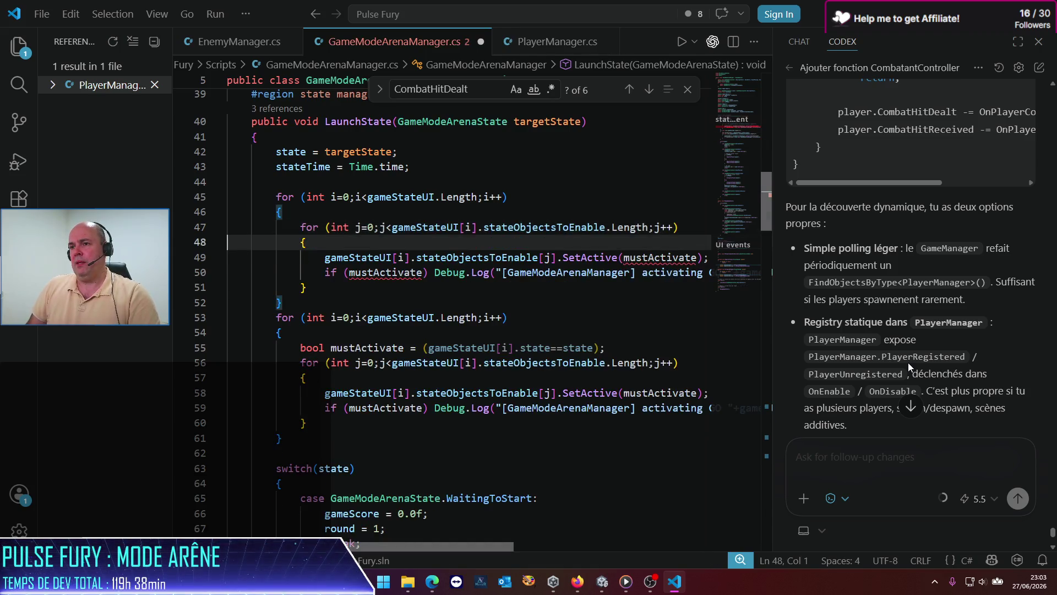
key(Down)
key(Down)
key(End)
key(Left)
key(Left)
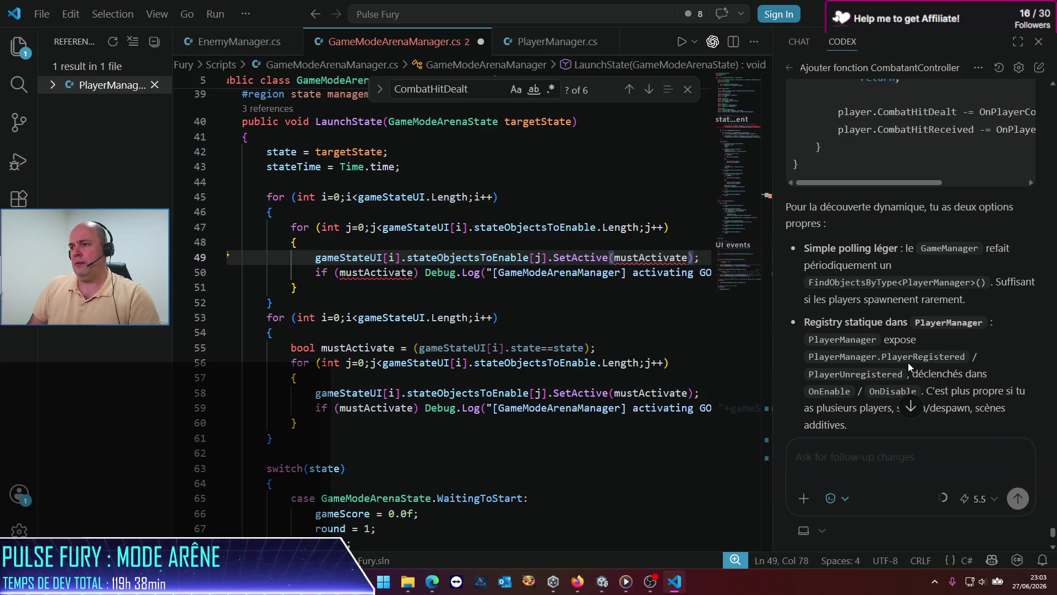
key(ctrl+shift+Left)
text(fal)
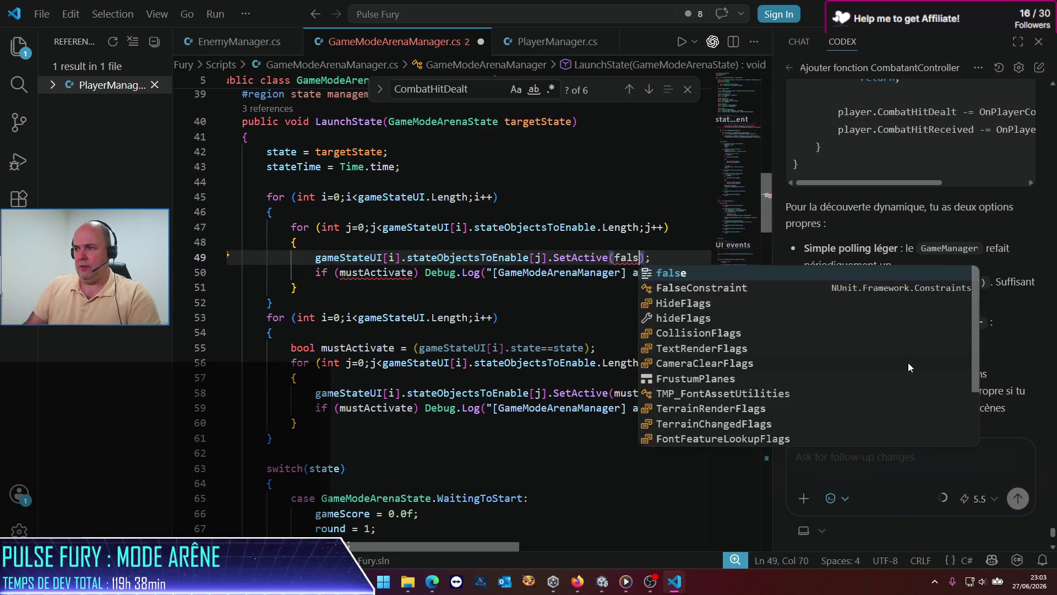
key(Tab)
key(Home)
key(Down)
key(shift+Down)
key(Delete)
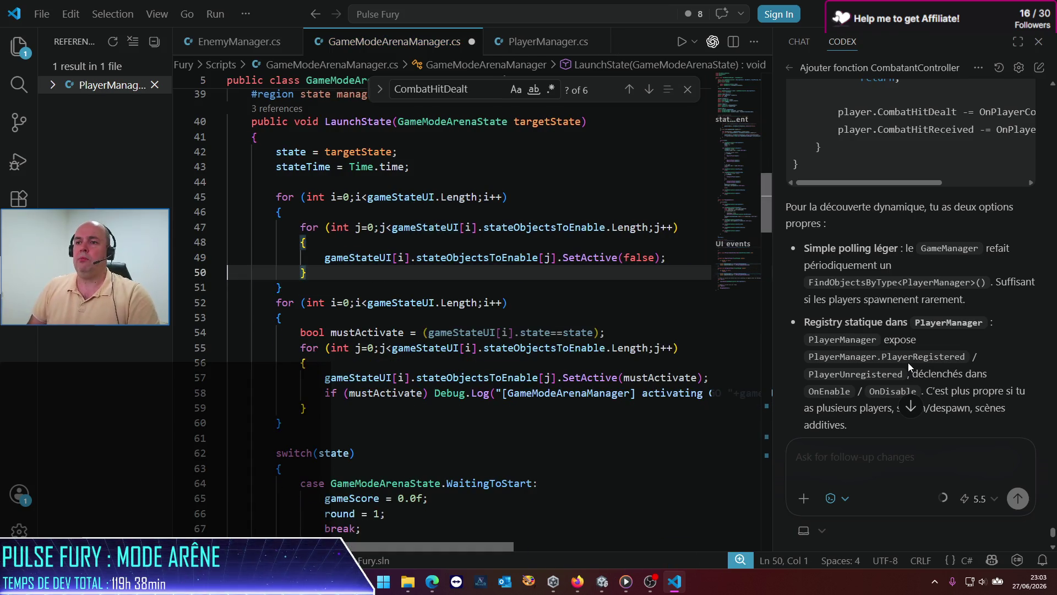
key(Down)
key(Down)
key(Down)
key(Down)
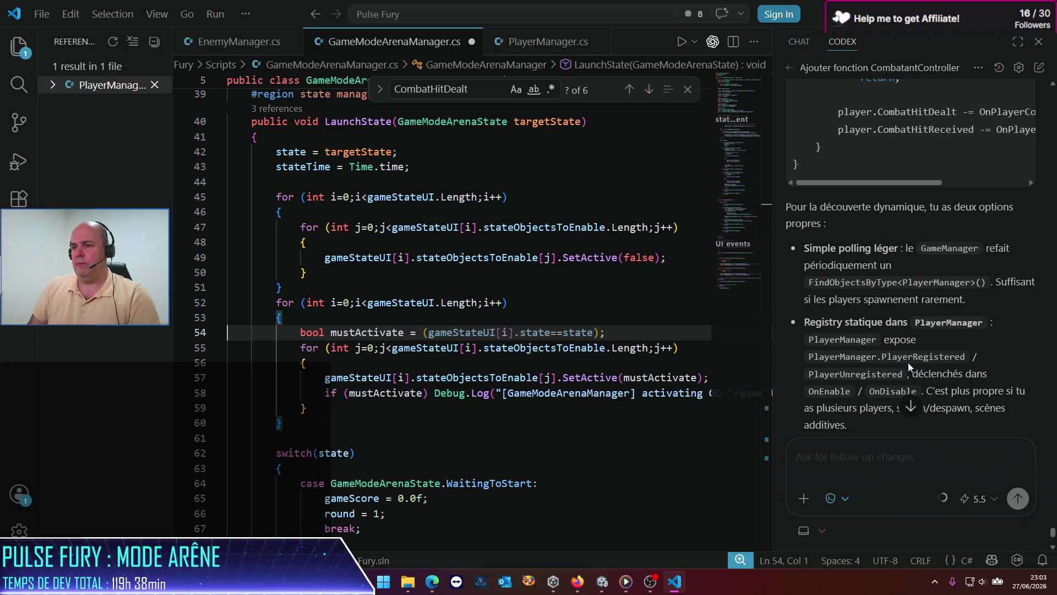
Add an if (mustActivate) line and opening brace below the second loop's mustActivate line.
key(Up)
key(Up)
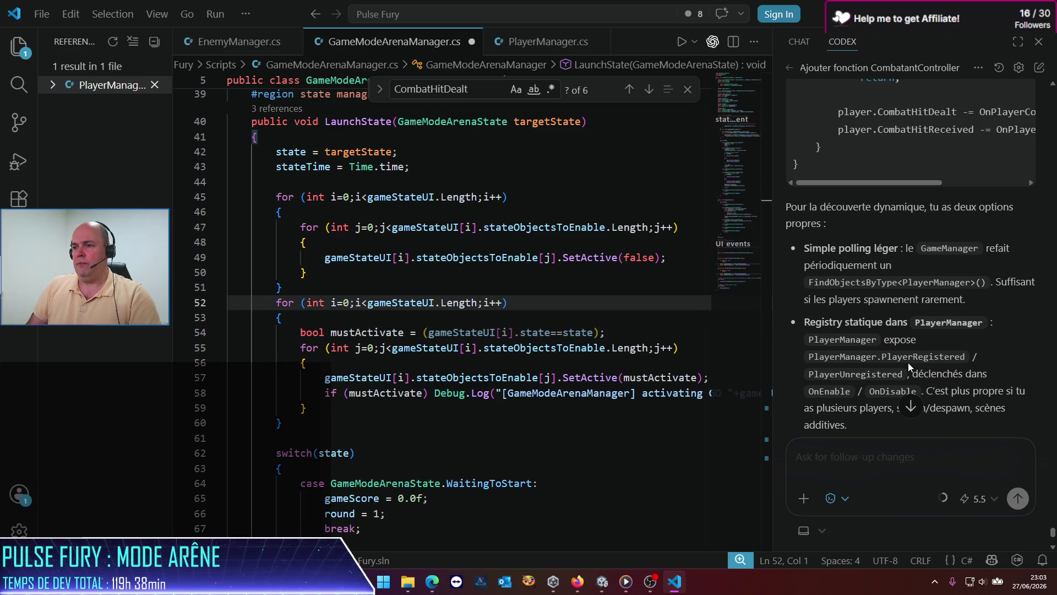
key(Down)
key(Down)
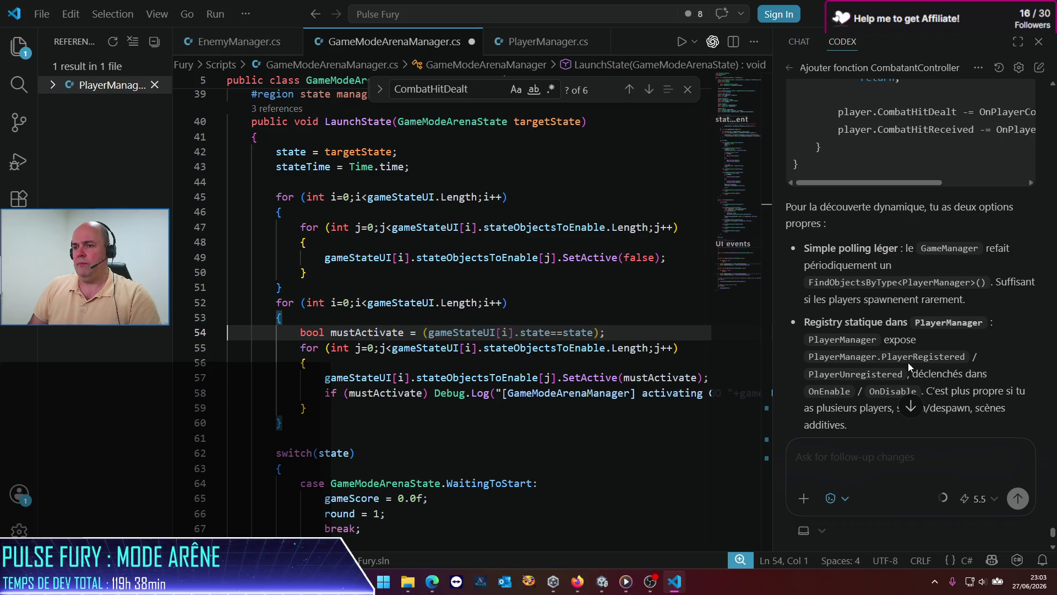
key(End)
key(Return)
text(if (m)
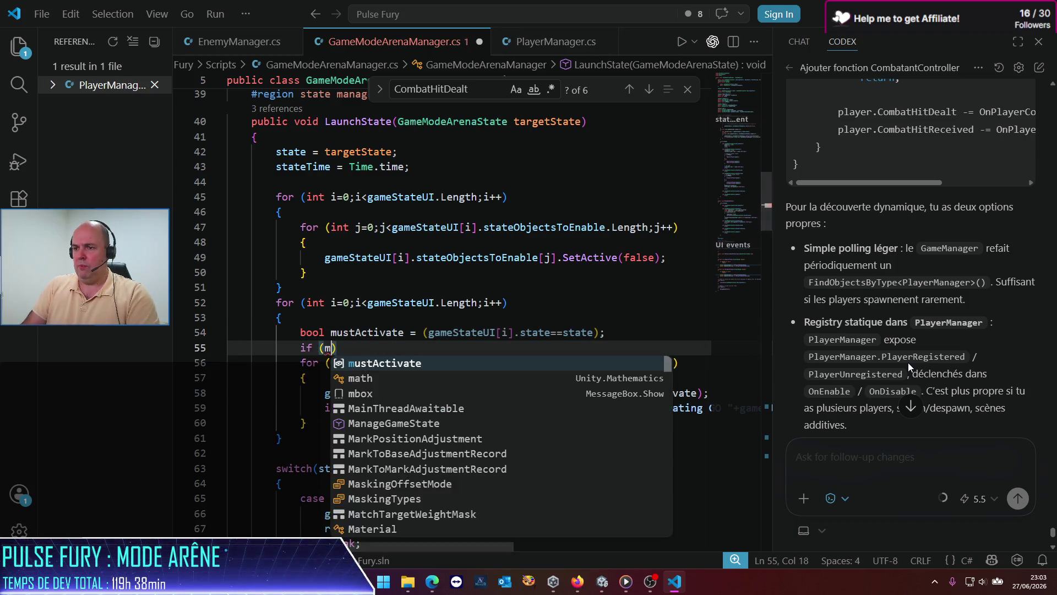
text(us)
key(Tab)
key(End)
key(Return)
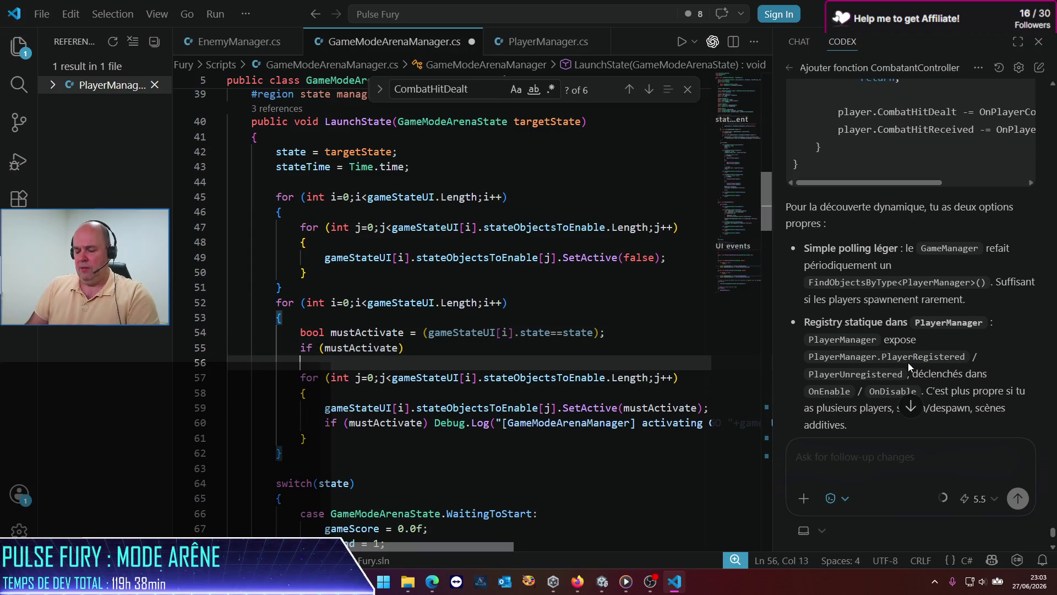
text({)
Close the if block after the inner loop and indent the inner loop under it.
key(Down)
key(Down)
key(Down)
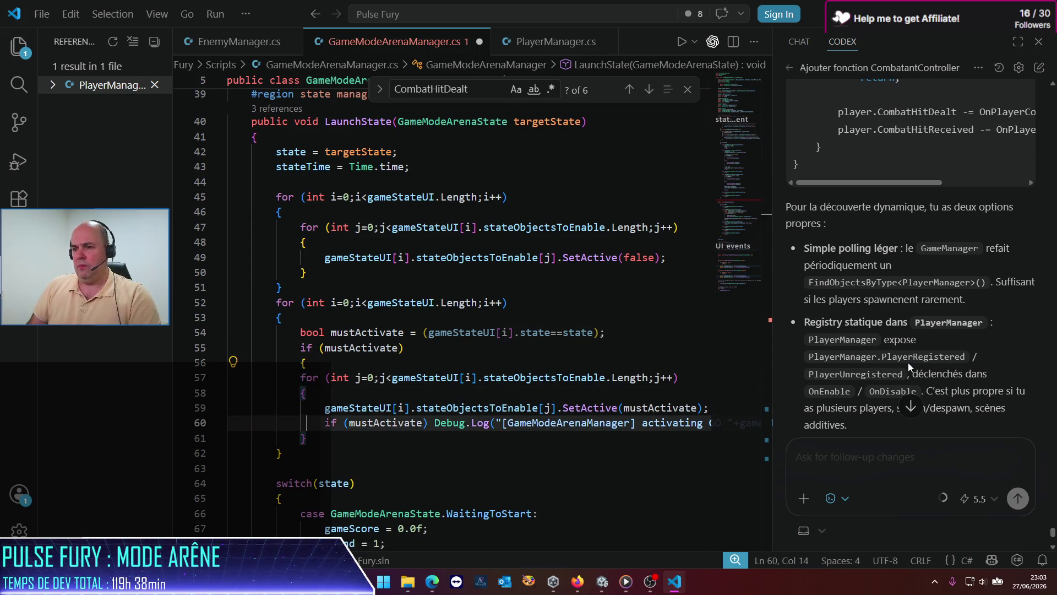
key(Down)
key(End)
key(Return)
text(})
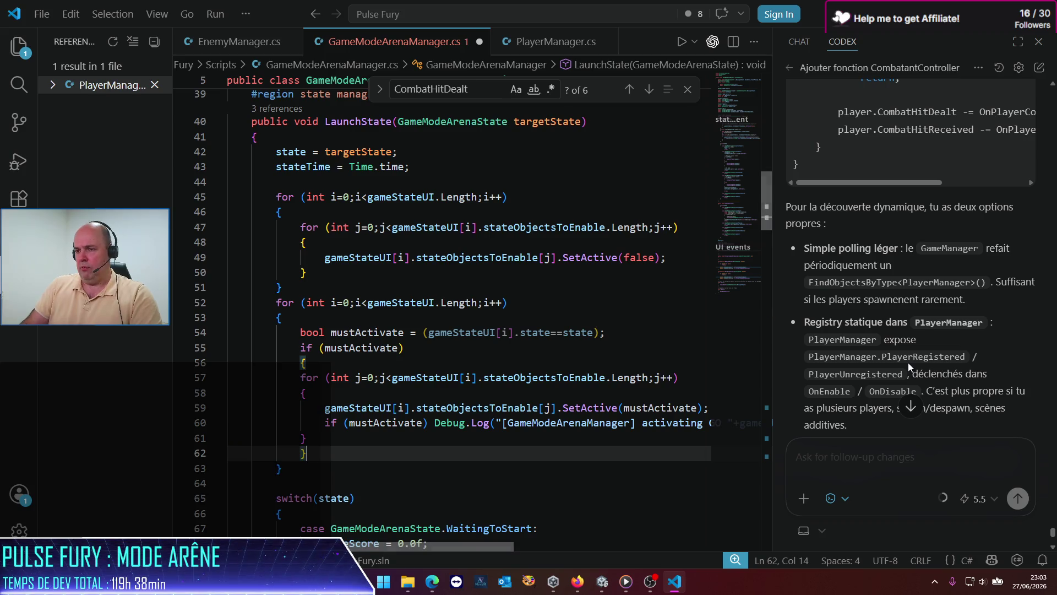
key(Home)
key(Home)
key(shift+Up)
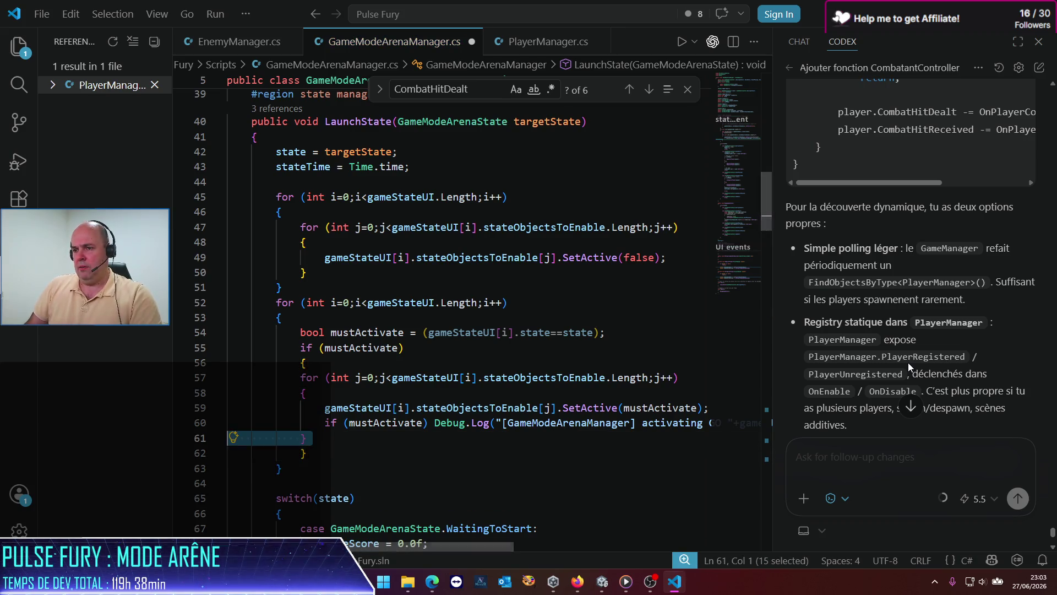
key(shift+Up)
key(shift+Up)
key(shift+Up)
key(Tab)
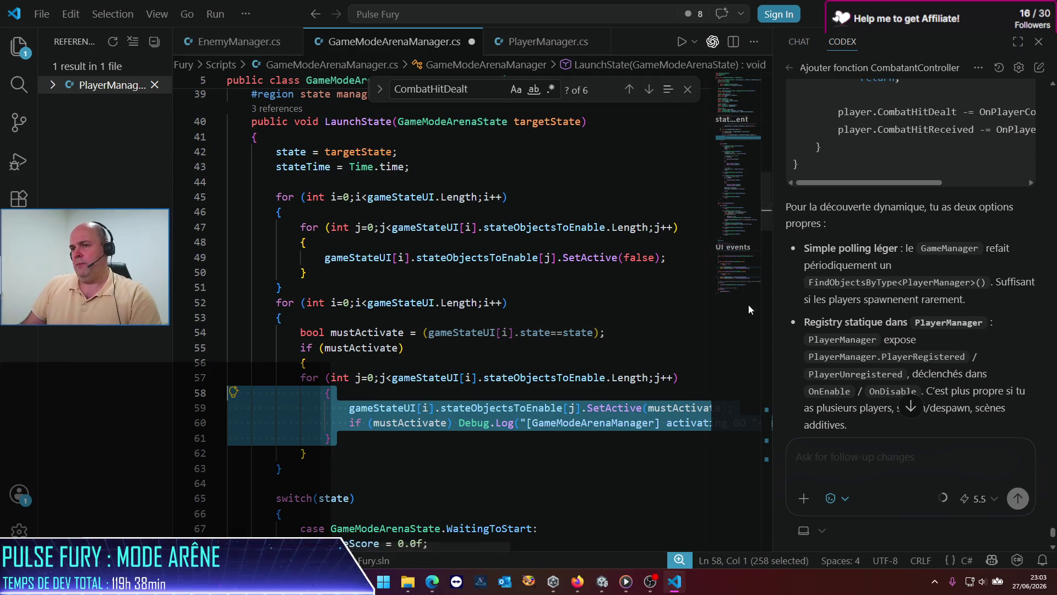
click(320, 187)
Add the comments '// activate corresponding GO / UI' and '// disable all of them' above the loops.
key(Return)
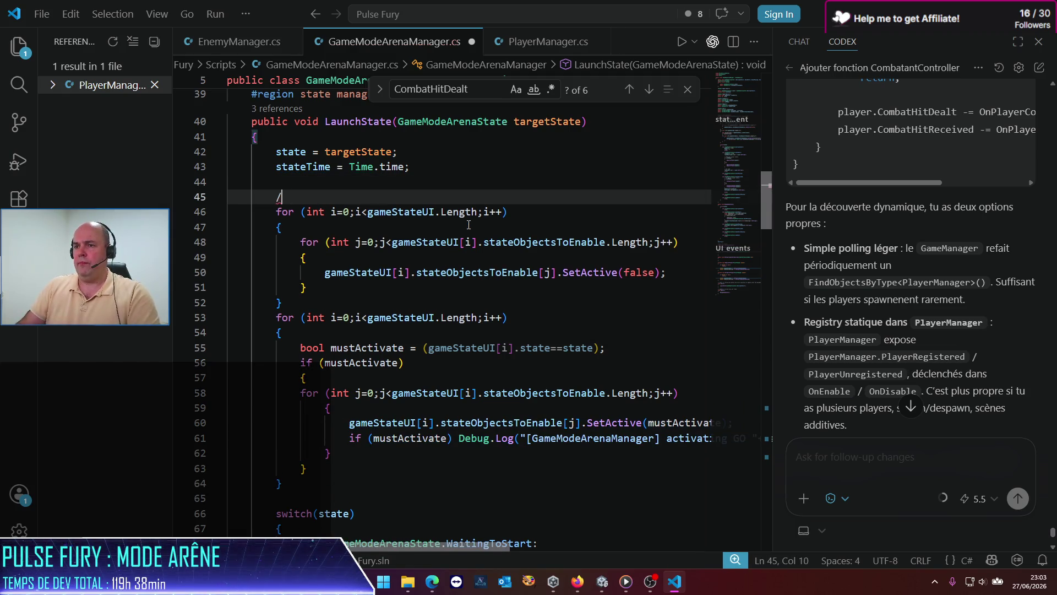
text(// activate cor)
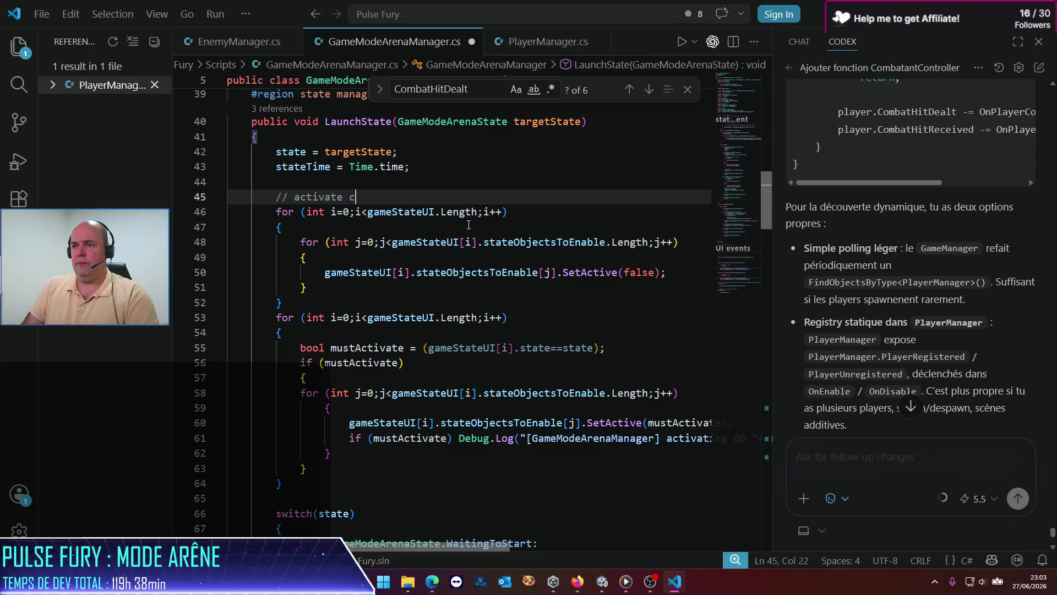
key(BackSpace)
text(r)
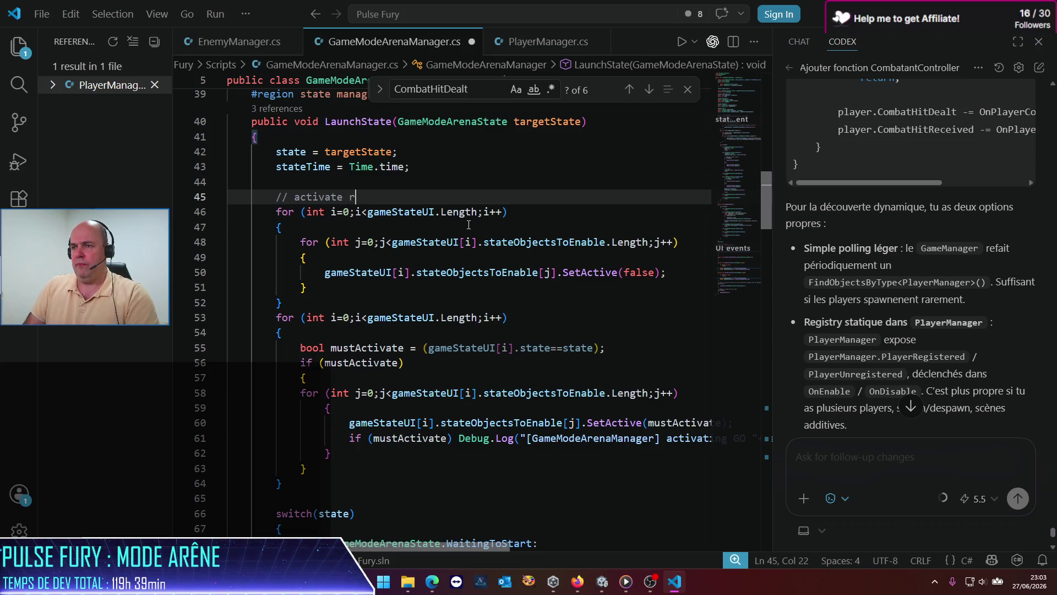
key(BackSpace)
text(corresponding )
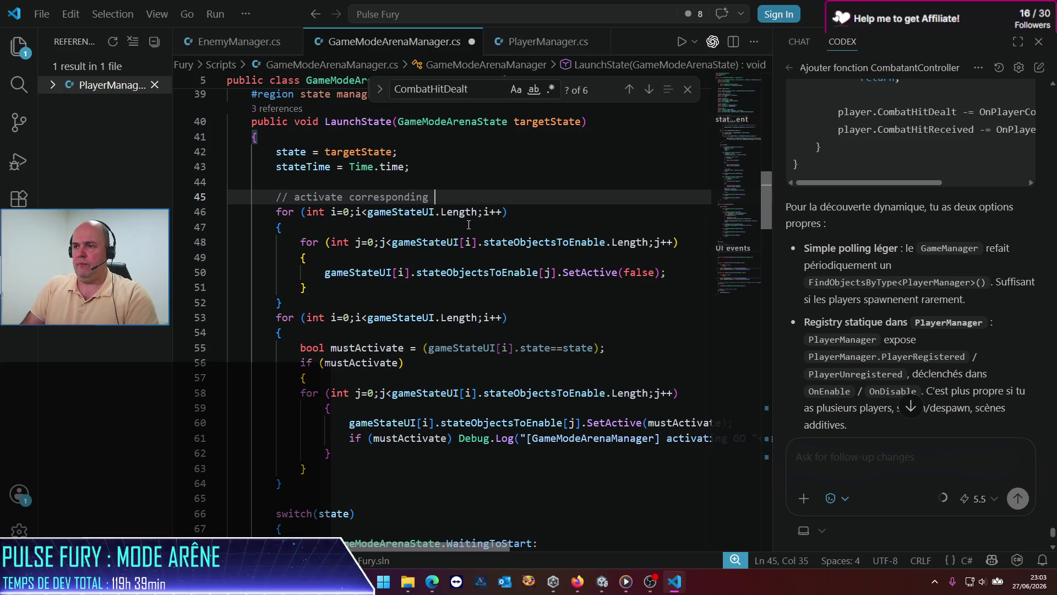
text(GO / UI)
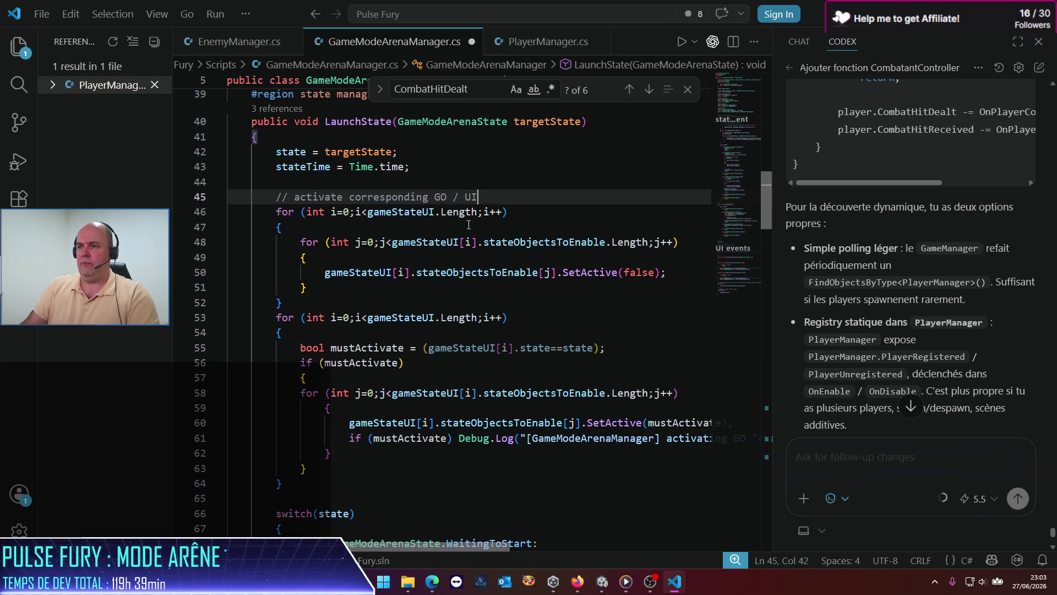
scroll(387, 376, down, 1)
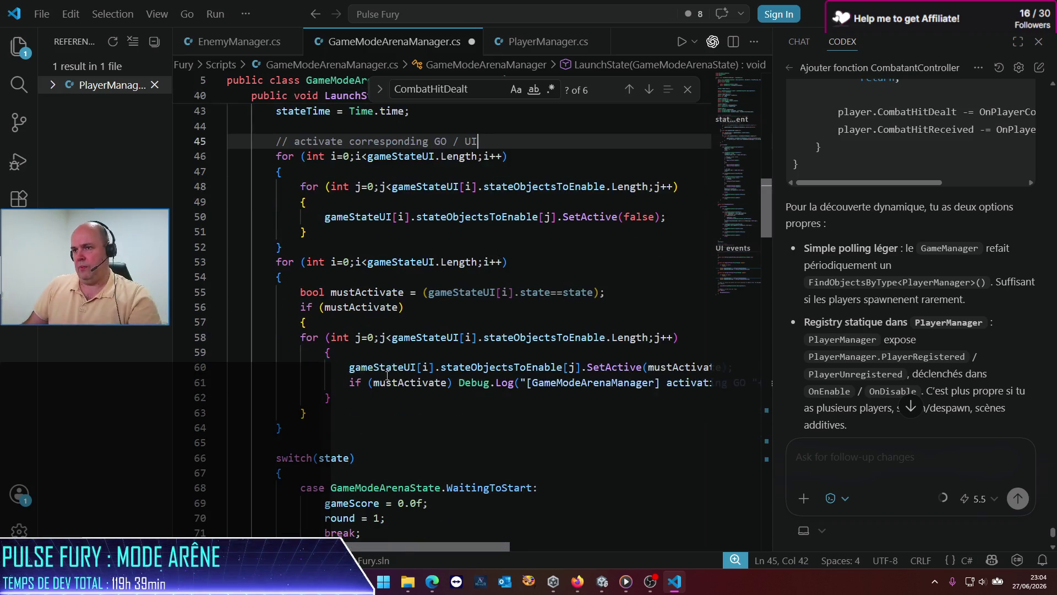
key(Return)
text(/)
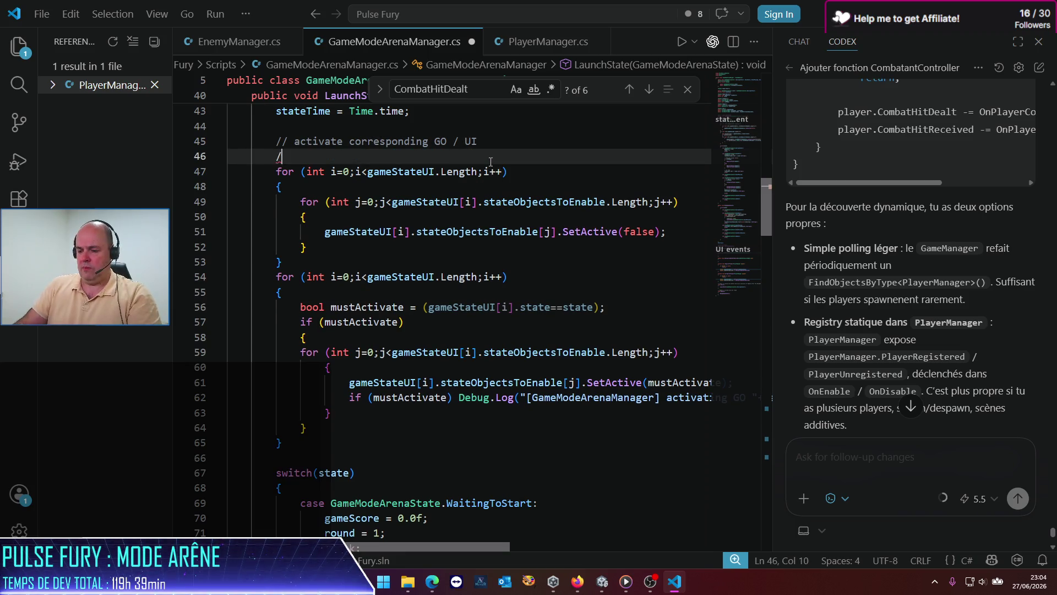
text( disable all of them)
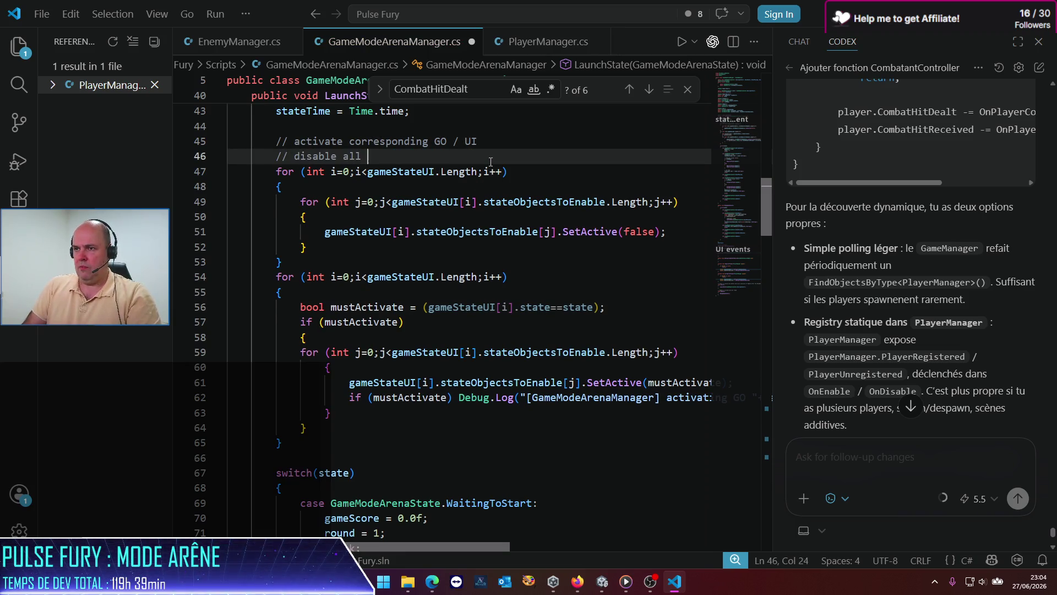
Add the comment '// ... then activate the correct one' before the activation loop.
click(339, 273)
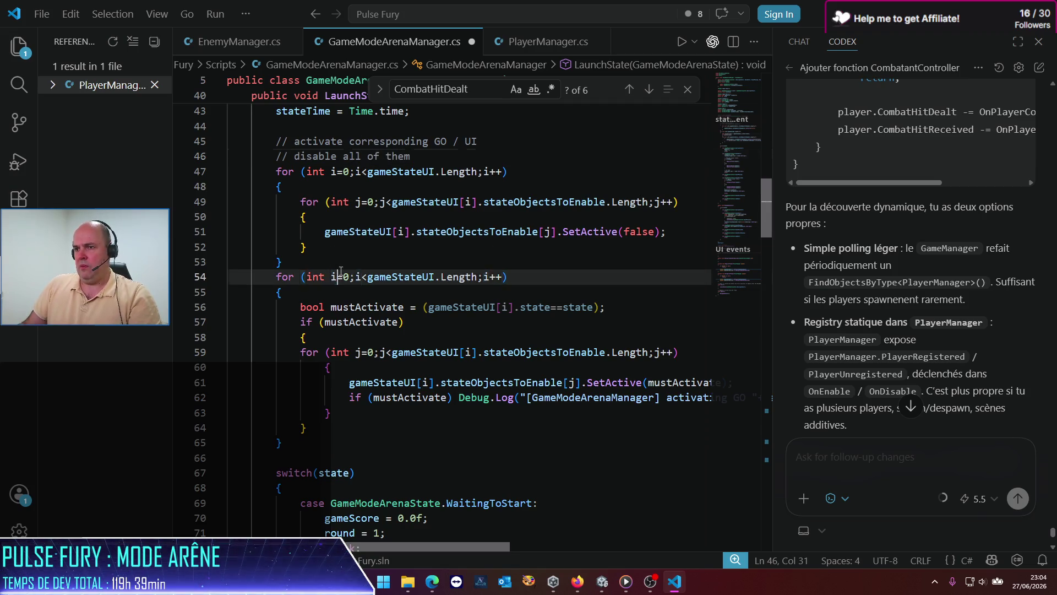
key(Up)
key(Return)
text(// )
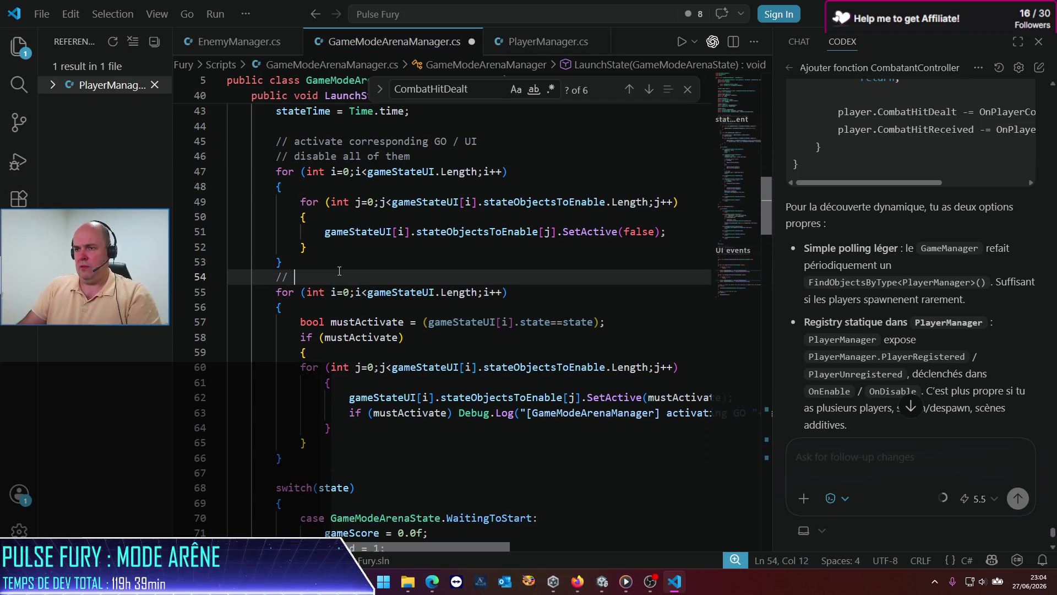
text(... then activat)
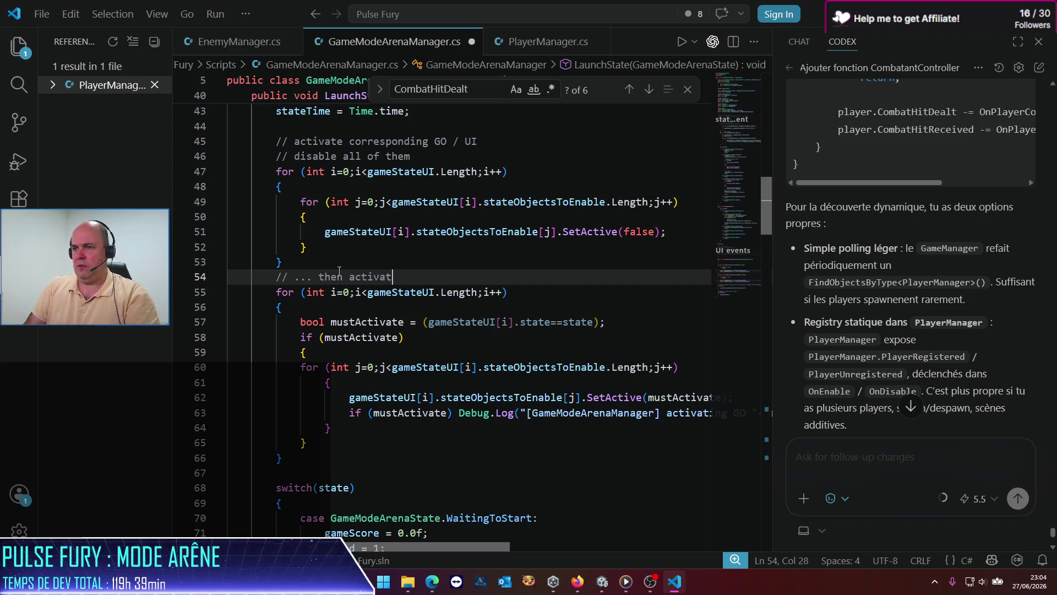
text(e the correc)
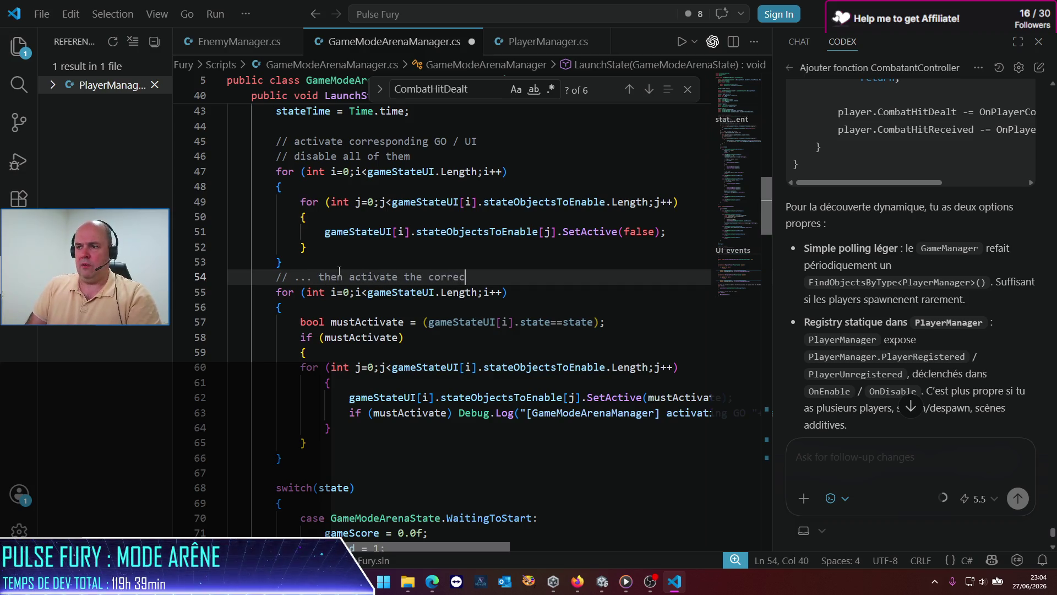
text(t one)
Comment out the debug log, add '// state-specific logic' above the switch, and save.
scroll(533, 367, down, 2)
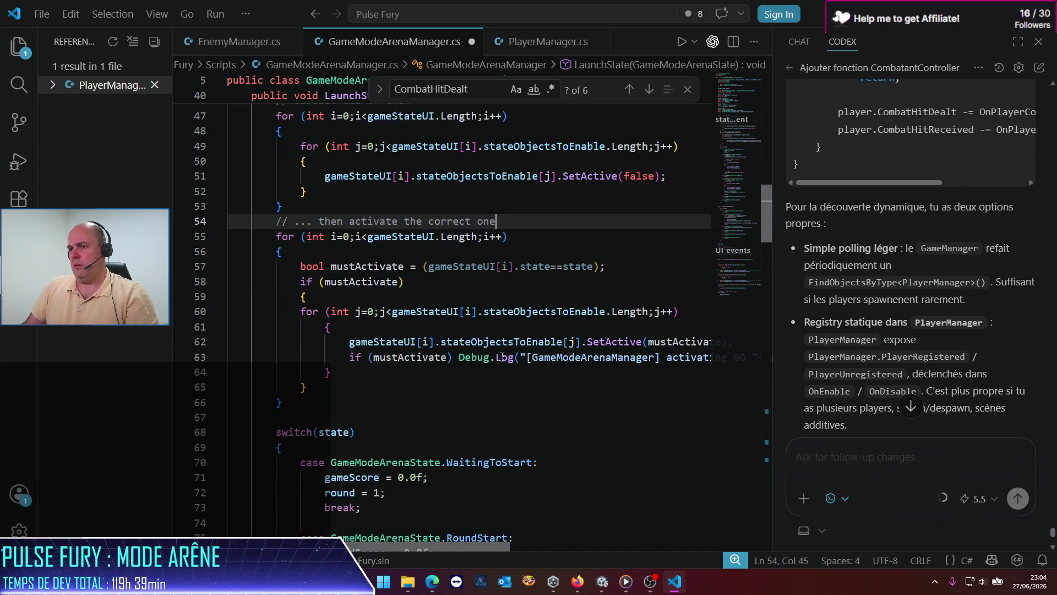
click(351, 357)
text(//)
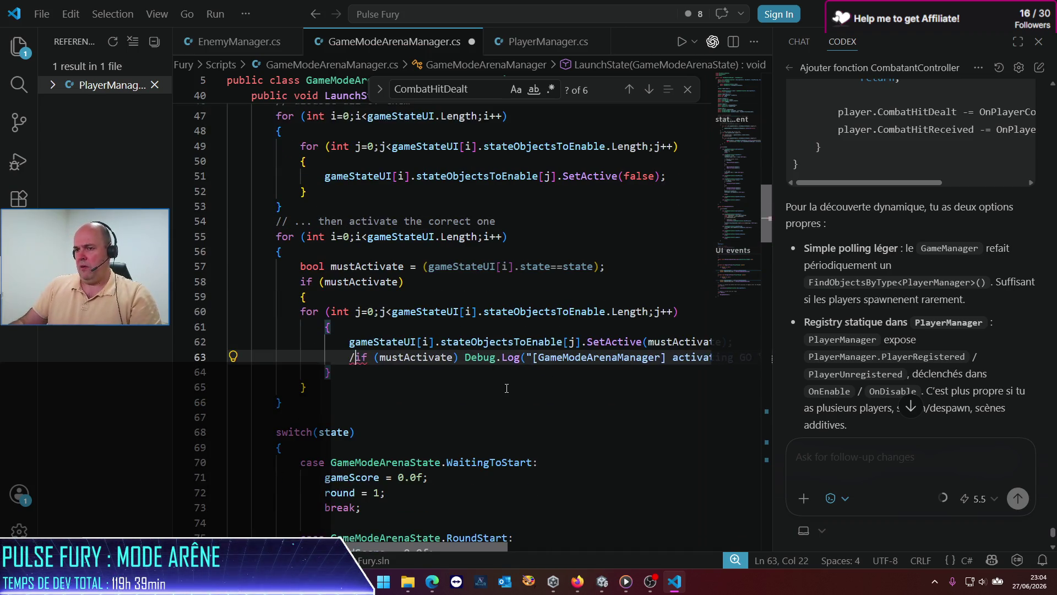
click(318, 420)
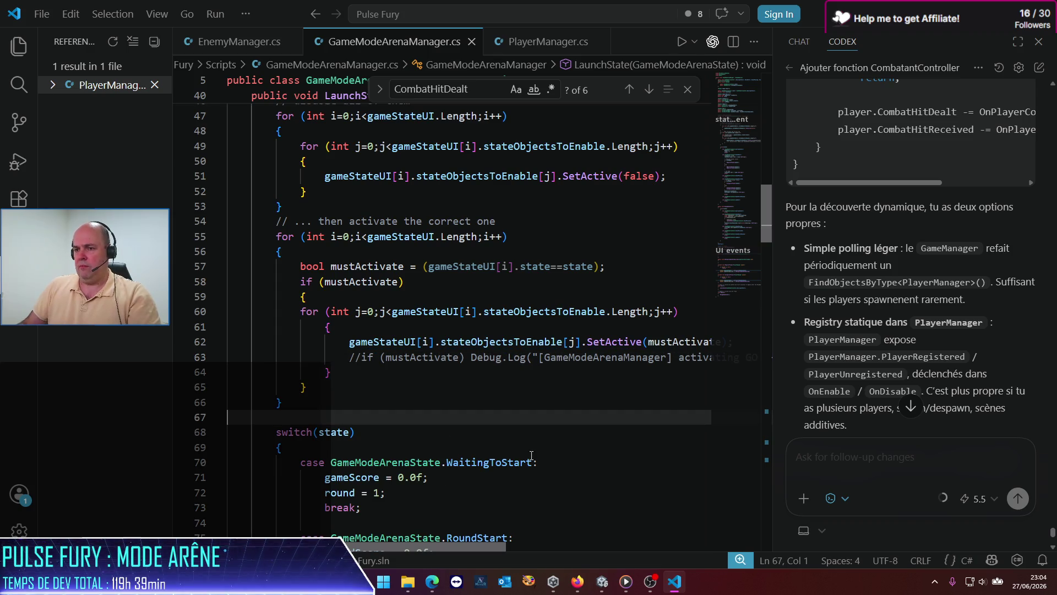
key(Return)
text(// stare)
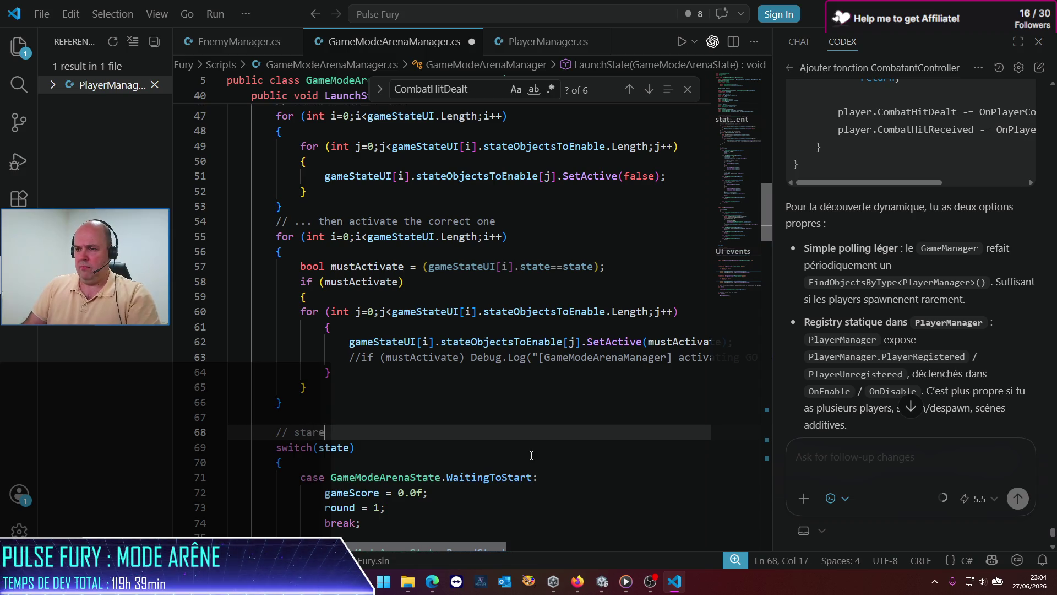
key(BackSpace)
key(BackSpace)
text(te-specific log)
key(ctrl+s)
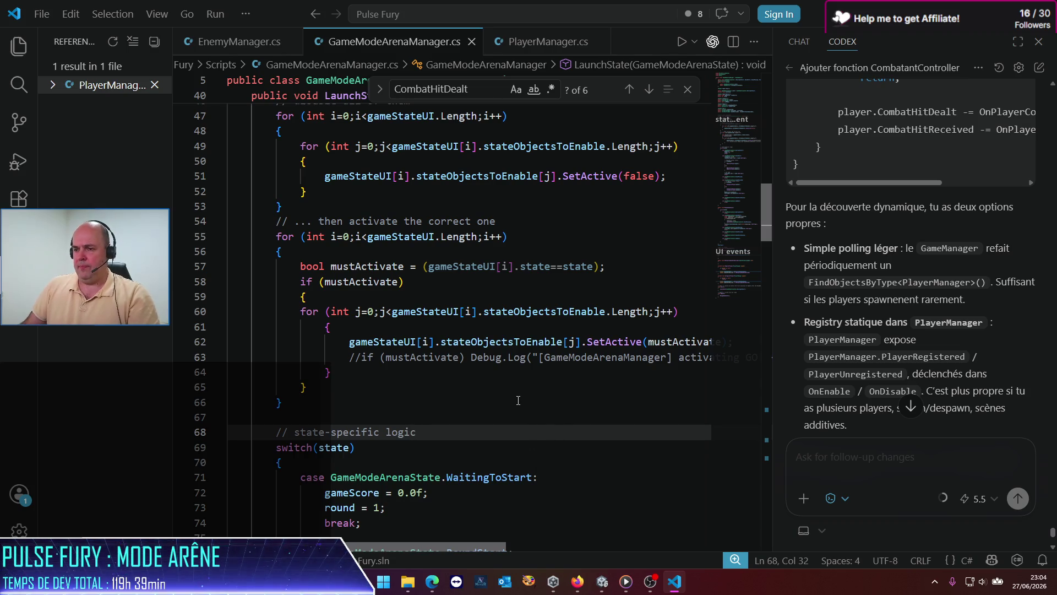
key(alt+Tab)
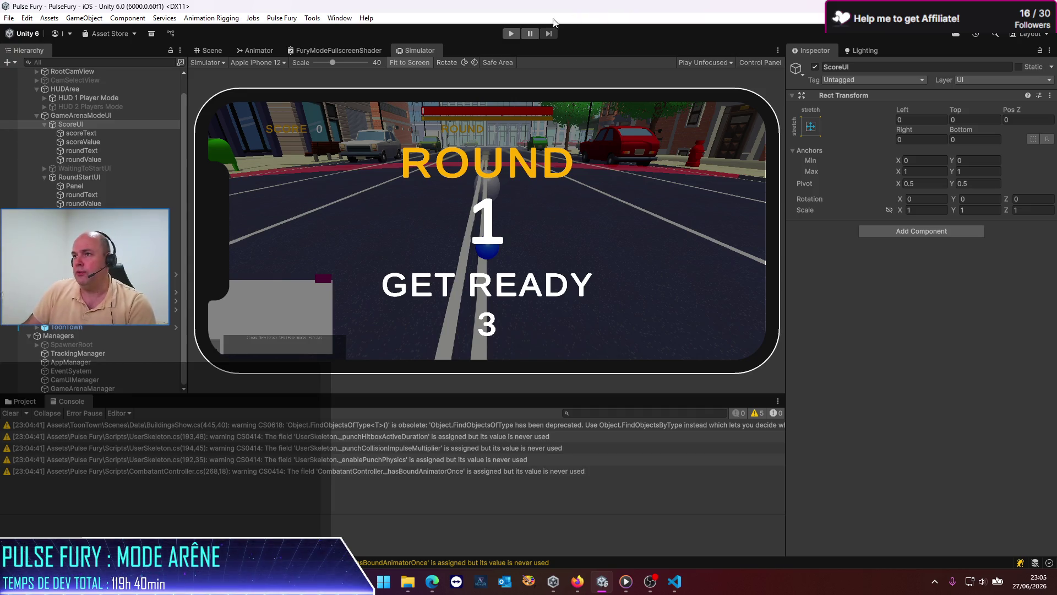
Enter Play mode to recompile and show the 1P/2P START screen.
click(510, 34)
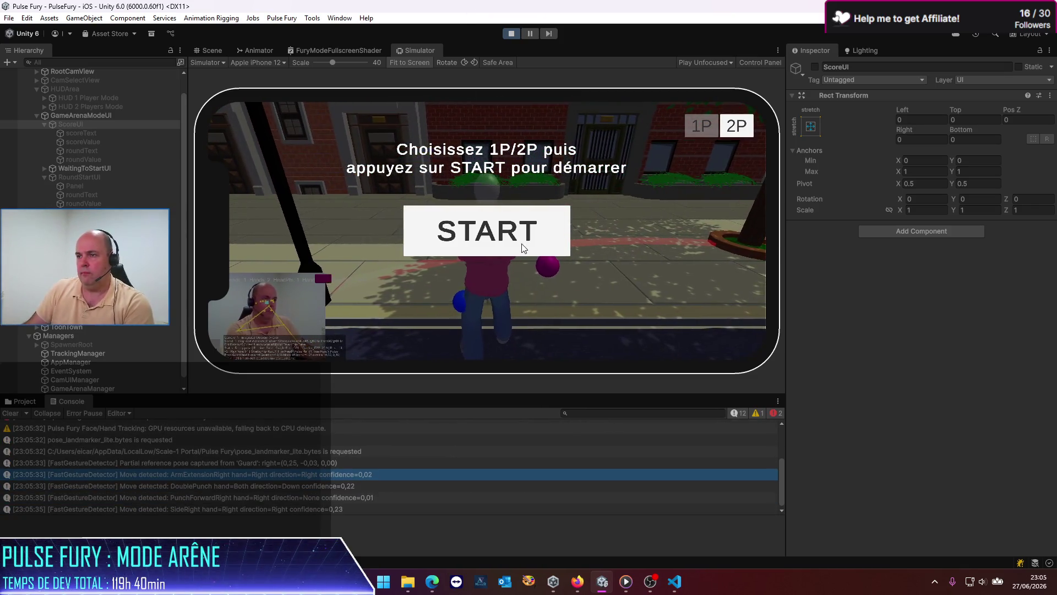
Start a match, watch the ROUND 1 GET READY countdown, then stop the game.
click(487, 232)
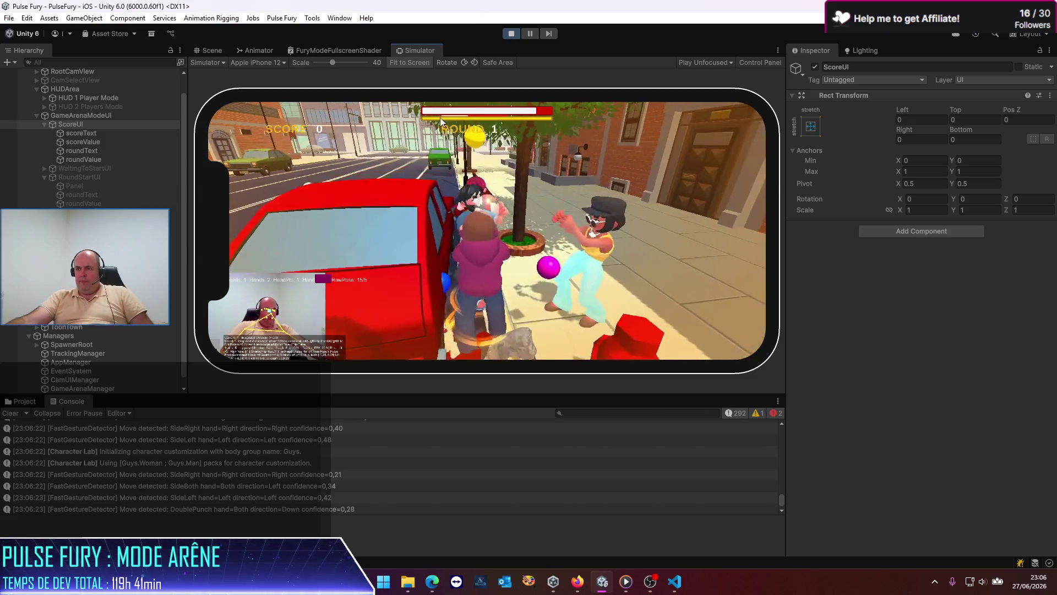
click(512, 33)
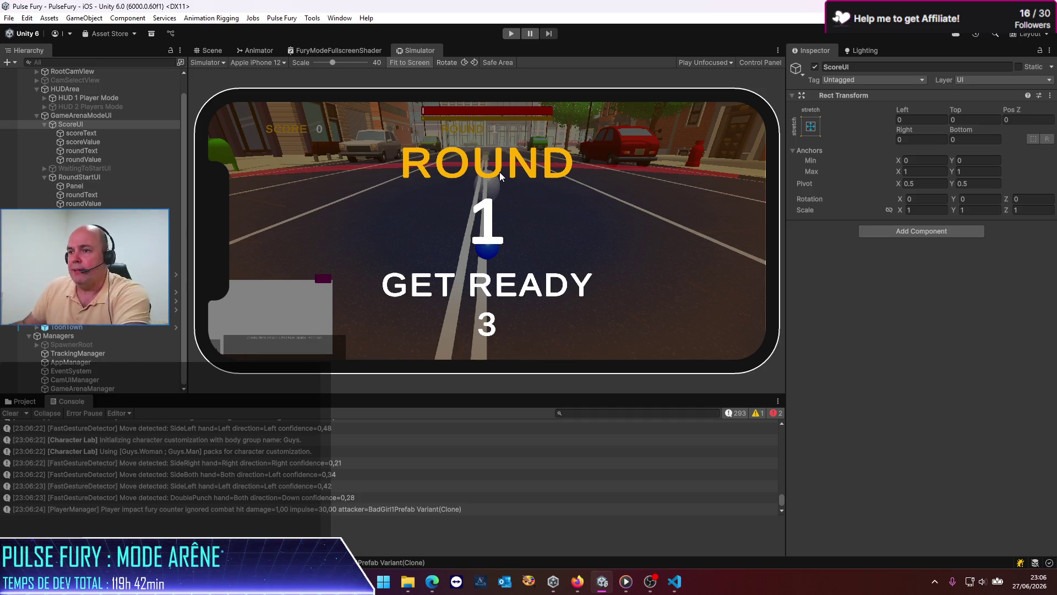
Select AppManager in the Hierarchy to show its components, including Mobile Specific Setup.
click(77, 353)
click(70, 362)
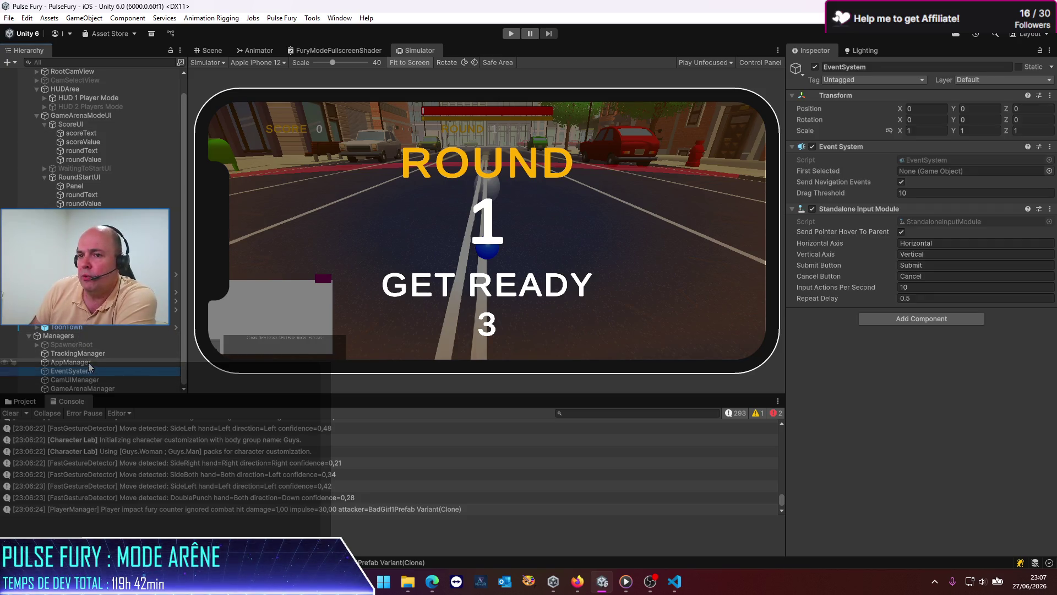